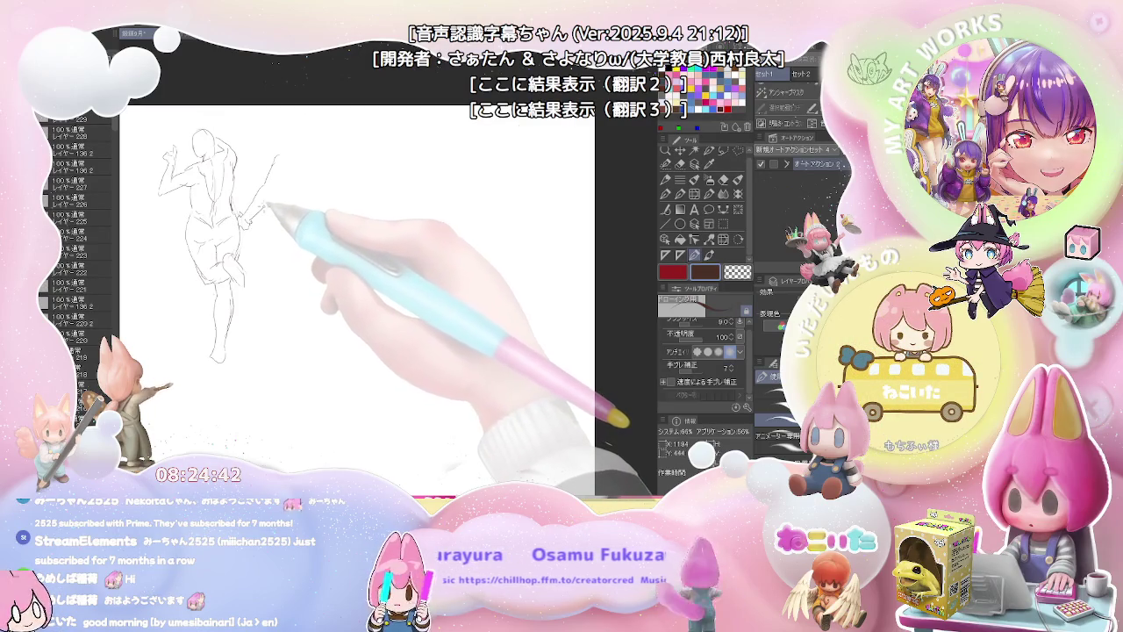
Step: Pencil the second figure's shoulder, outstretched arm, torso and back leg, then center it in view
mouse_move(245, 223)
mouse_down()
mouse_move(287, 144)
mouse_move(321, 137)
mouse_move(309, 136)
mouse_up()
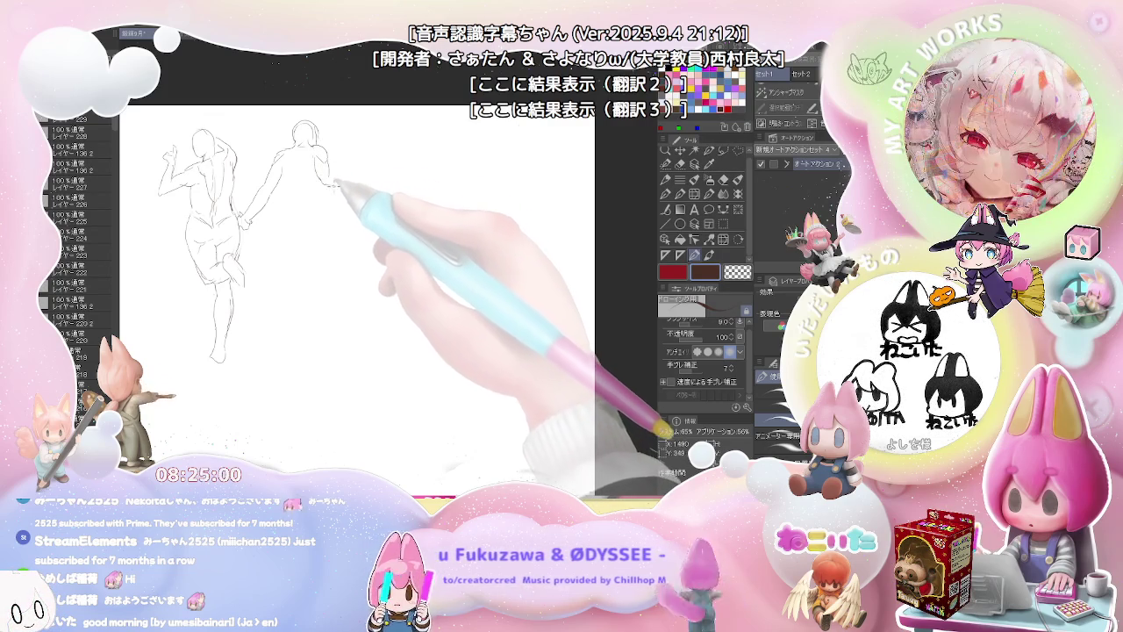
drag(332, 172, 387, 187)
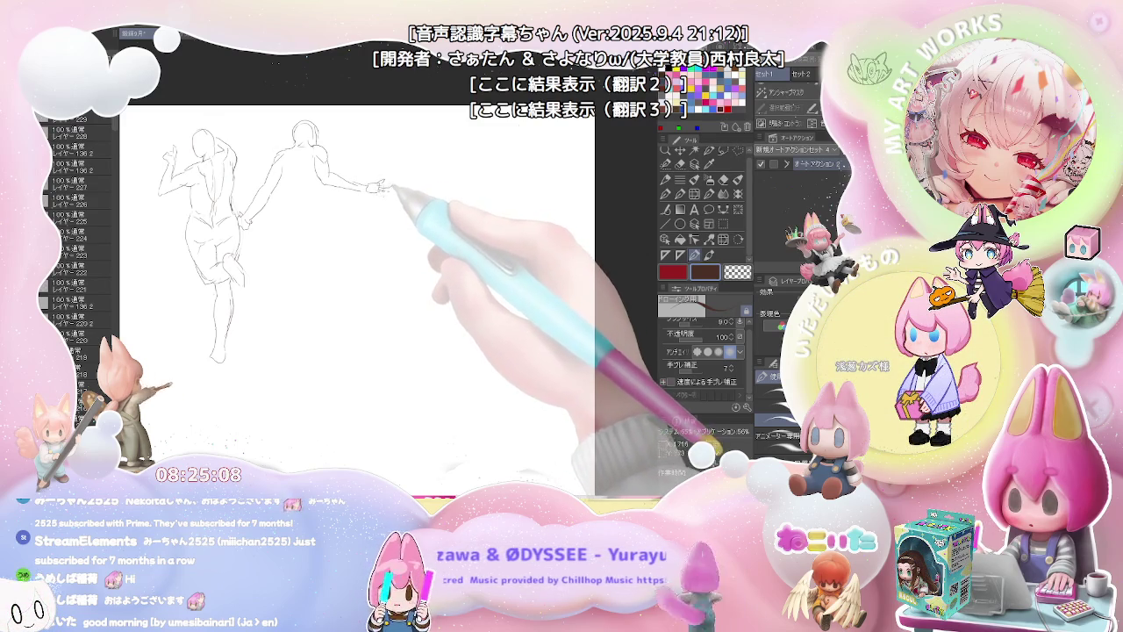
mouse_move(326, 186)
mouse_down()
mouse_move(300, 169)
mouse_move(289, 215)
mouse_move(321, 193)
mouse_move(330, 213)
mouse_move(309, 229)
mouse_move(285, 223)
mouse_move(289, 274)
mouse_move(302, 237)
mouse_move(251, 312)
mouse_move(247, 349)
mouse_move(312, 239)
mouse_move(337, 259)
mouse_move(343, 289)
mouse_up()
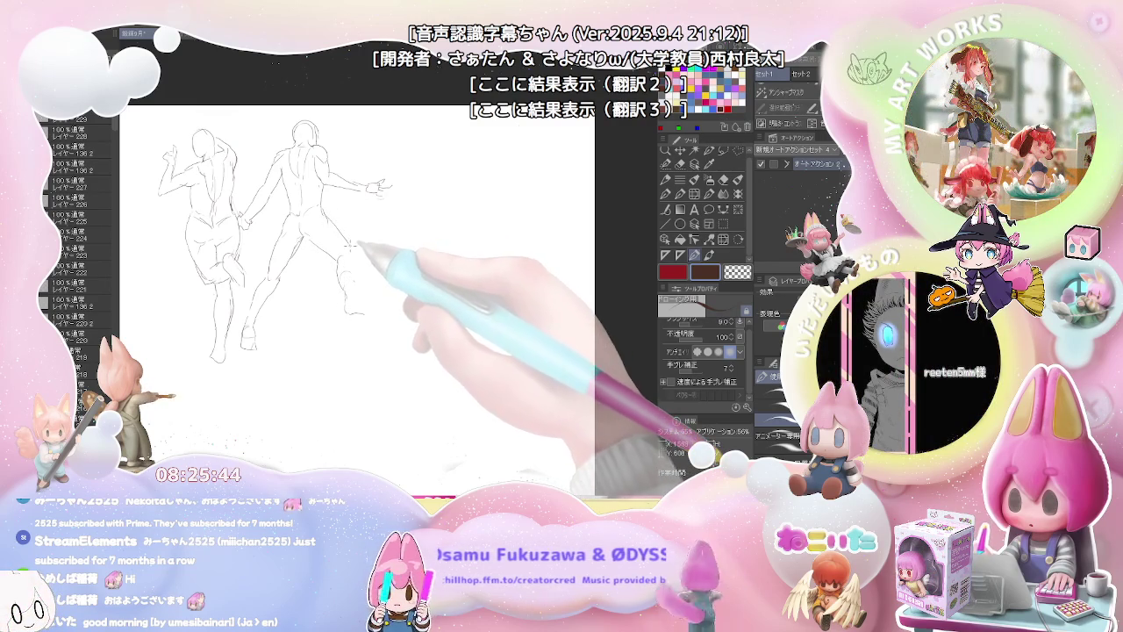
mouse_move(361, 258)
mouse_down()
mouse_move(355, 303)
mouse_move(377, 317)
mouse_up()
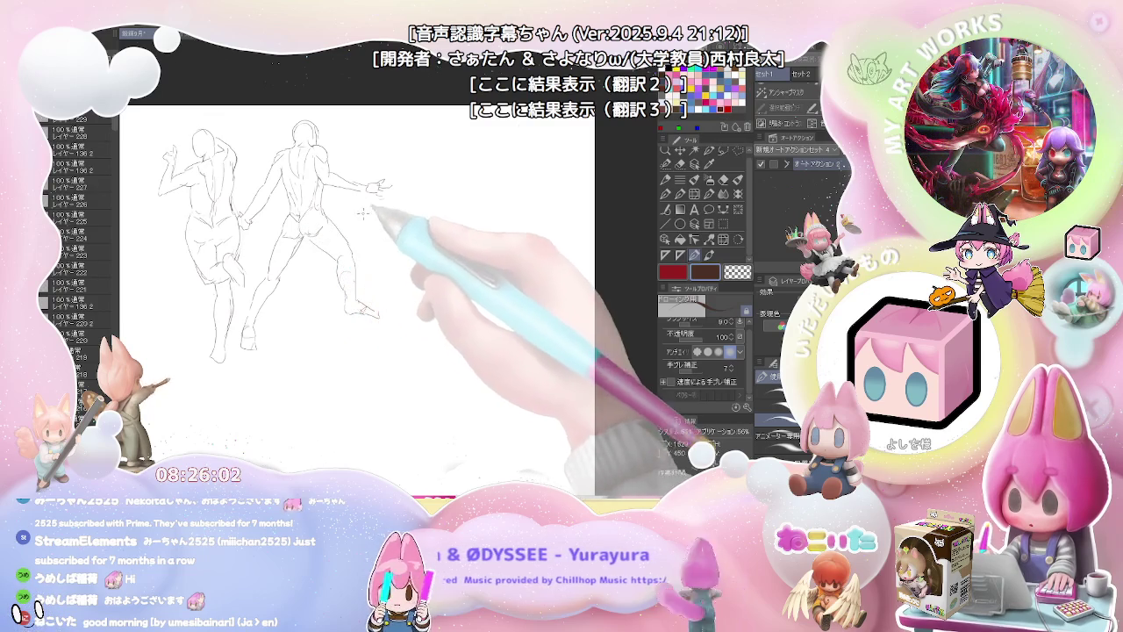
drag(428, 206, 279, 241)
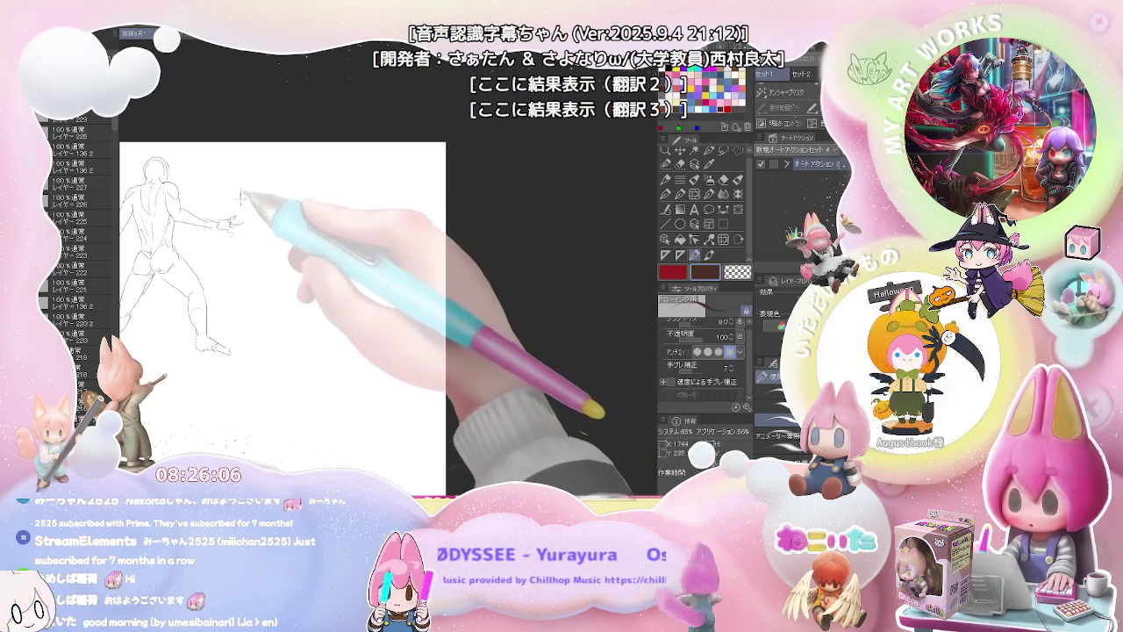
Step: Sketch the lunging figure's reaching hand and arm, head, chest, torso and back line
drag(241, 186, 244, 214)
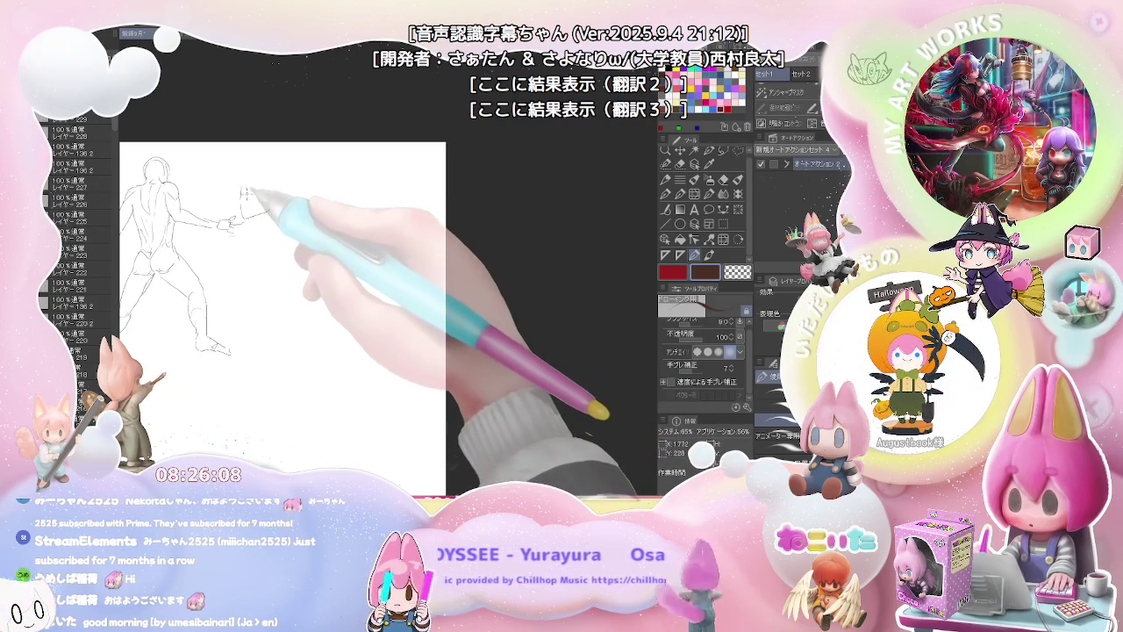
drag(253, 209, 283, 192)
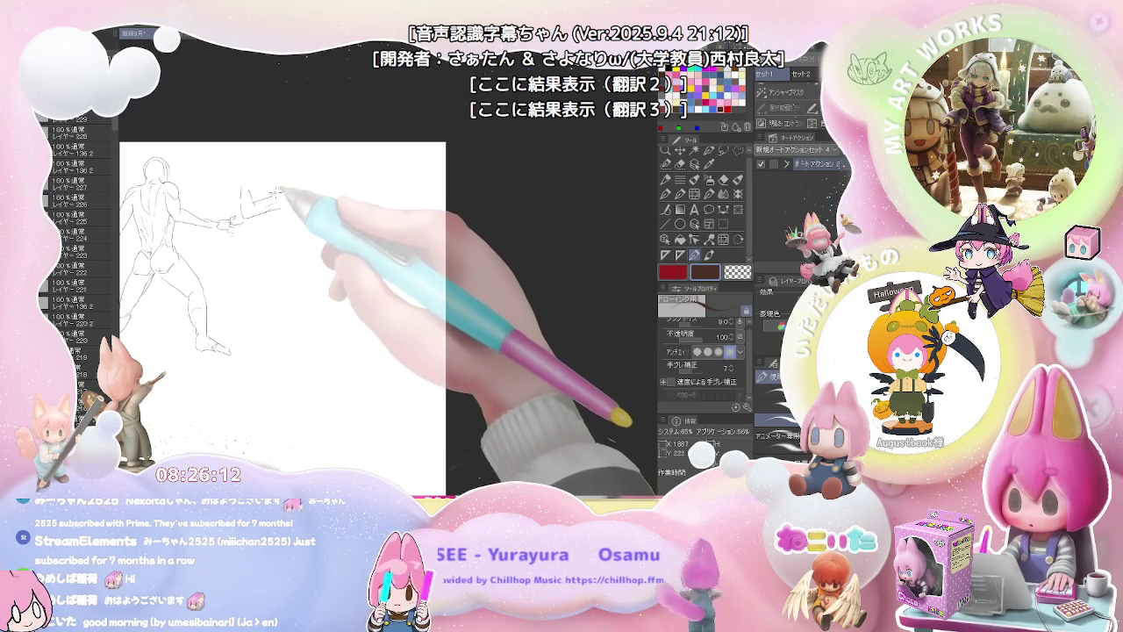
mouse_move(296, 198)
mouse_down()
mouse_move(245, 182)
mouse_move(258, 178)
mouse_up()
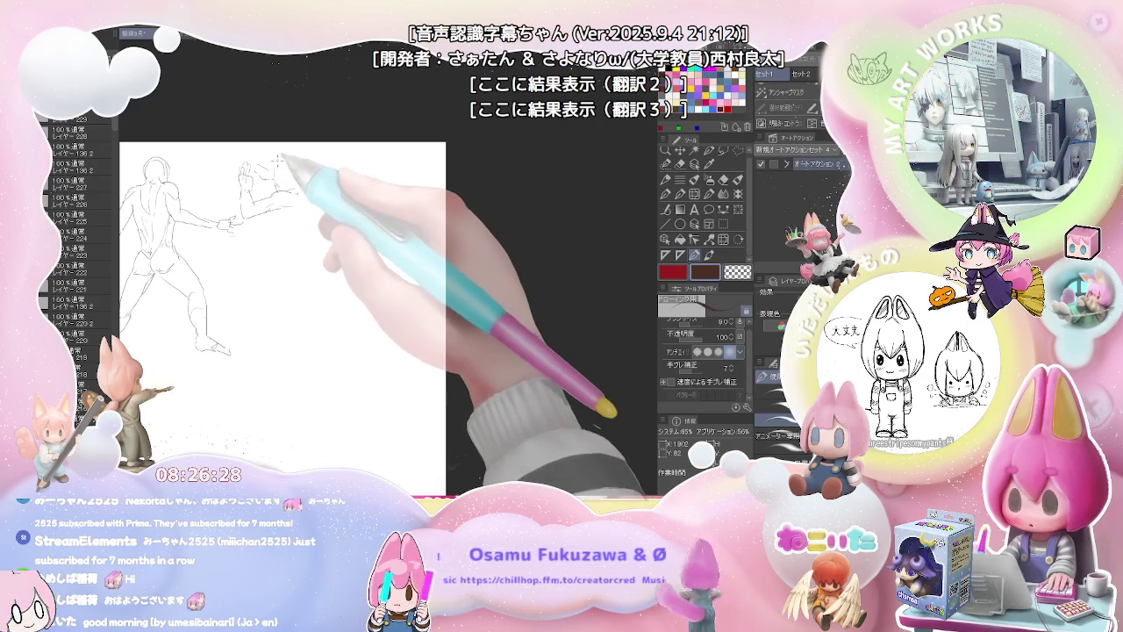
mouse_move(294, 158)
mouse_down()
mouse_move(302, 182)
mouse_move(324, 191)
mouse_move(286, 210)
mouse_up()
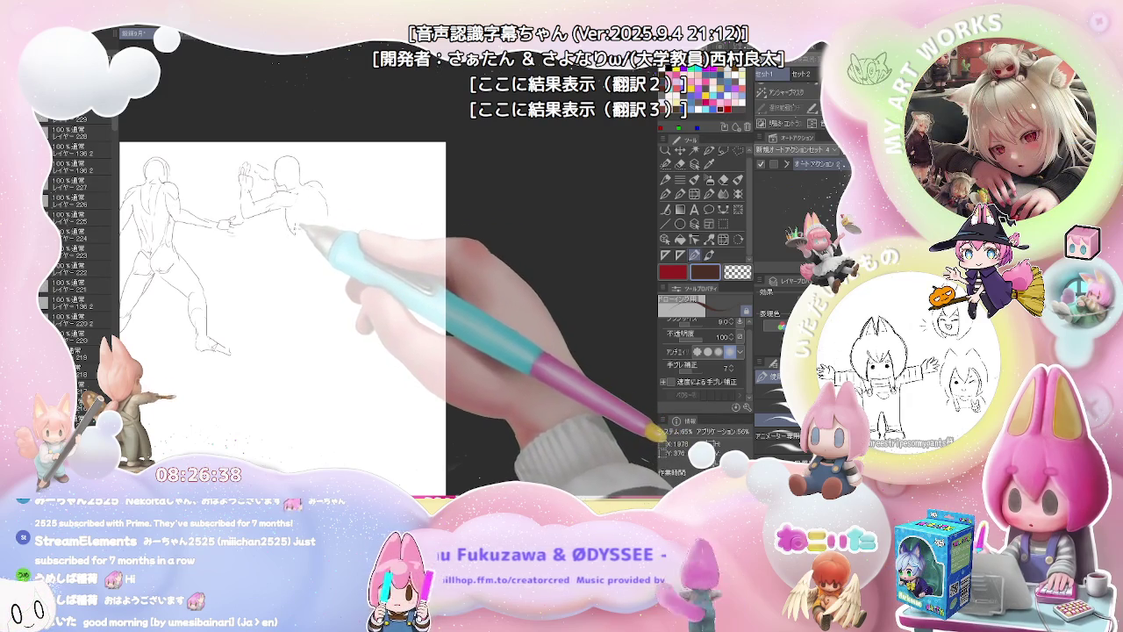
drag(295, 237, 296, 268)
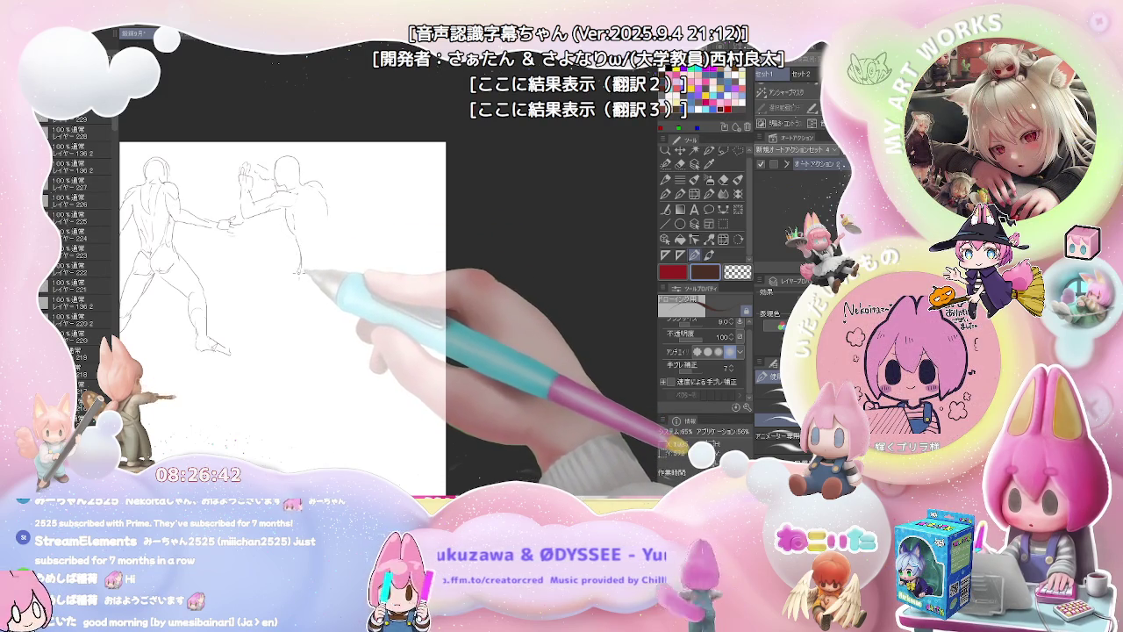
drag(296, 273, 256, 313)
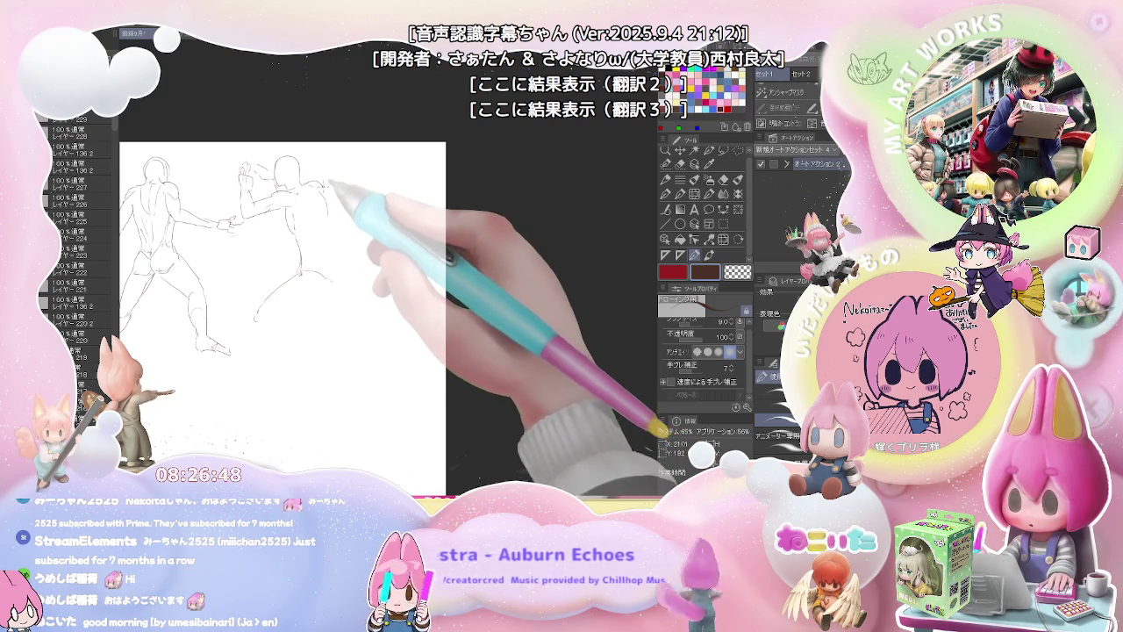
drag(342, 207, 342, 235)
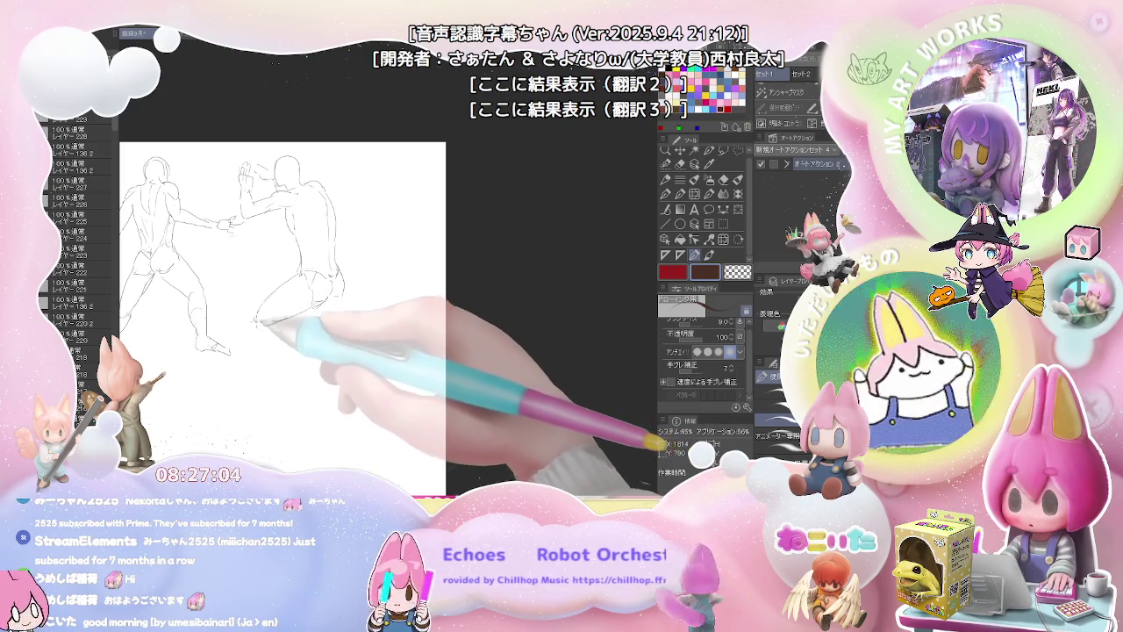
Step: Draw the lunging figure's legs down to the feet, erasing and redrawing the lower leg
drag(263, 327, 263, 362)
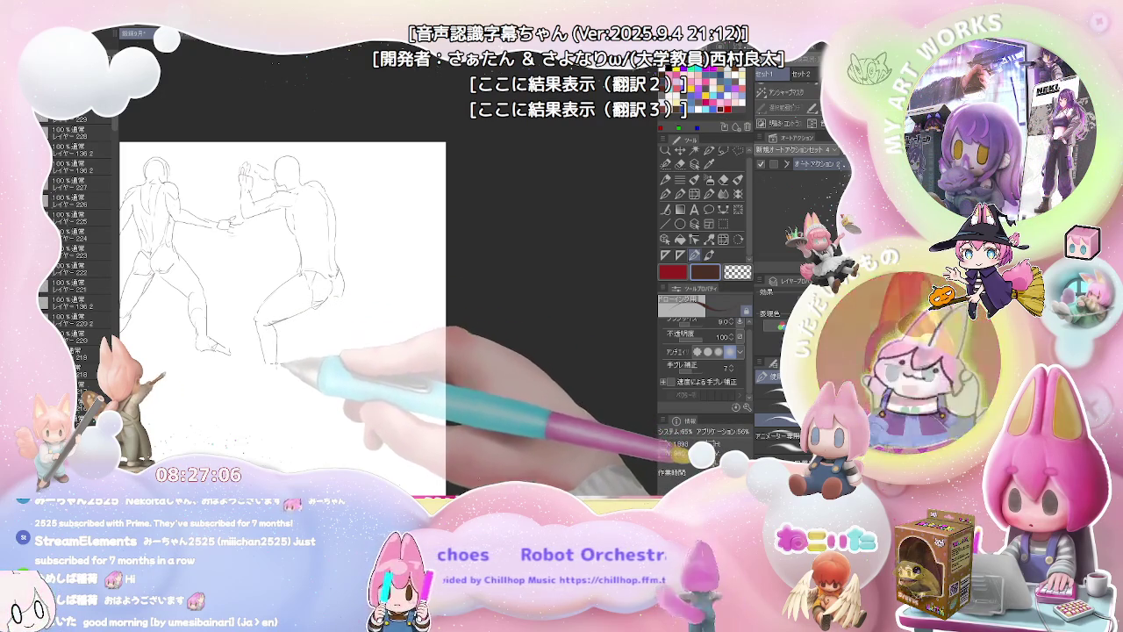
key(e)
key(p)
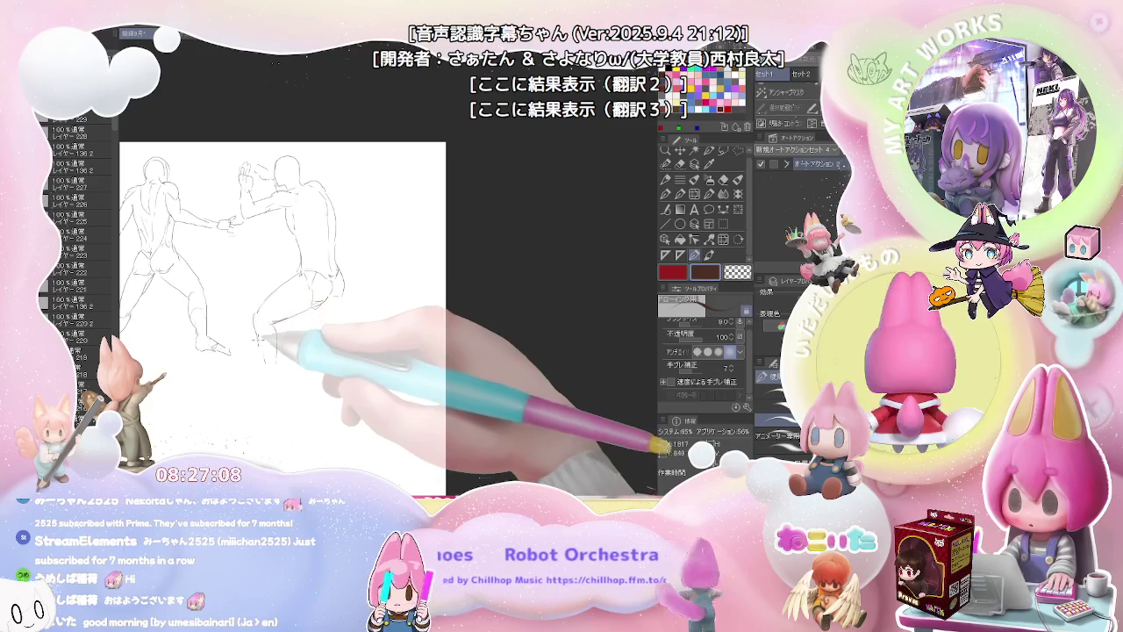
drag(256, 314, 267, 361)
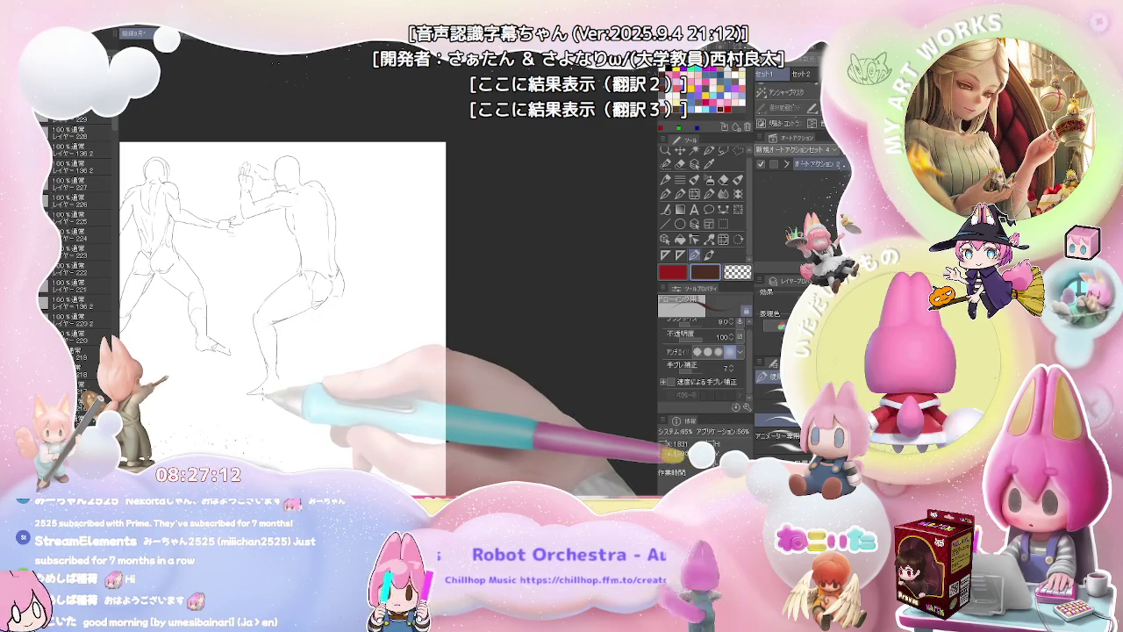
drag(265, 370, 279, 392)
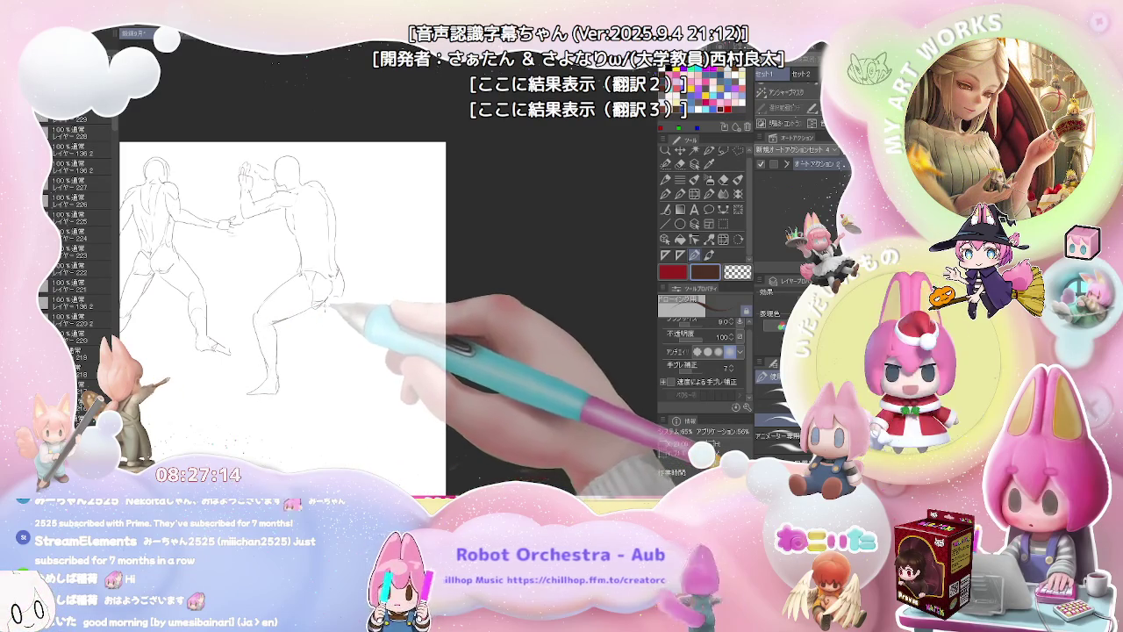
drag(322, 309, 326, 345)
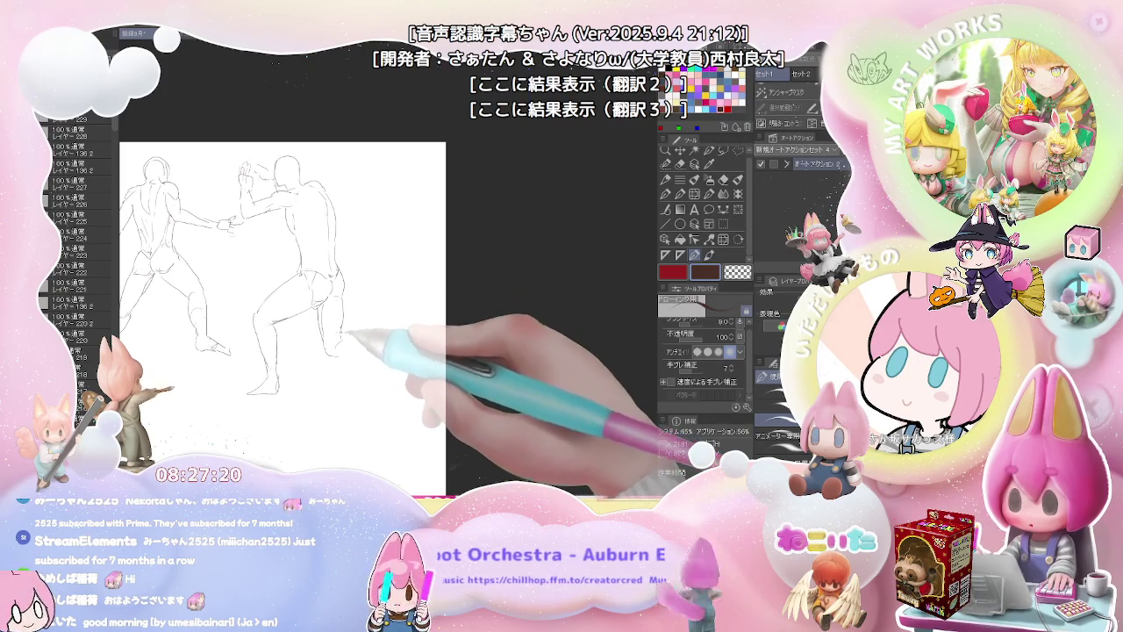
drag(354, 332, 376, 357)
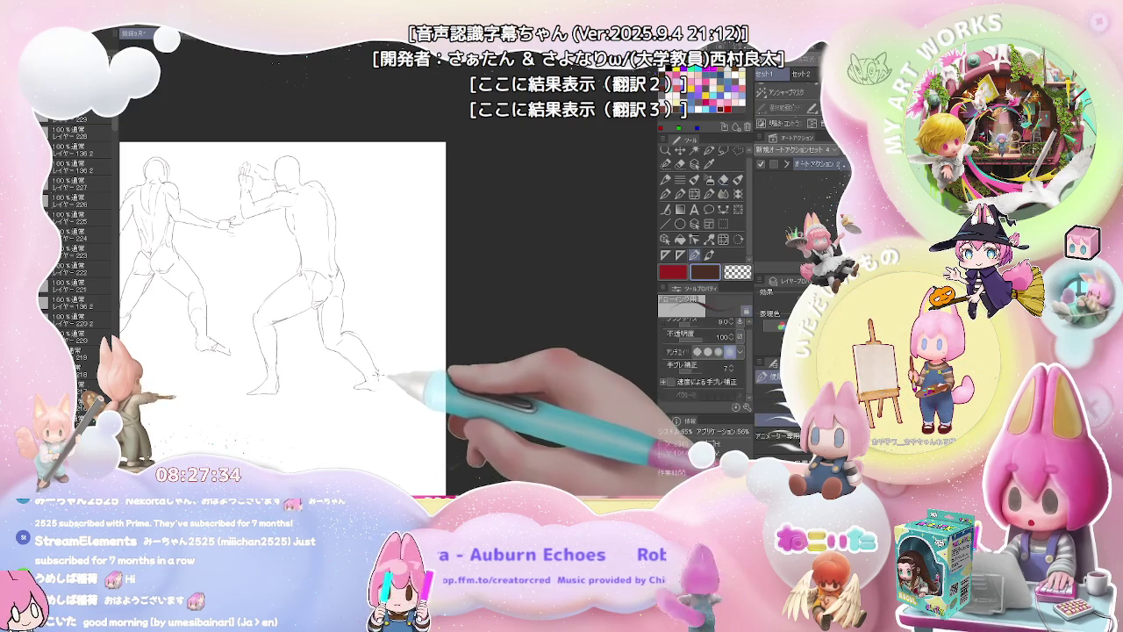
Step: Zoom in on blank space and sketch the new figure's bowed head, face and diagonal arm
key(ctrl+minus)
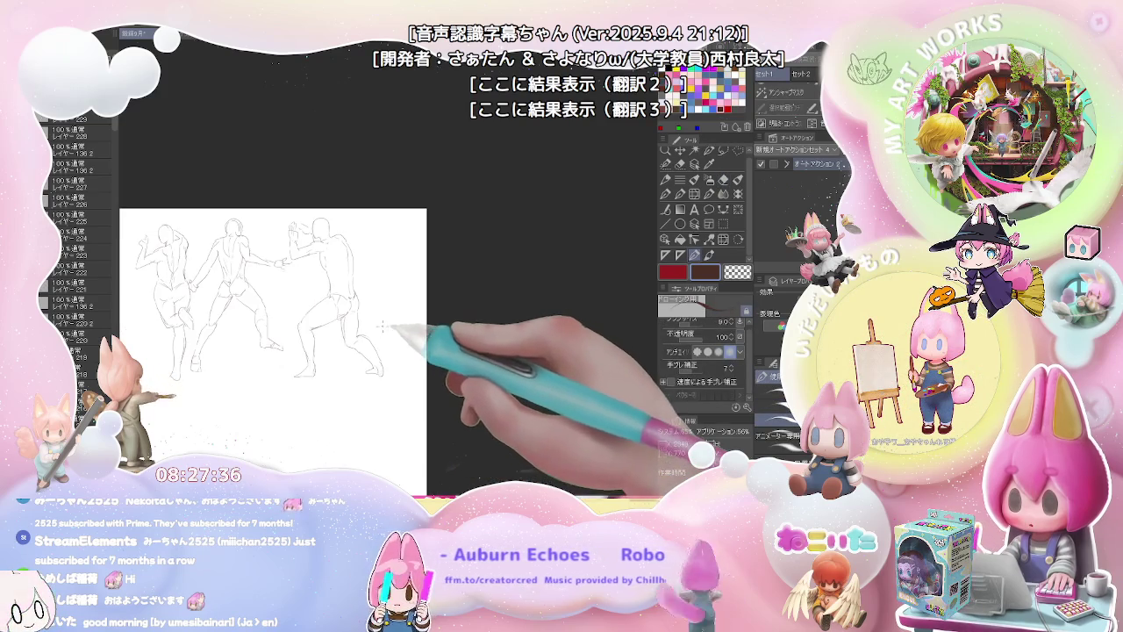
key(ctrl+plus)
key(ctrl+plus)
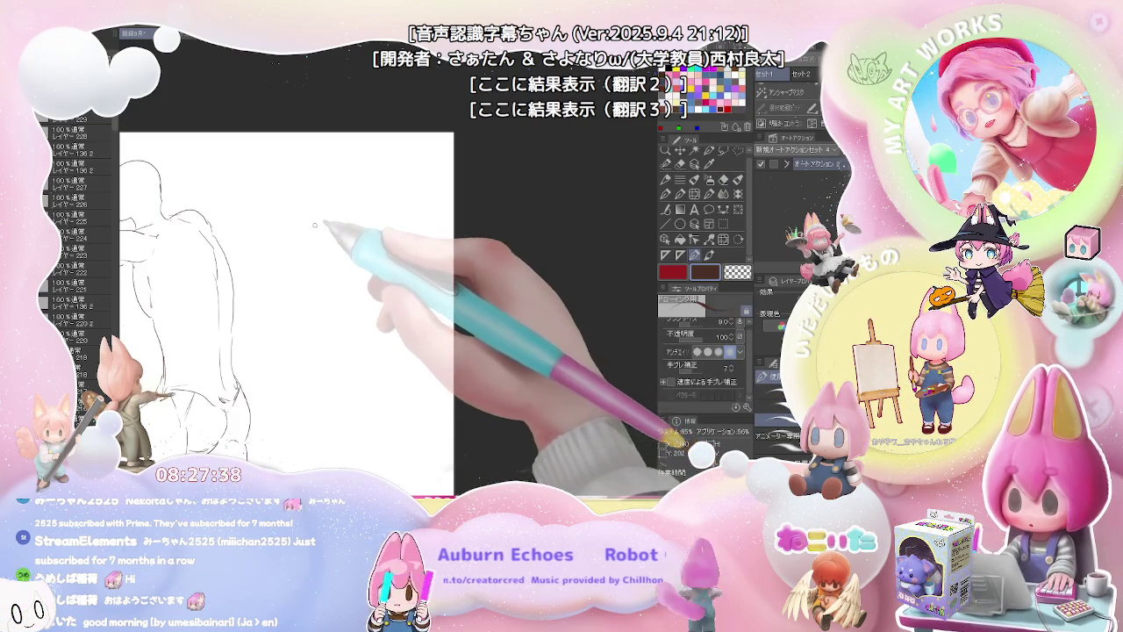
mouse_move(282, 244)
mouse_down()
mouse_move(309, 217)
mouse_move(284, 271)
mouse_move(287, 324)
mouse_up()
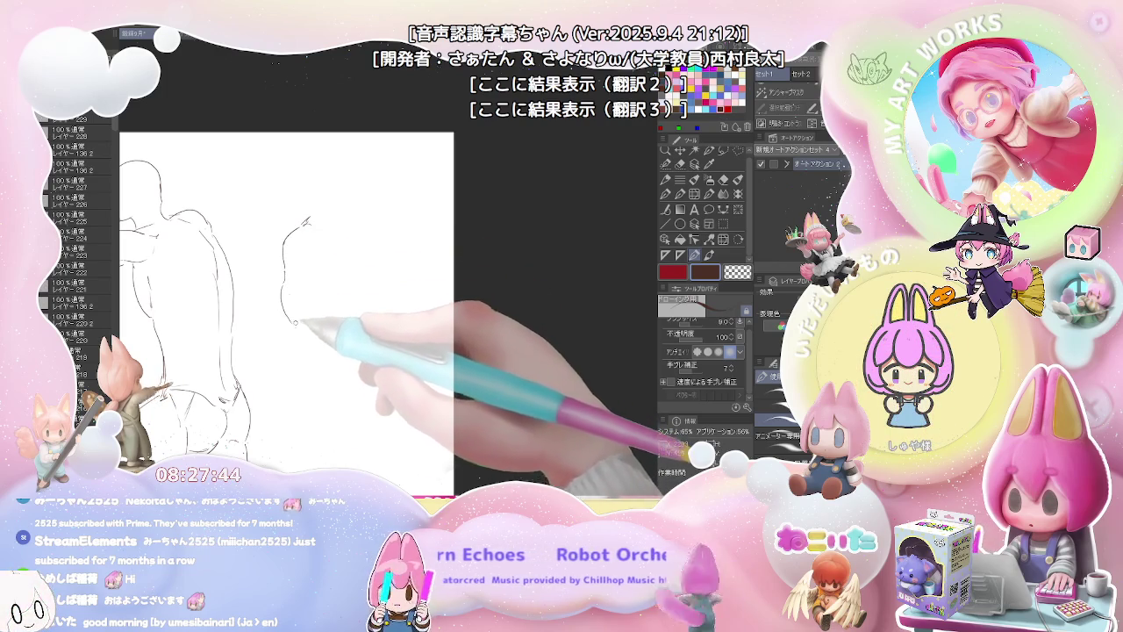
mouse_move(283, 262)
mouse_down()
mouse_move(286, 272)
mouse_move(295, 243)
mouse_up()
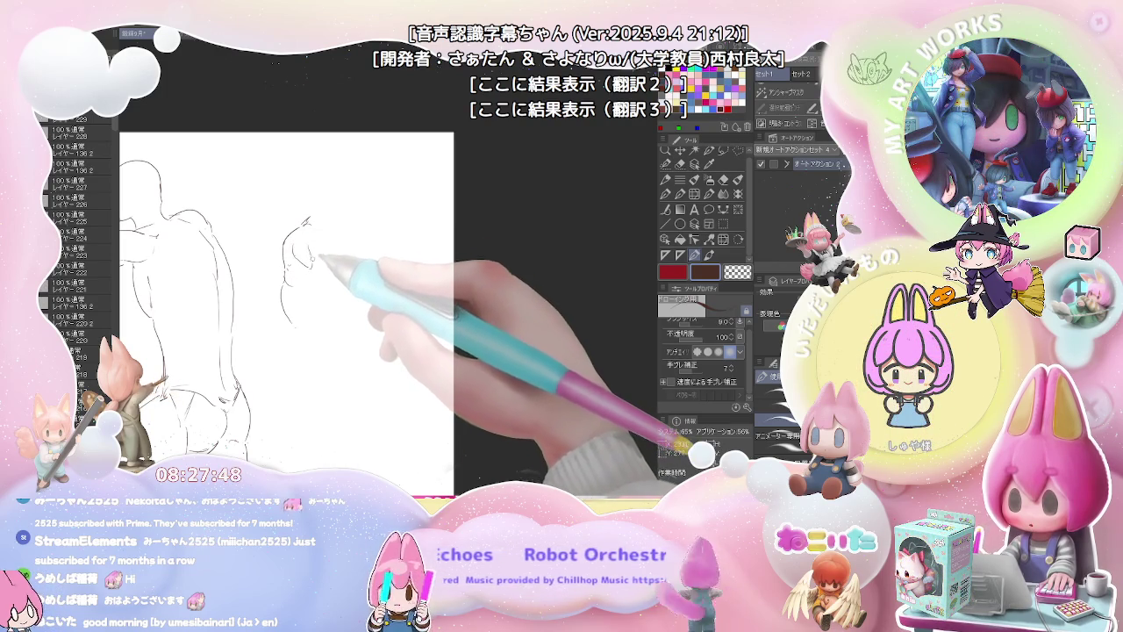
drag(303, 263, 332, 301)
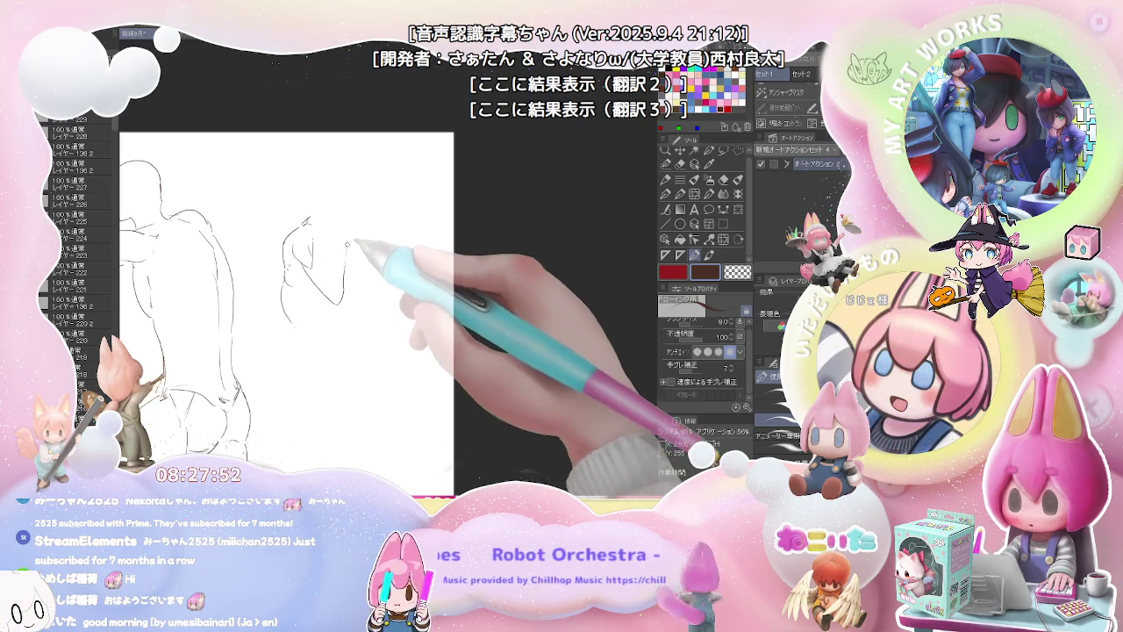
drag(321, 252, 337, 244)
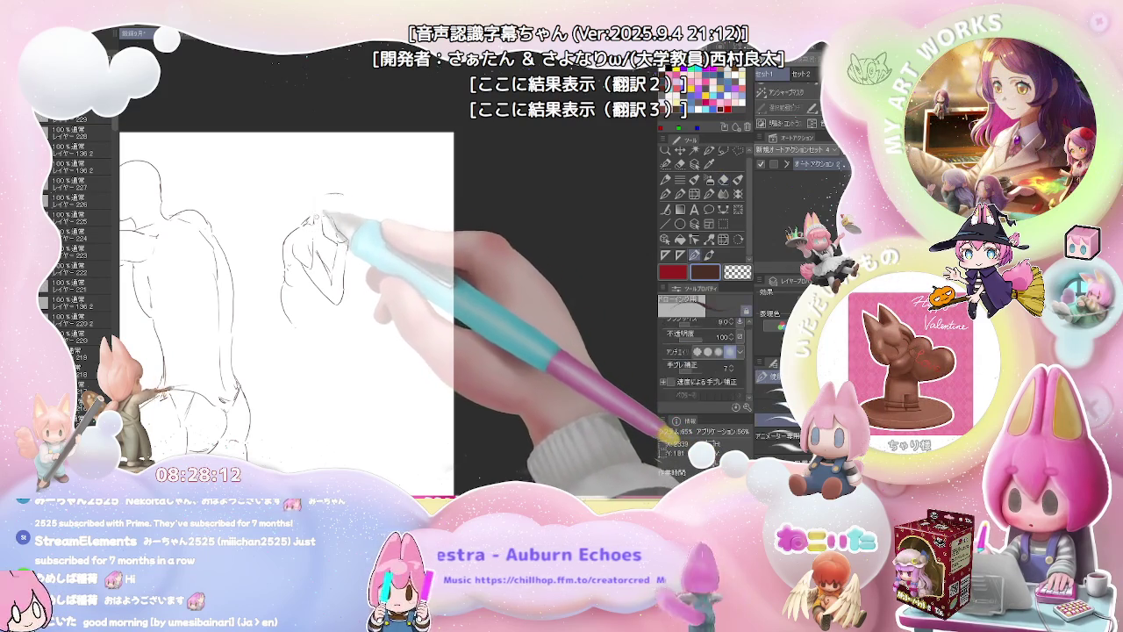
Step: Draw an arc over the head and the arm bent up over it
drag(318, 209, 353, 202)
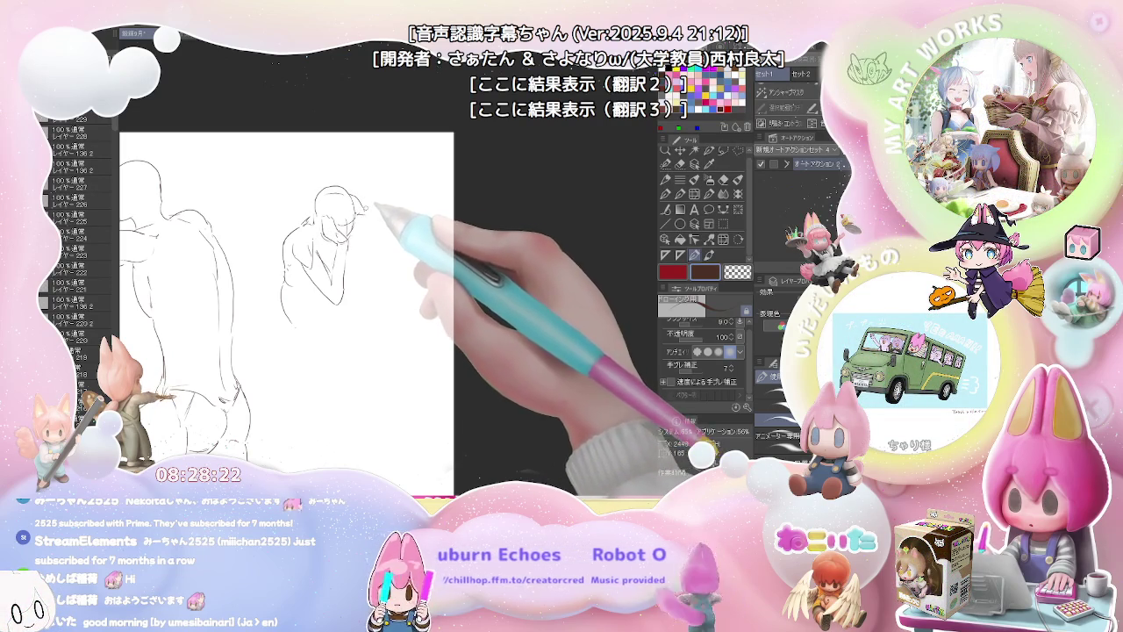
drag(366, 207, 387, 234)
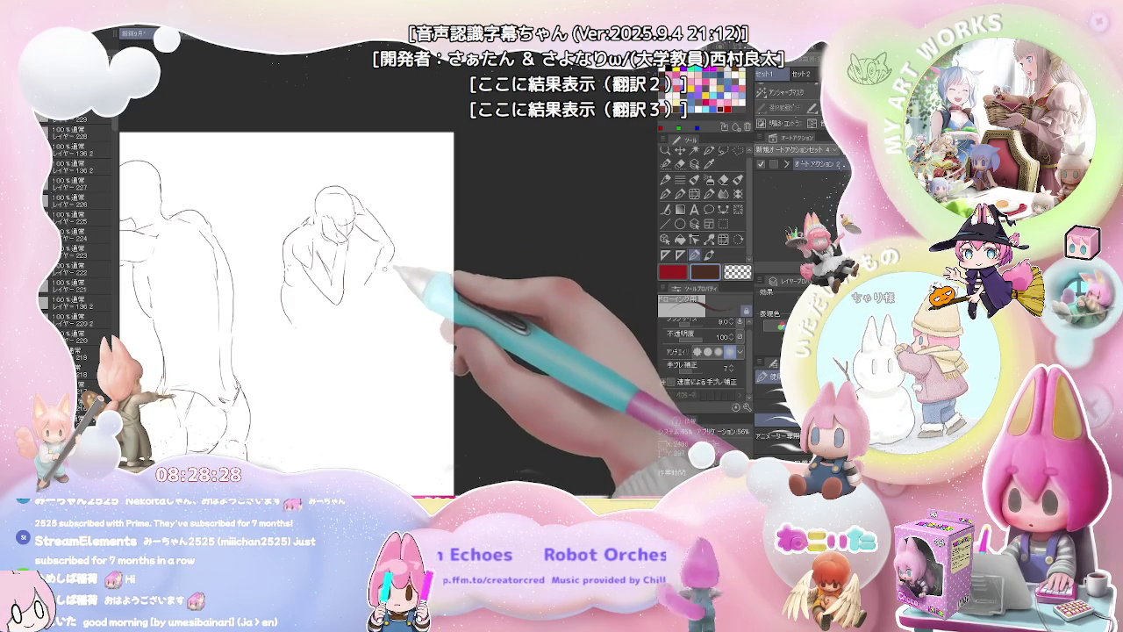
drag(391, 253, 368, 283)
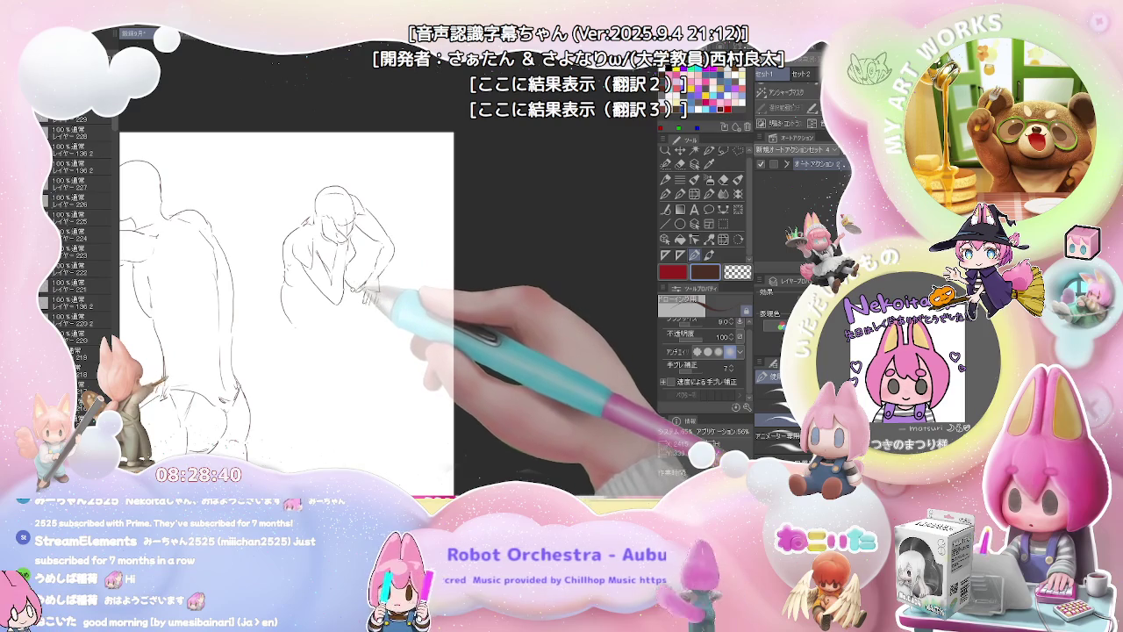
Step: Pencil the bowed figure's body line and shin, then zoom out to see the sheet
mouse_move(359, 313)
mouse_down()
mouse_move(369, 392)
mouse_move(348, 395)
mouse_move(347, 409)
mouse_move(364, 429)
mouse_up()
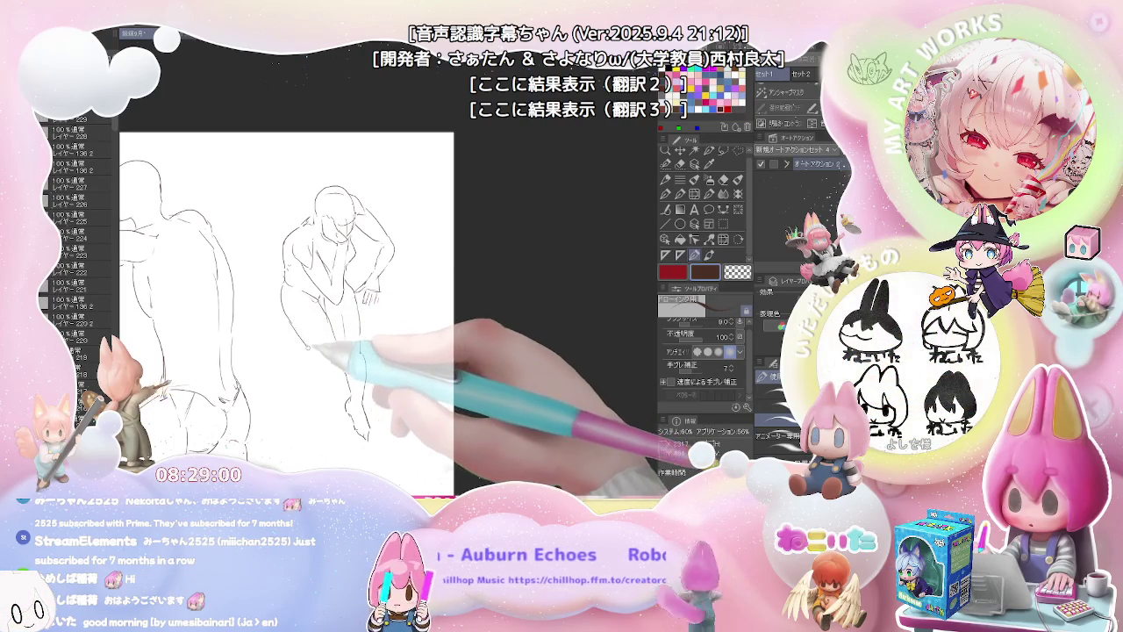
drag(316, 367, 328, 429)
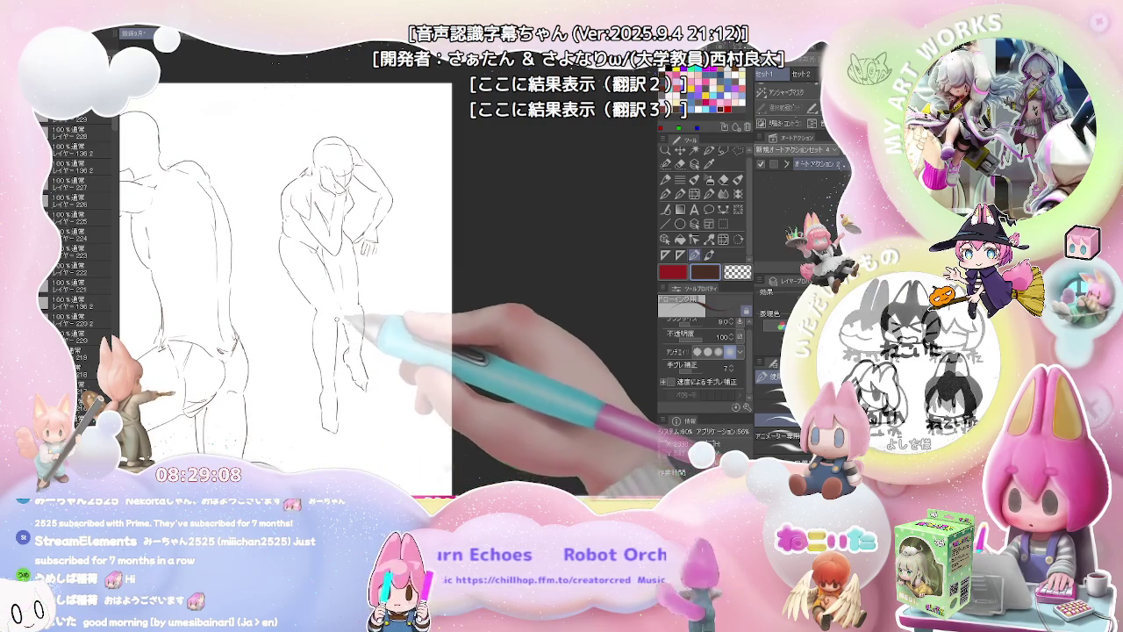
mouse_move(347, 326)
mouse_down()
mouse_move(505, 254)
mouse_move(255, 179)
mouse_move(255, 237)
mouse_up()
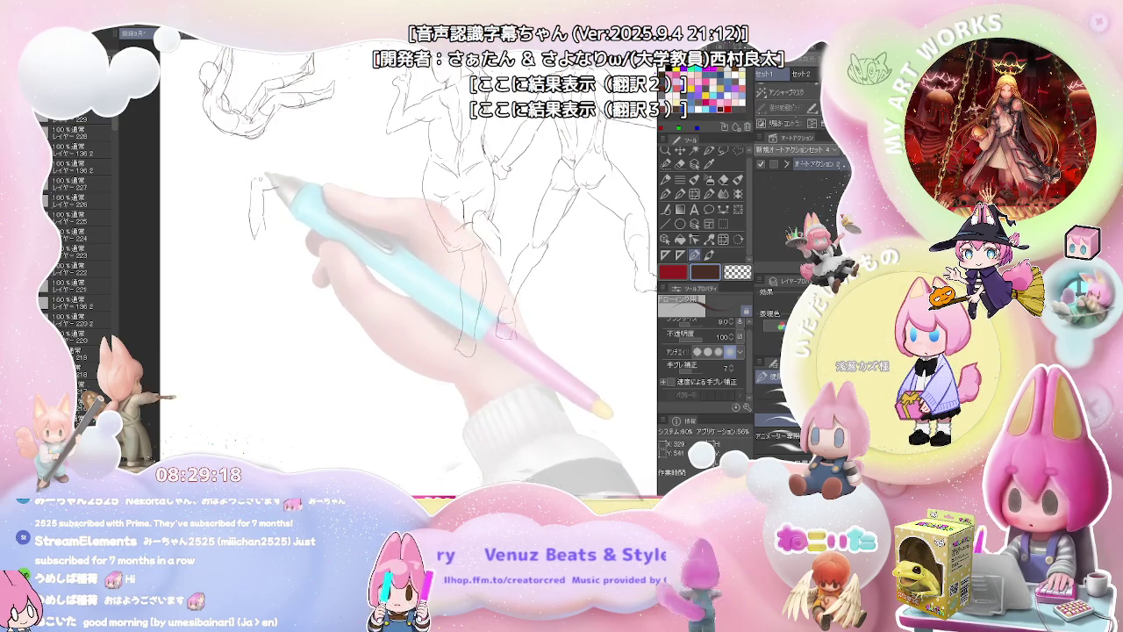
Step: Sketch the new figure's overhead arm, head and torso line, with a quick eraser fix
drag(252, 180, 286, 178)
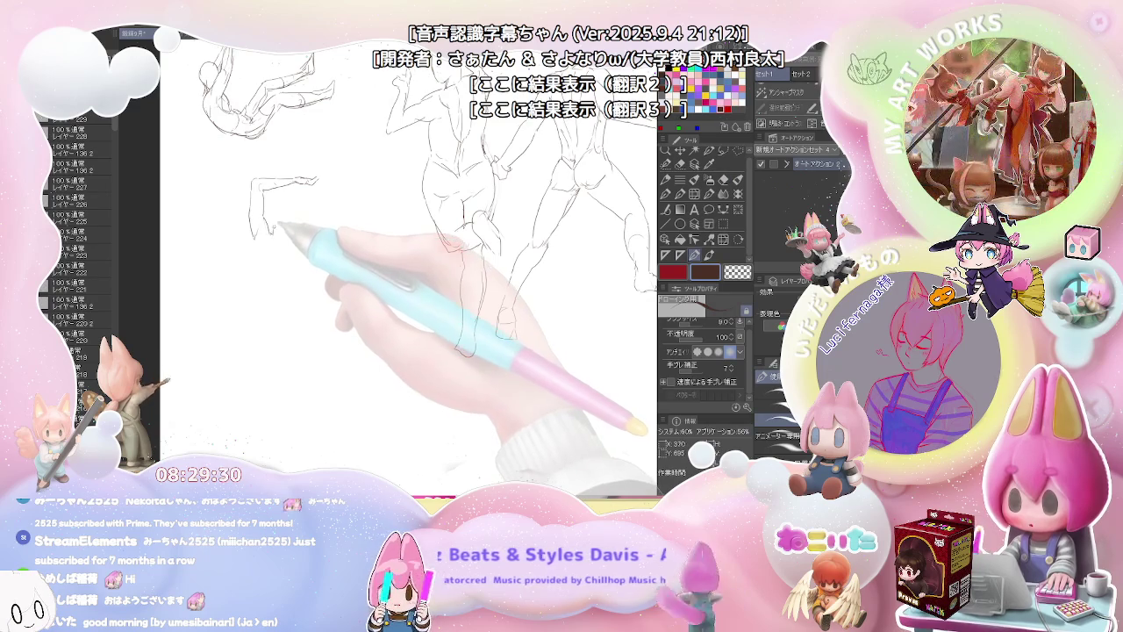
drag(272, 224, 293, 221)
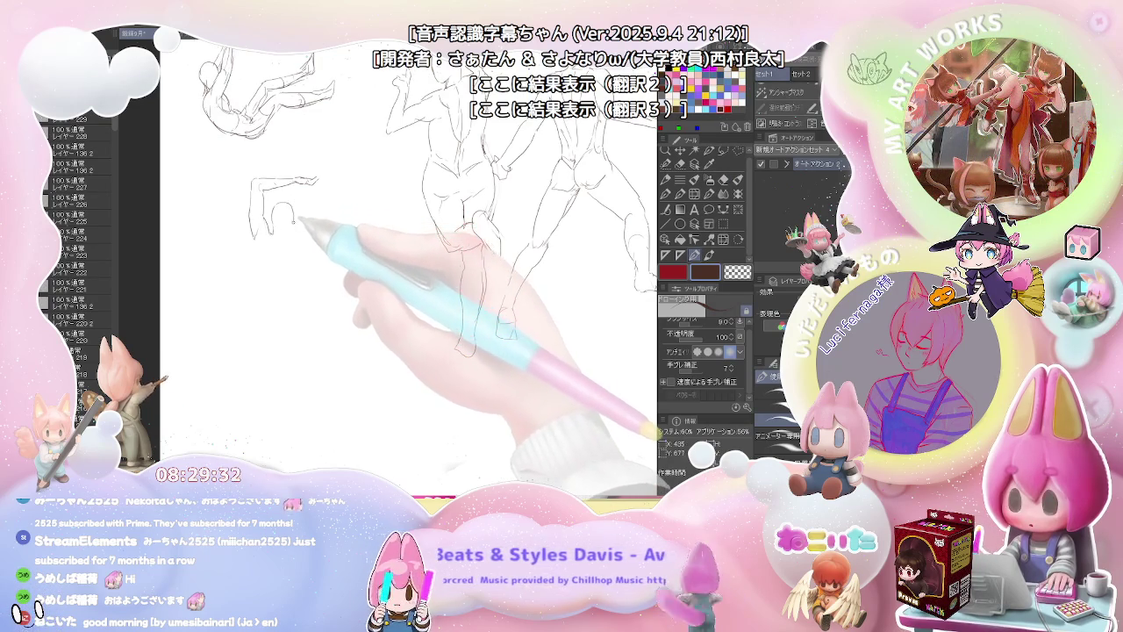
key(e)
key(p)
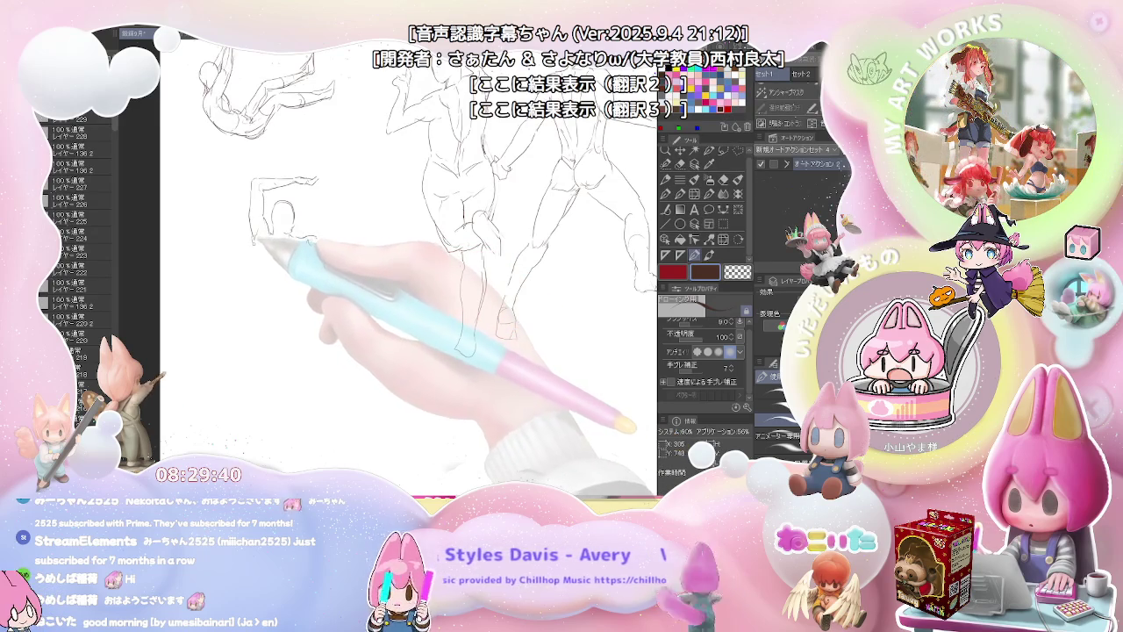
drag(257, 245, 267, 293)
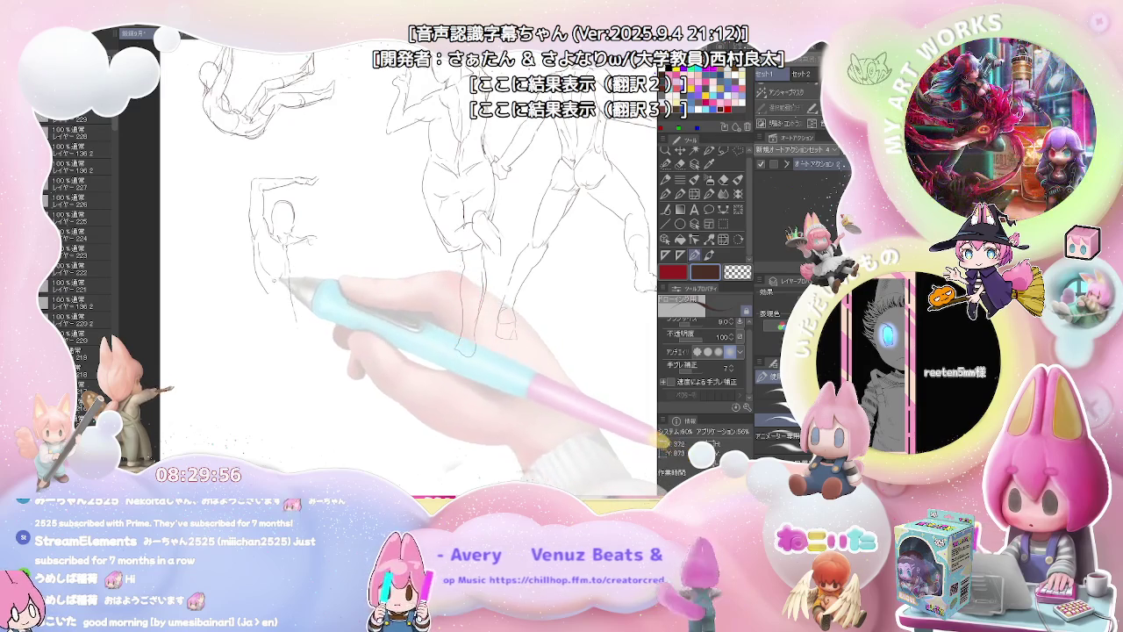
drag(291, 303, 282, 314)
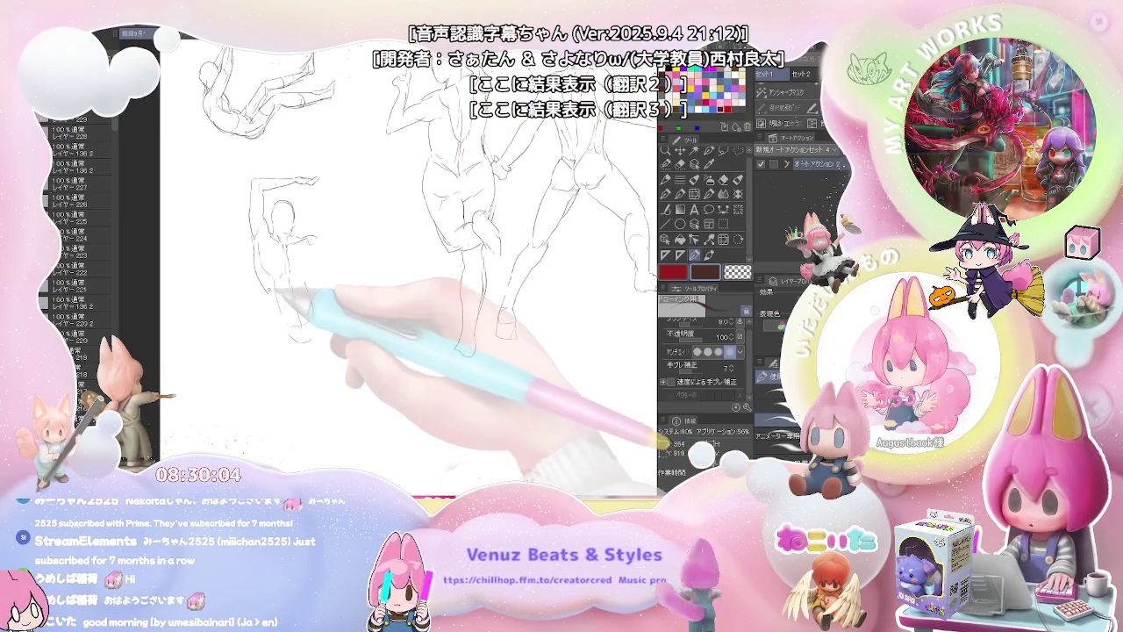
Step: Draw the torso contours, the high raised knee and neck, then zoom out
key(e)
key(p)
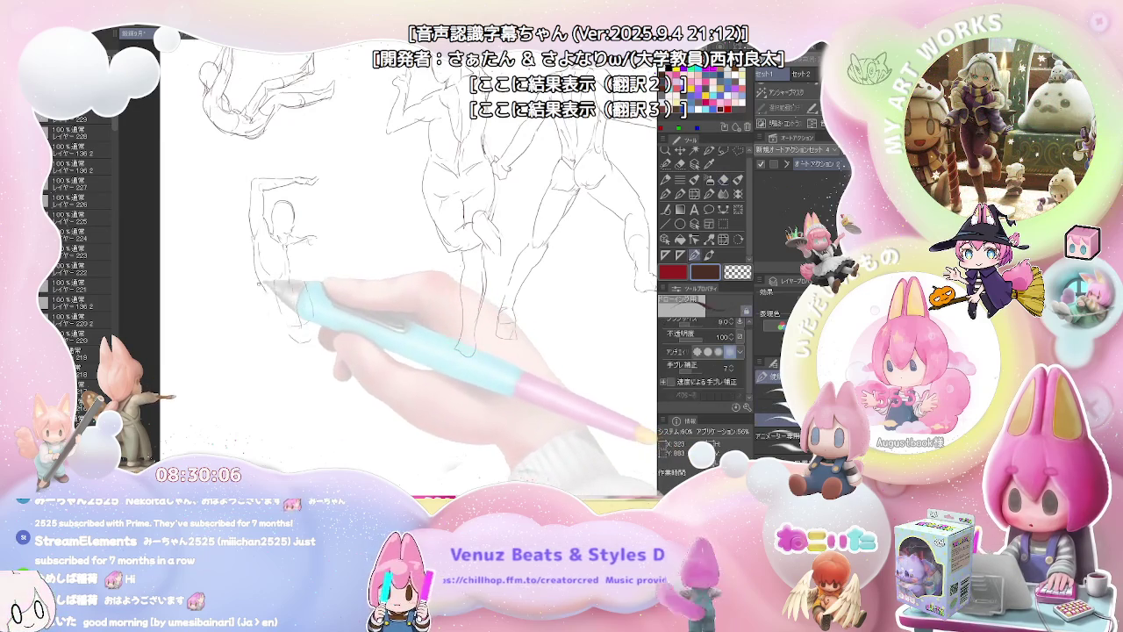
mouse_move(272, 268)
mouse_down()
mouse_move(263, 307)
mouse_move(285, 331)
mouse_move(265, 339)
mouse_move(274, 327)
mouse_move(289, 460)
mouse_move(282, 395)
mouse_up()
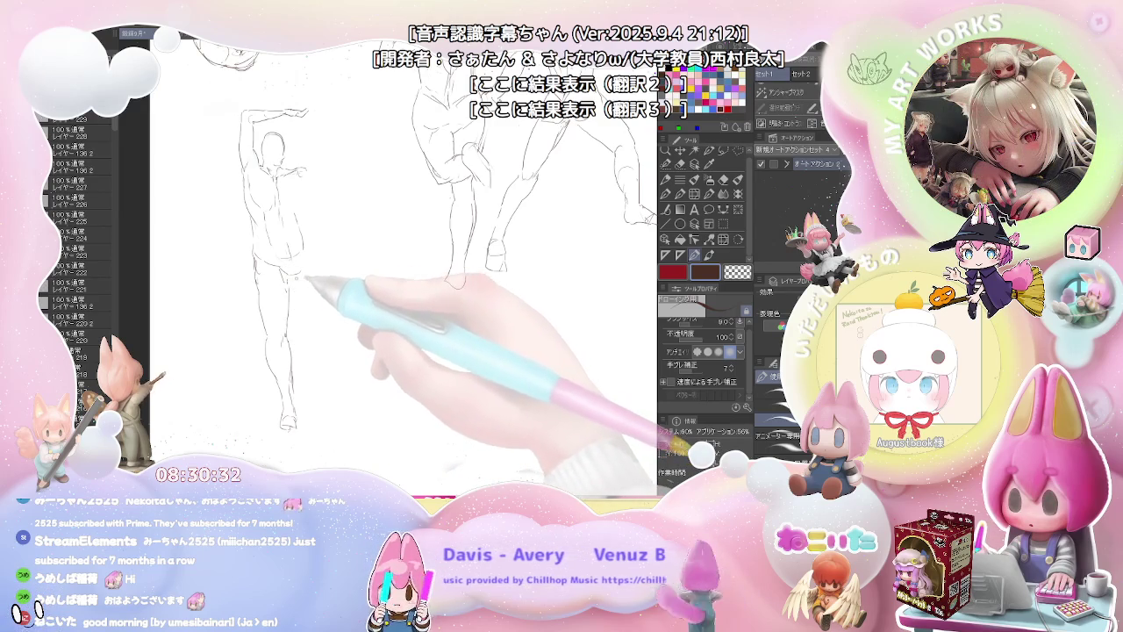
mouse_move(300, 269)
mouse_down()
mouse_move(331, 214)
mouse_move(332, 261)
mouse_up()
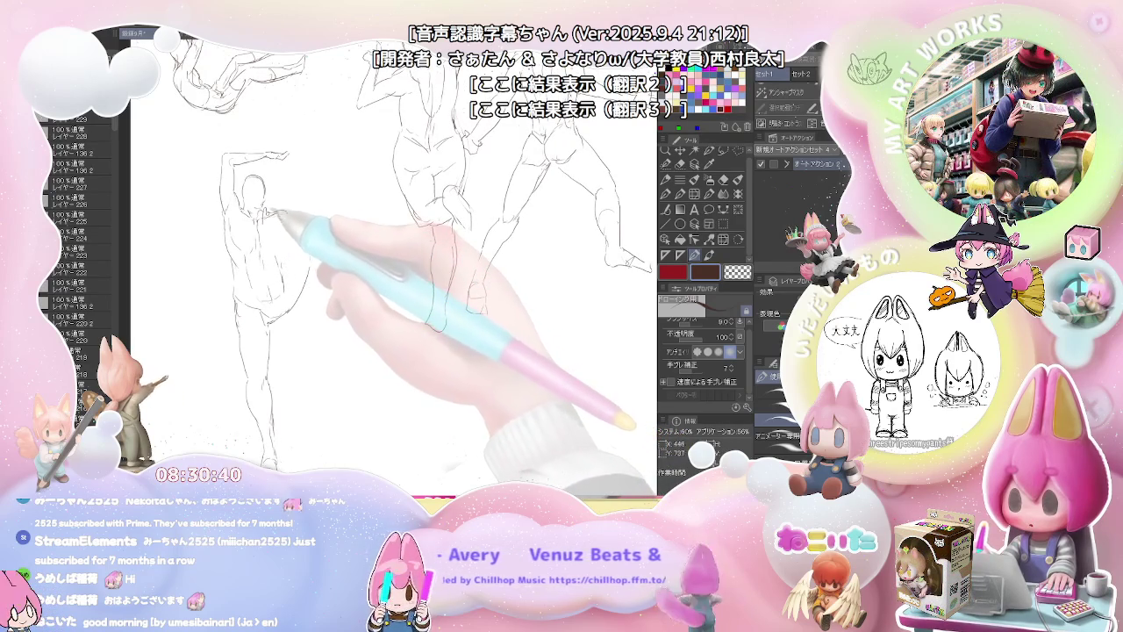
drag(268, 212, 285, 220)
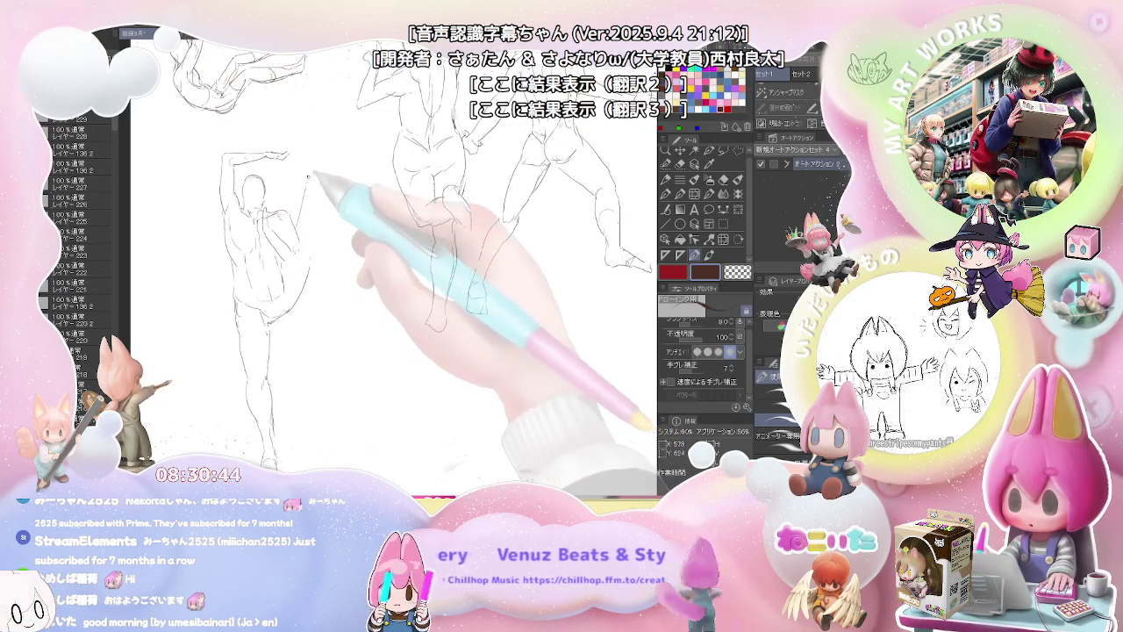
key(ctrl+minus)
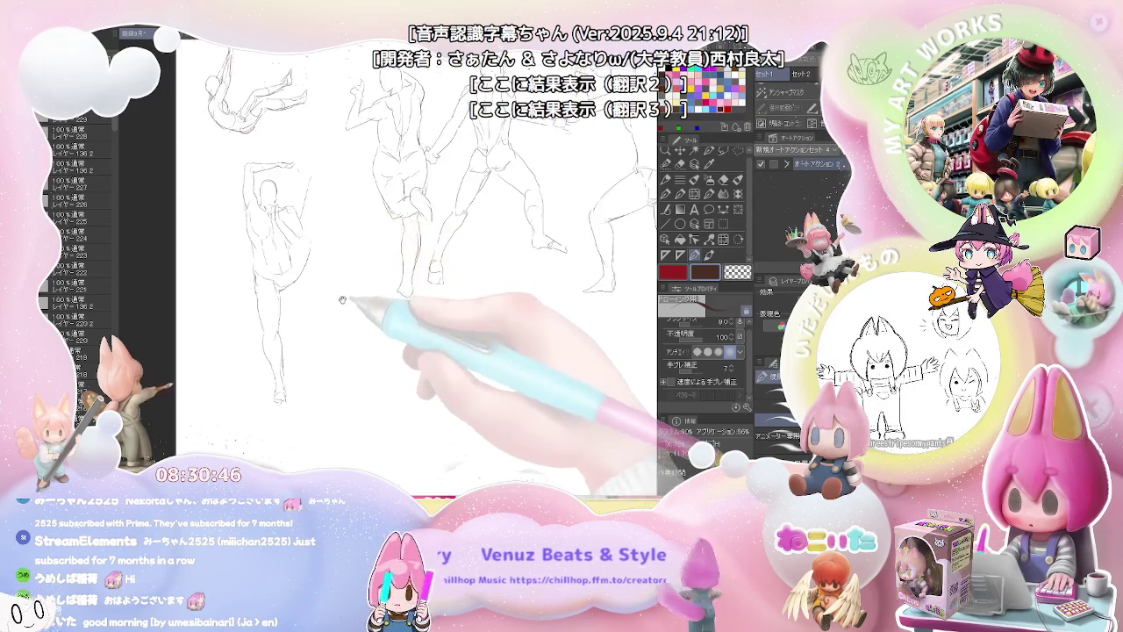
Step: Pan to empty space and sketch the new standing figure's legs from thighs to feet
drag(298, 275, 246, 270)
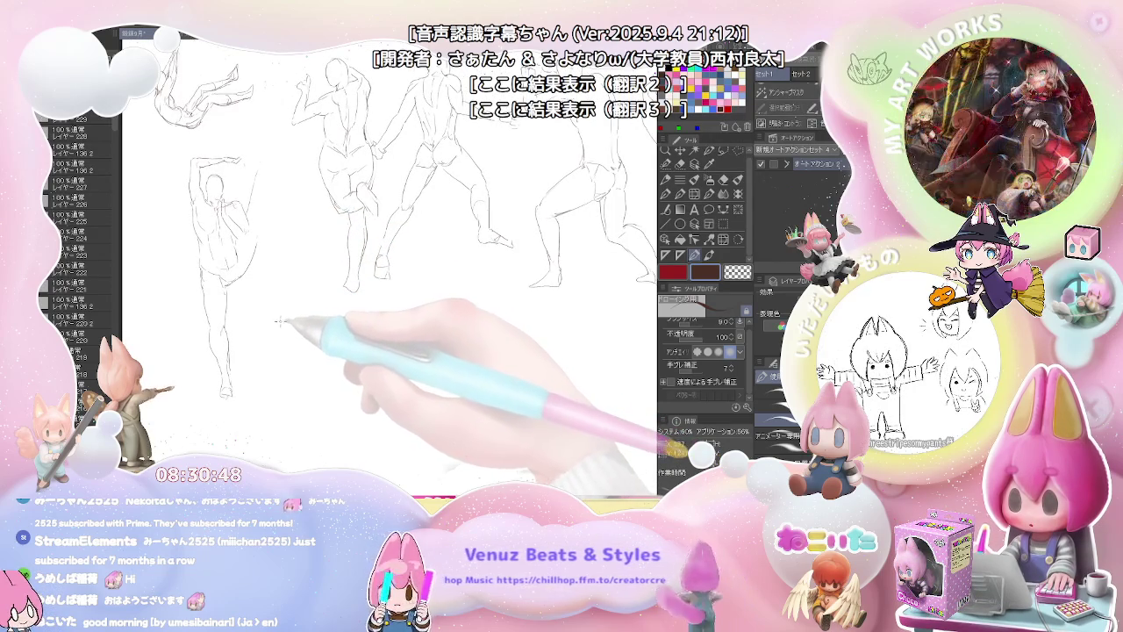
mouse_move(279, 318)
mouse_down()
mouse_move(270, 357)
mouse_move(283, 377)
mouse_up()
drag(281, 319, 299, 364)
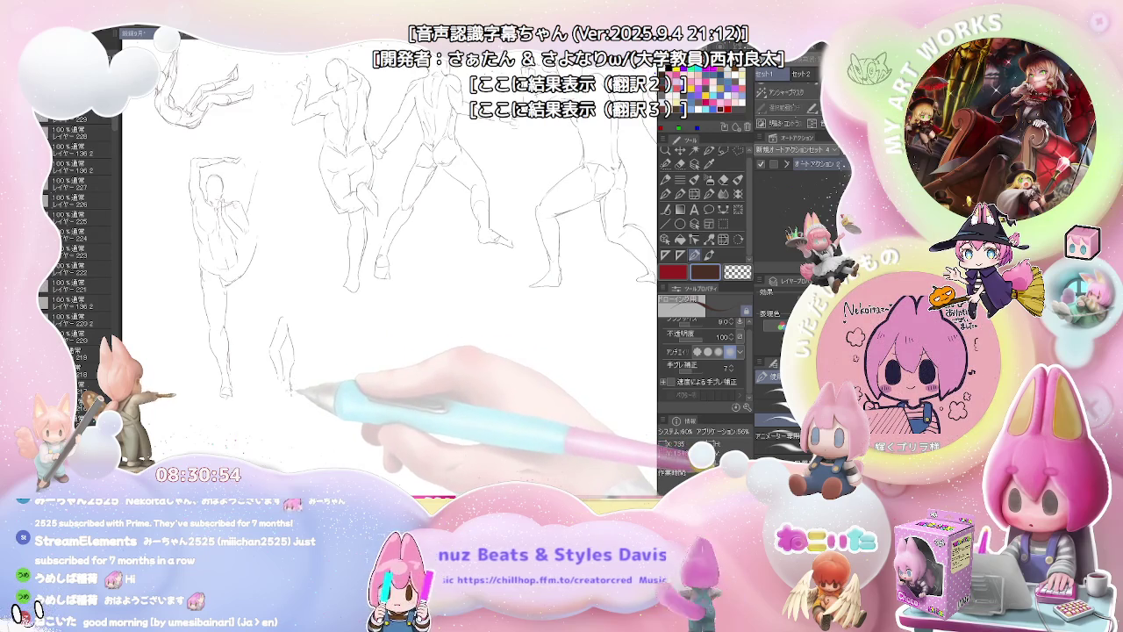
drag(294, 388, 298, 399)
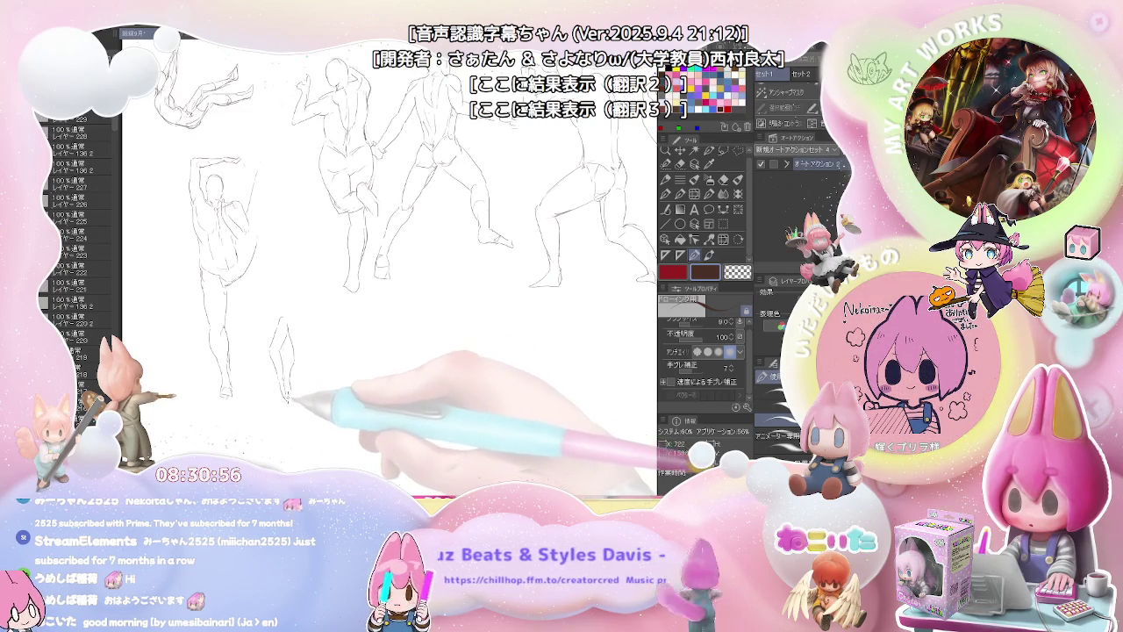
scroll(297, 399, down, 2)
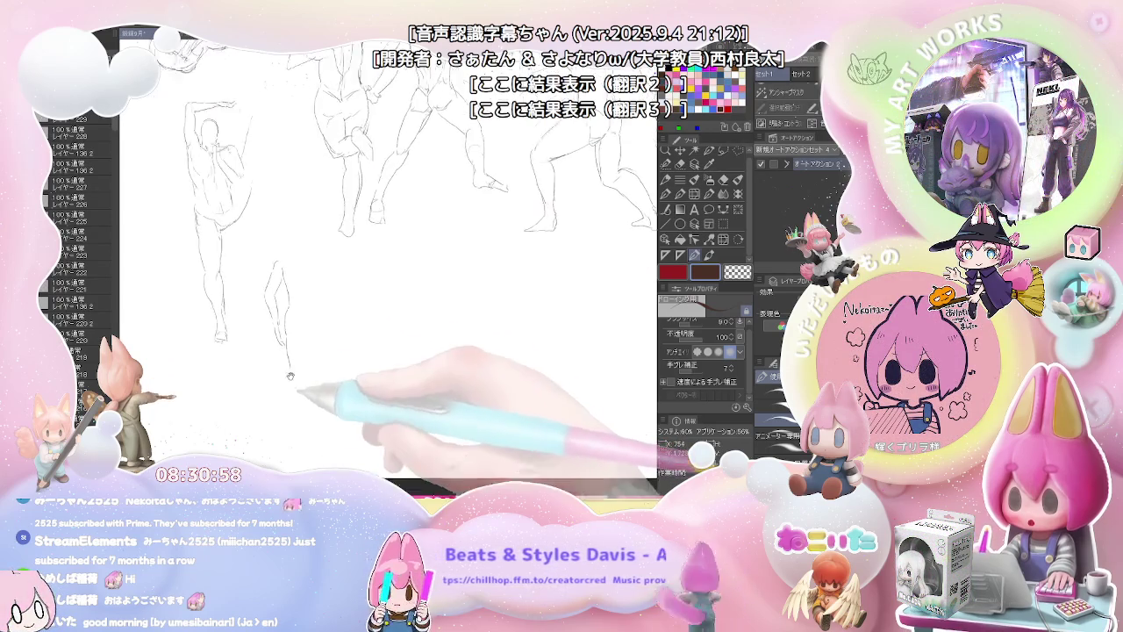
drag(286, 367, 285, 419)
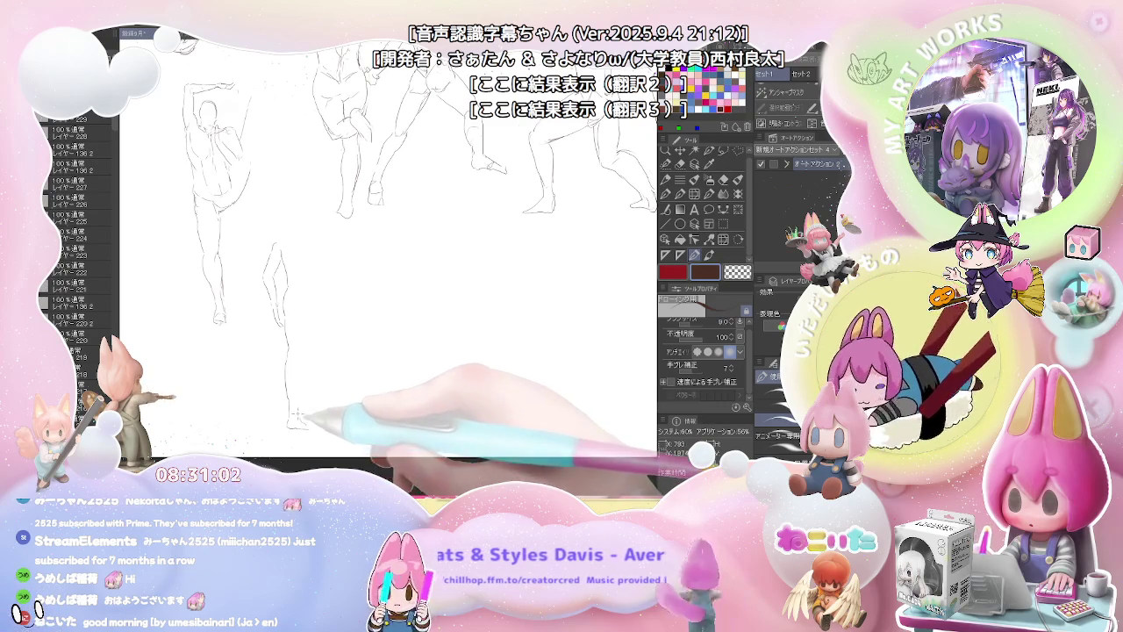
mouse_move(308, 331)
mouse_down()
mouse_move(309, 318)
mouse_move(334, 399)
mouse_up()
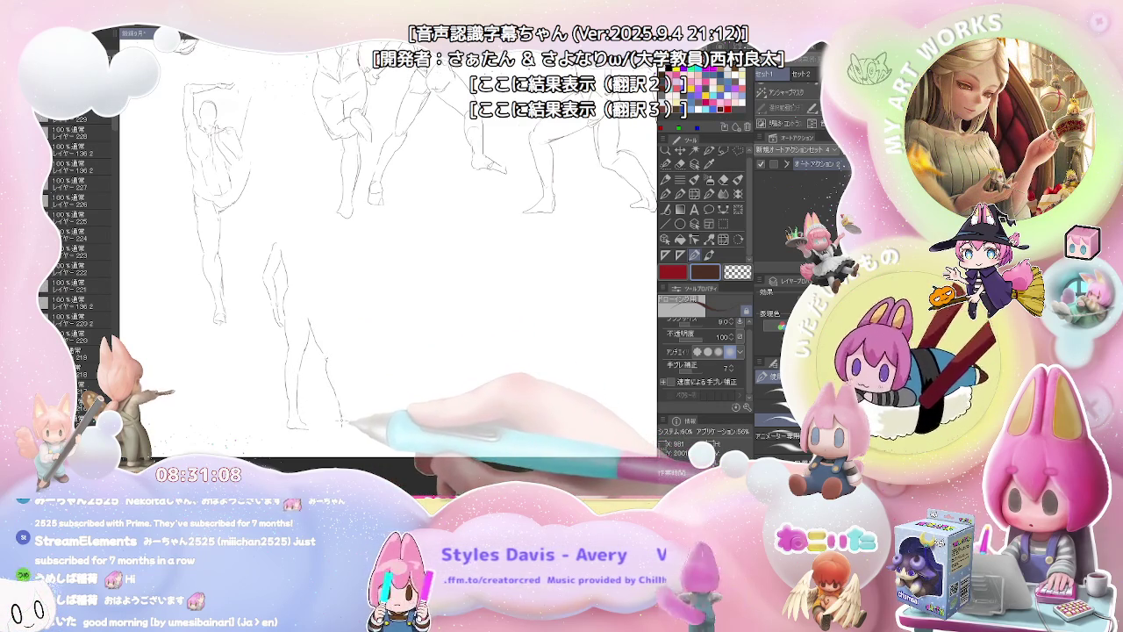
drag(368, 430, 351, 369)
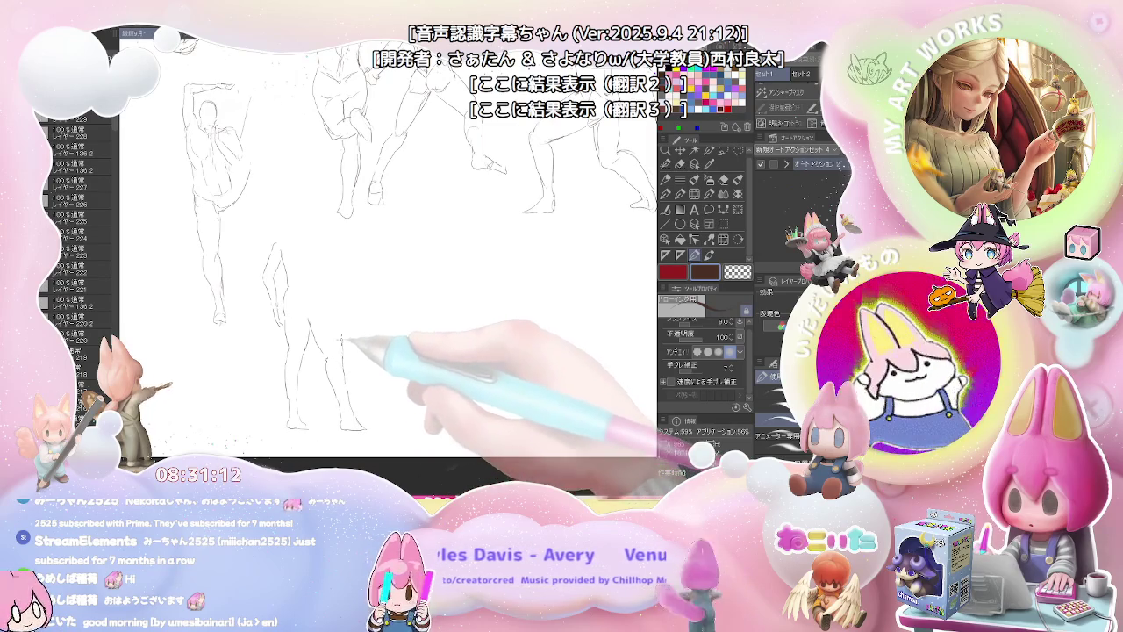
drag(327, 293, 323, 282)
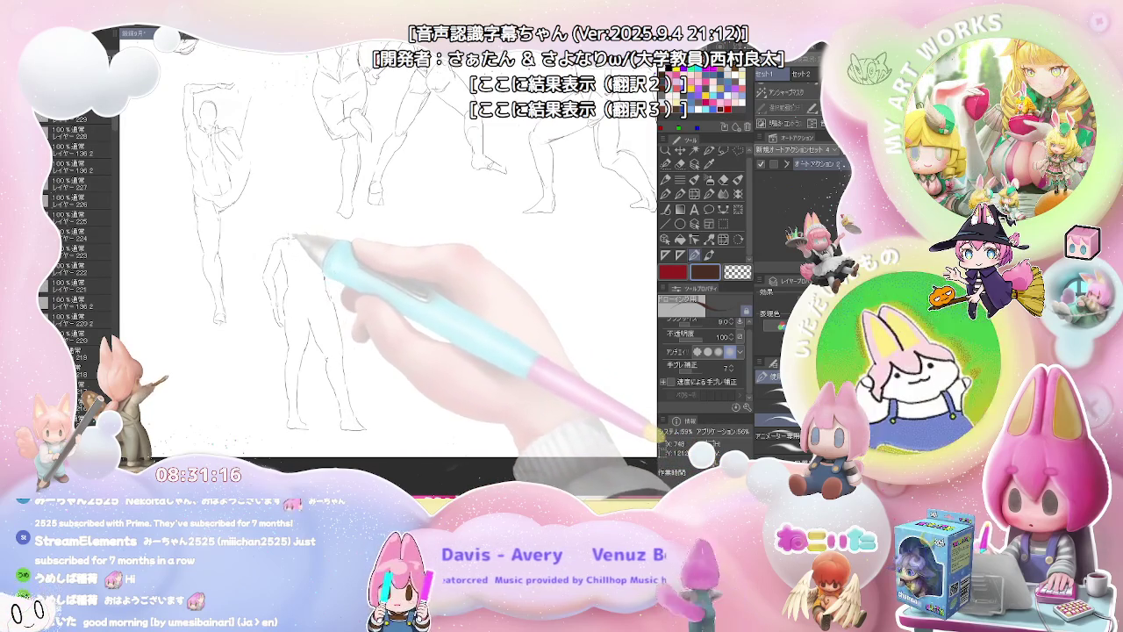
Step: Add the figure's head, chest lines and sideways outstretched hand, with a quick eraser toggle
drag(275, 235, 299, 231)
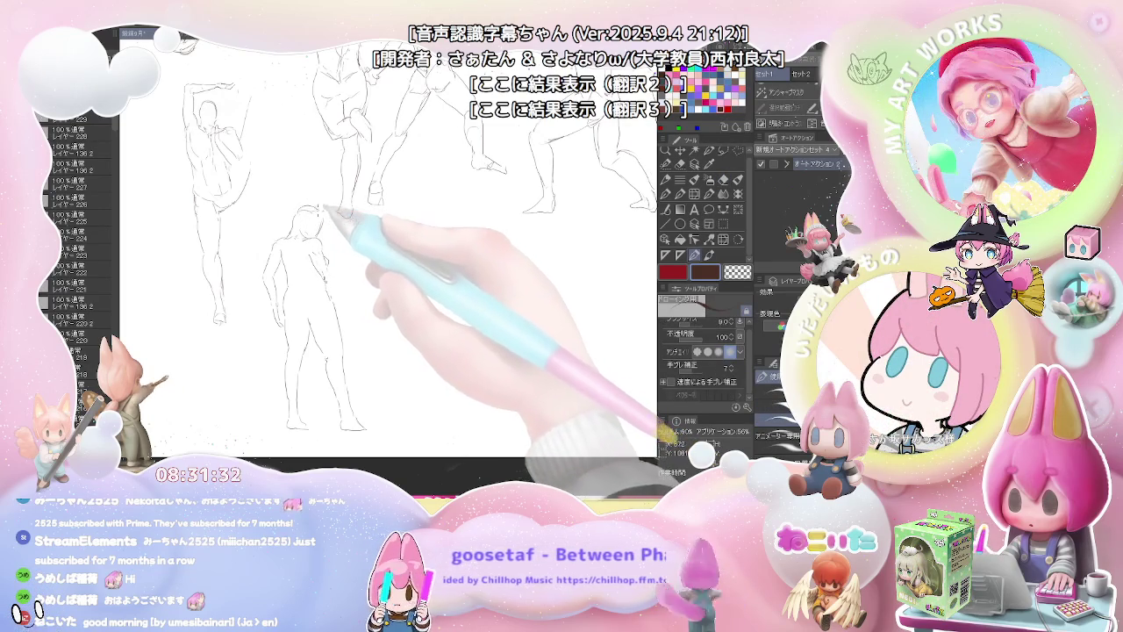
mouse_move(289, 253)
mouse_down()
mouse_move(305, 254)
mouse_move(318, 278)
mouse_move(344, 280)
mouse_up()
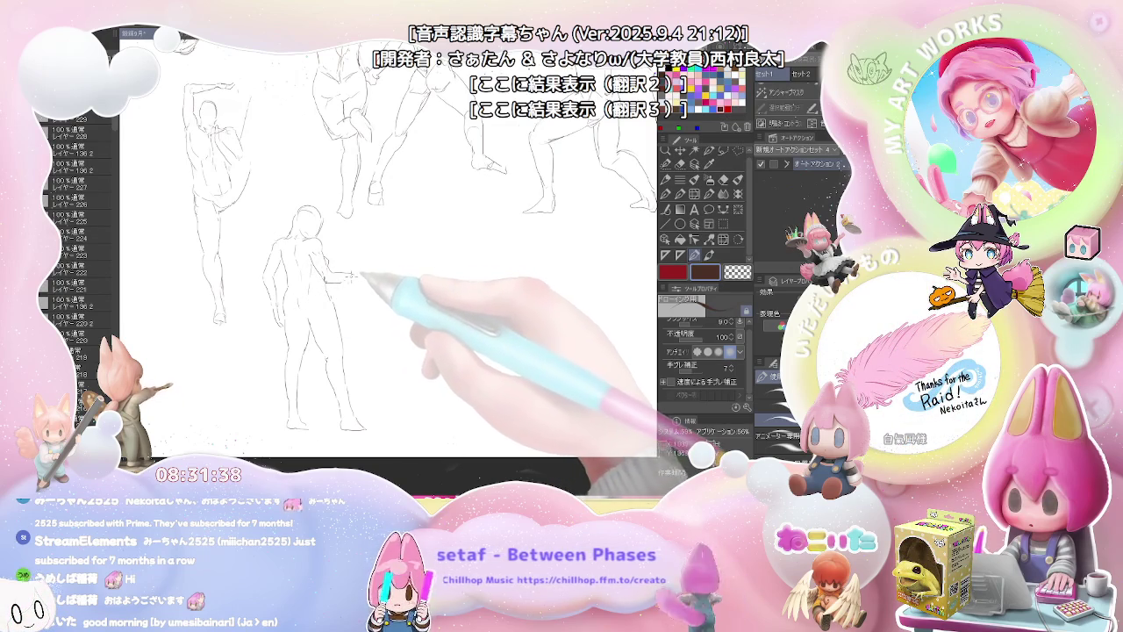
drag(363, 273, 366, 265)
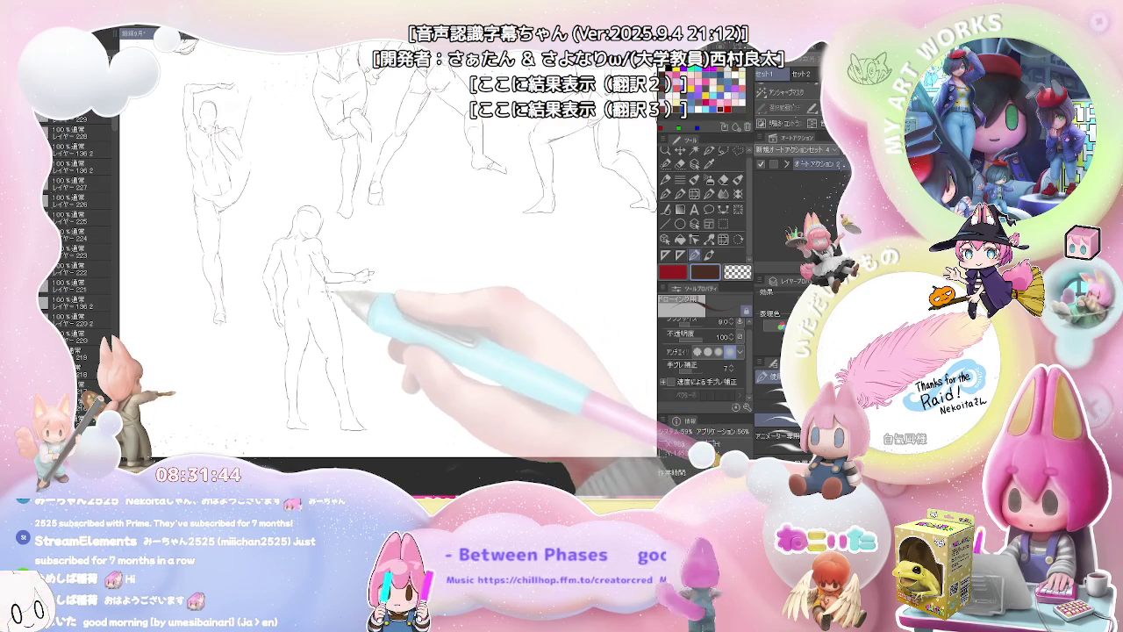
key(e)
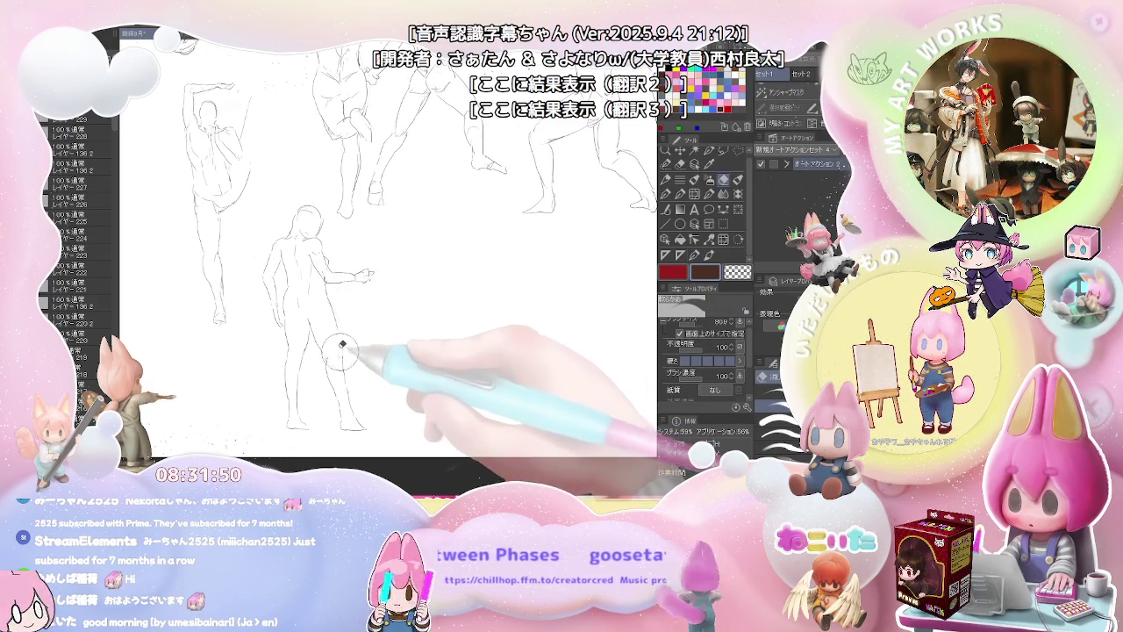
key(p)
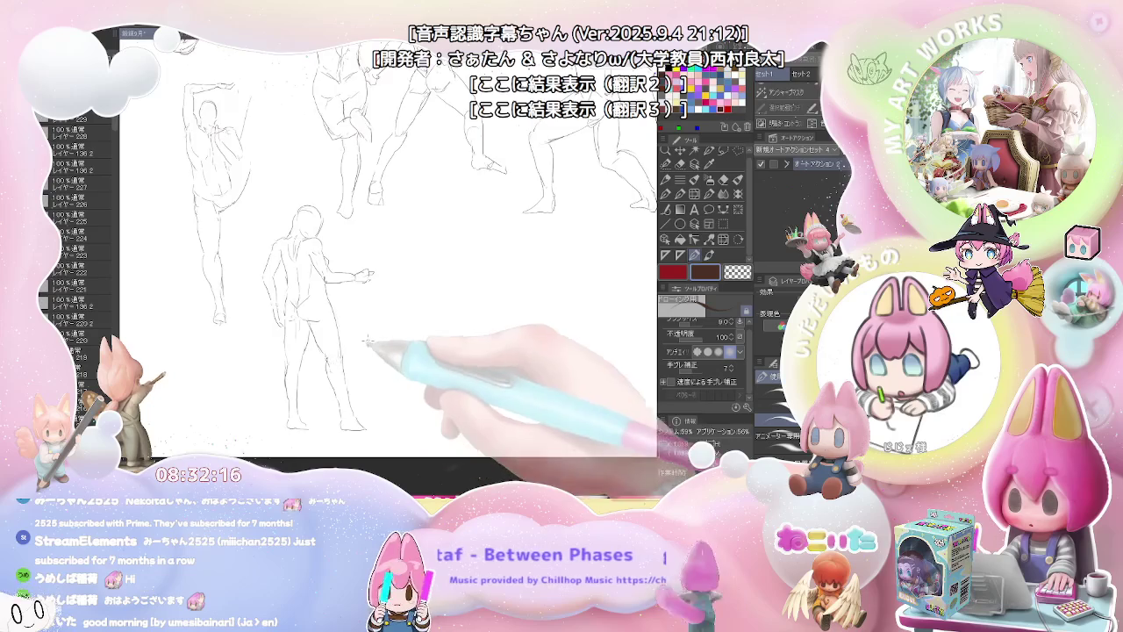
Step: Sketch the figure's head, arm, hip curve and the other arm bent up beside the head
scroll(367, 342, down, 2)
scroll(275, 266, up, 5)
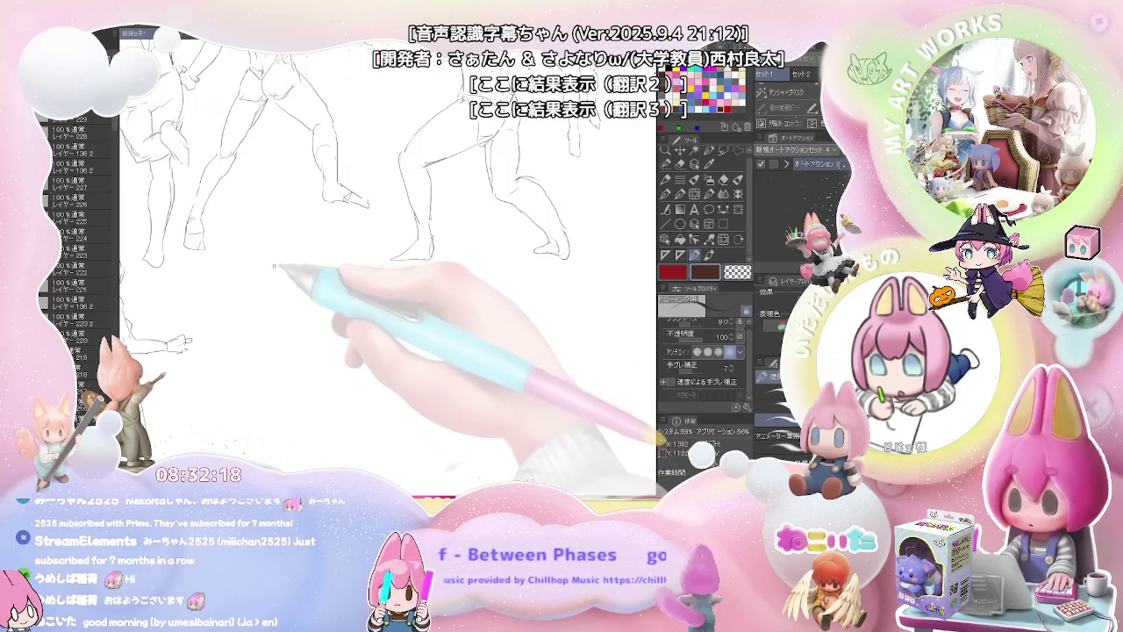
mouse_move(266, 262)
mouse_down()
mouse_move(255, 280)
mouse_move(304, 260)
mouse_up()
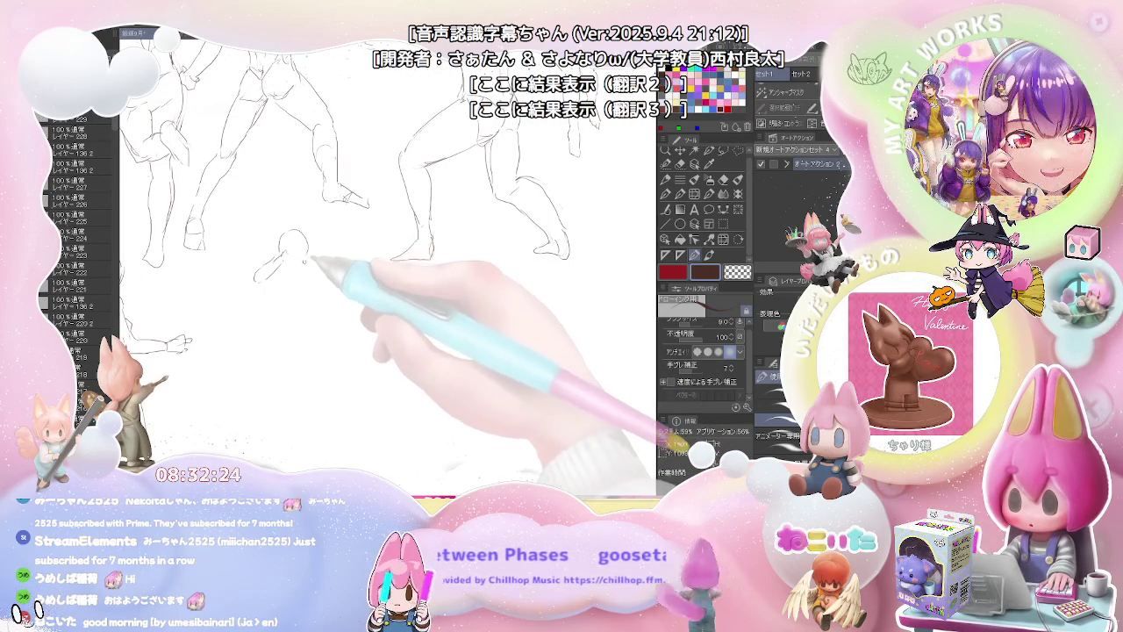
drag(302, 242, 300, 263)
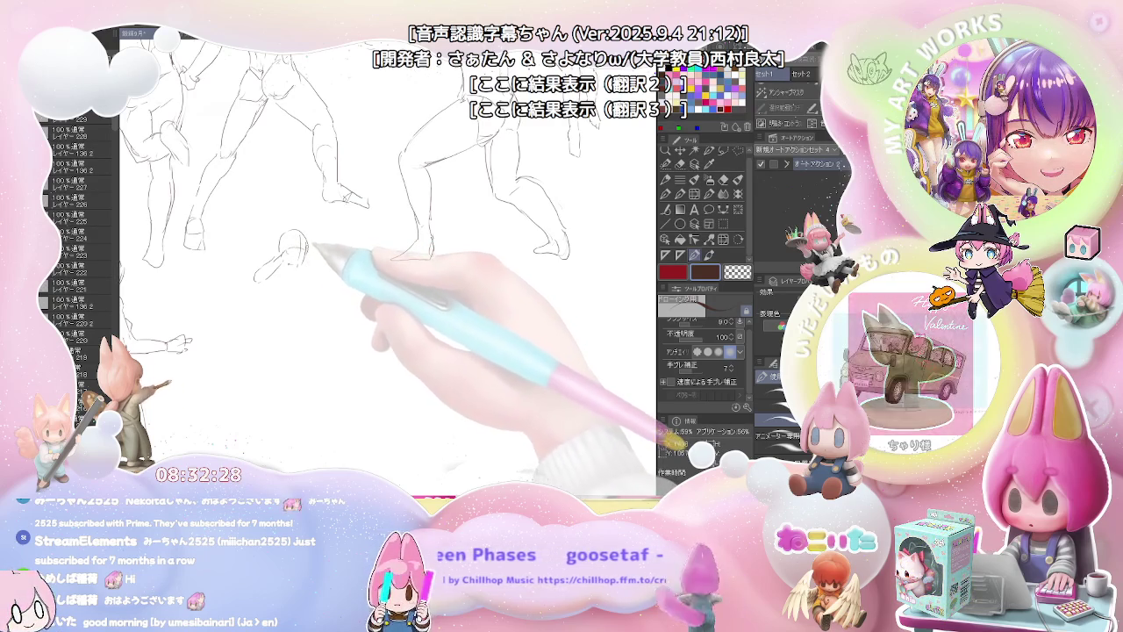
mouse_move(296, 235)
mouse_down()
mouse_move(307, 252)
mouse_move(255, 281)
mouse_up()
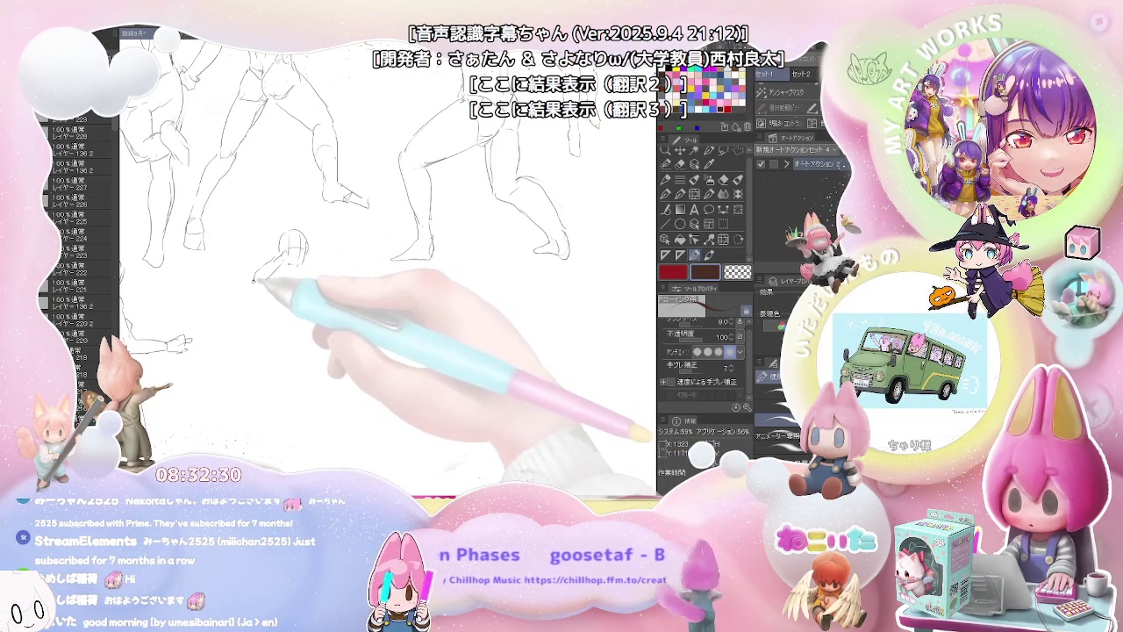
mouse_move(255, 283)
mouse_down()
mouse_move(282, 324)
mouse_move(273, 374)
mouse_move(283, 459)
mouse_up()
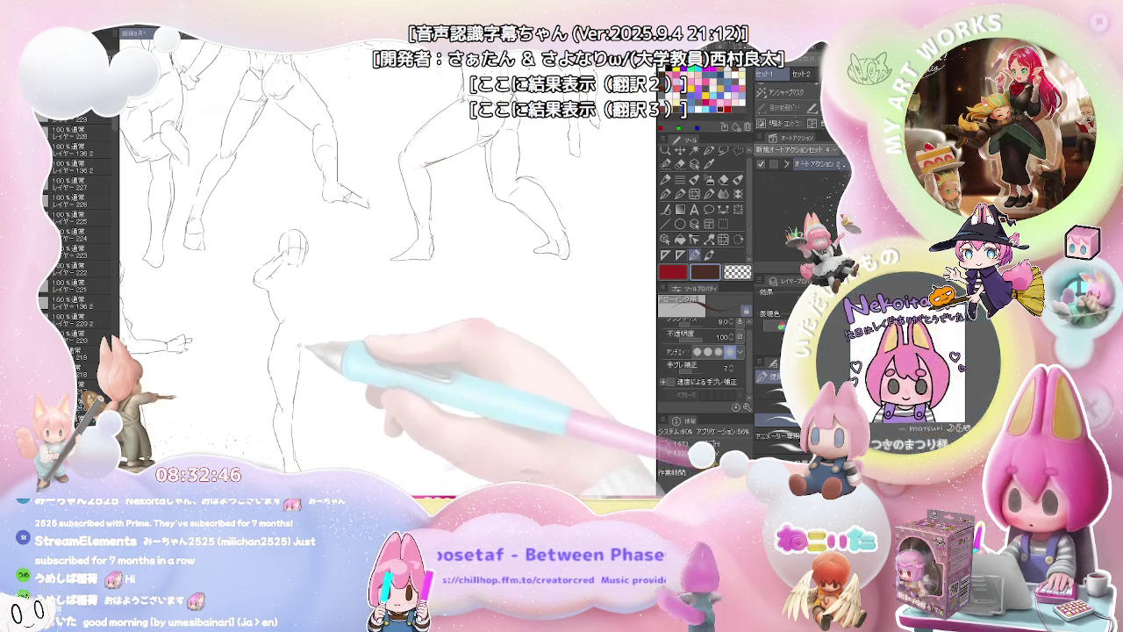
drag(298, 351, 319, 338)
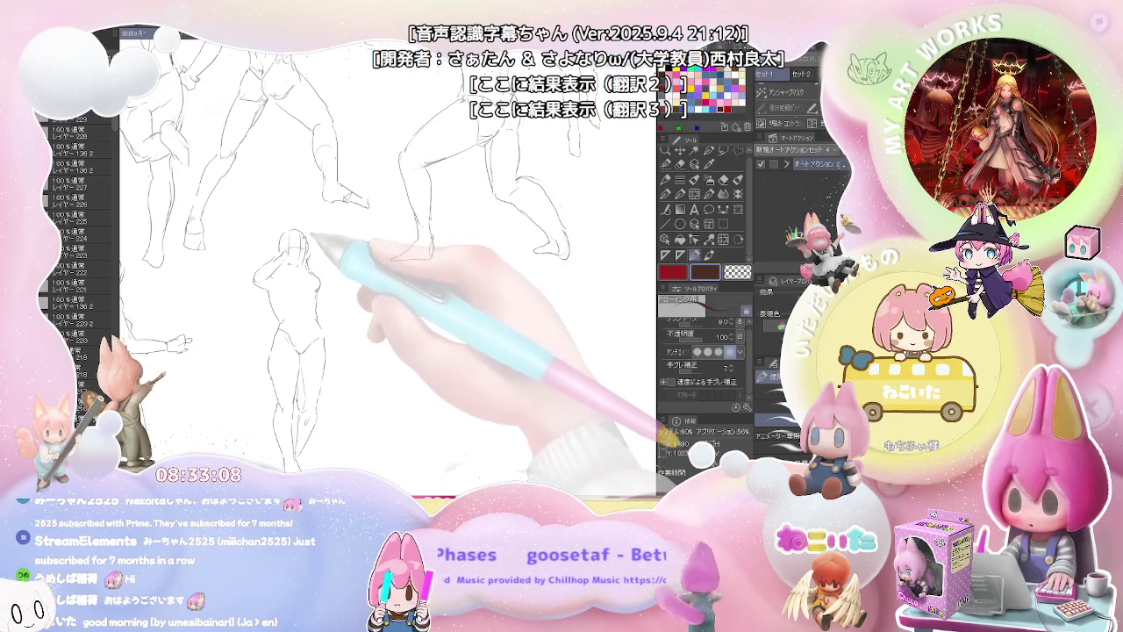
drag(324, 213, 314, 239)
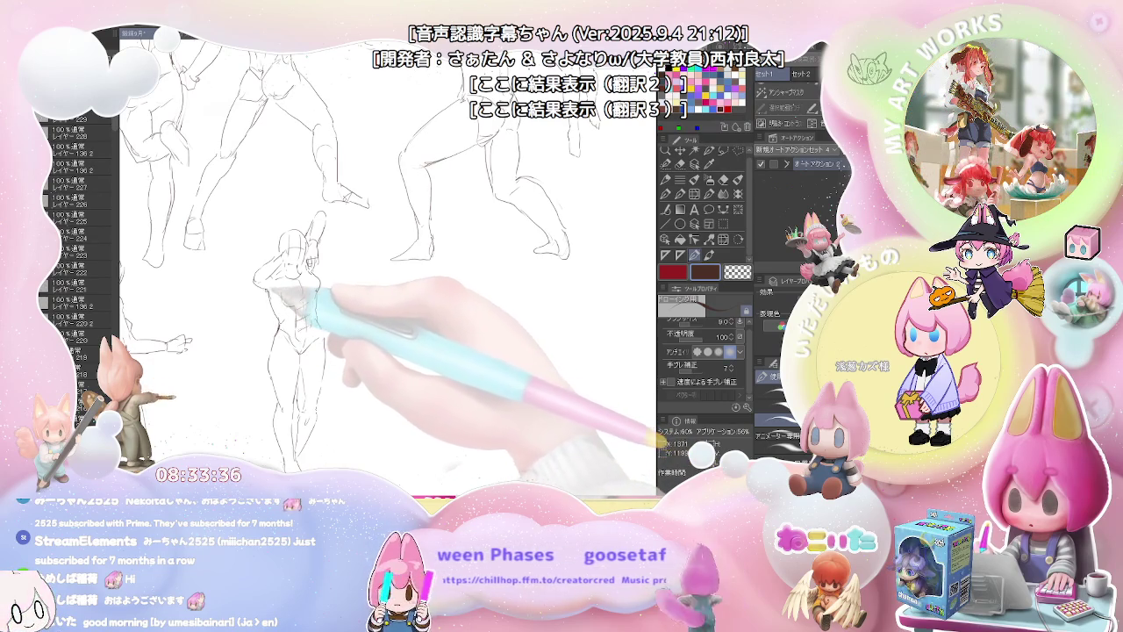
Step: Add abdominal muscle lines to the centre figure's torso, then pan toward empty canvas
drag(299, 290, 294, 316)
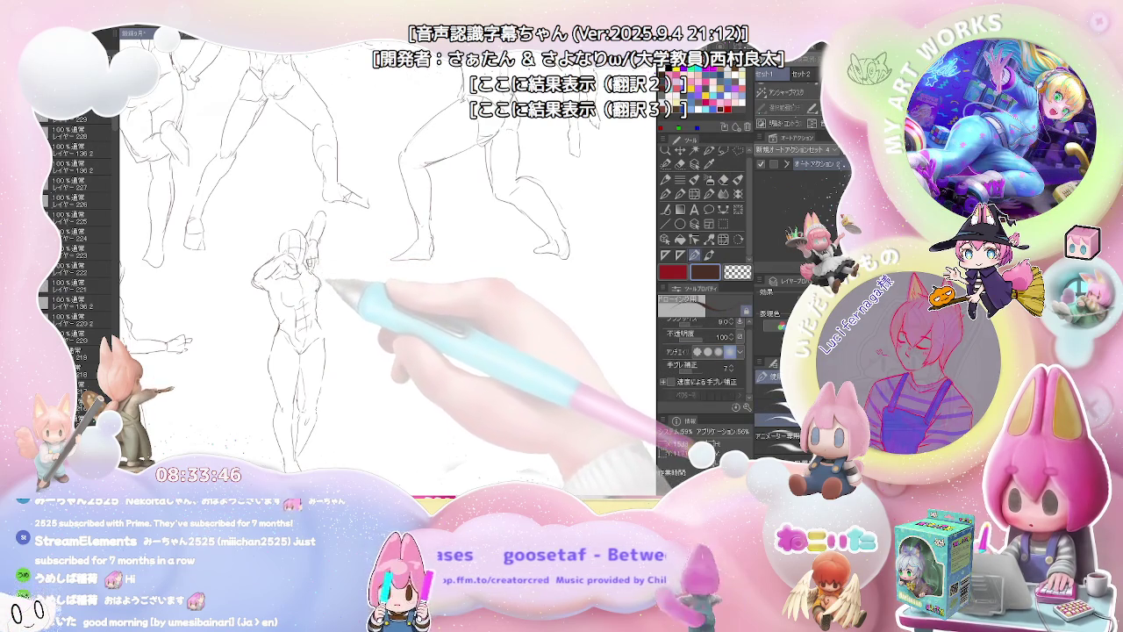
drag(394, 351, 278, 348)
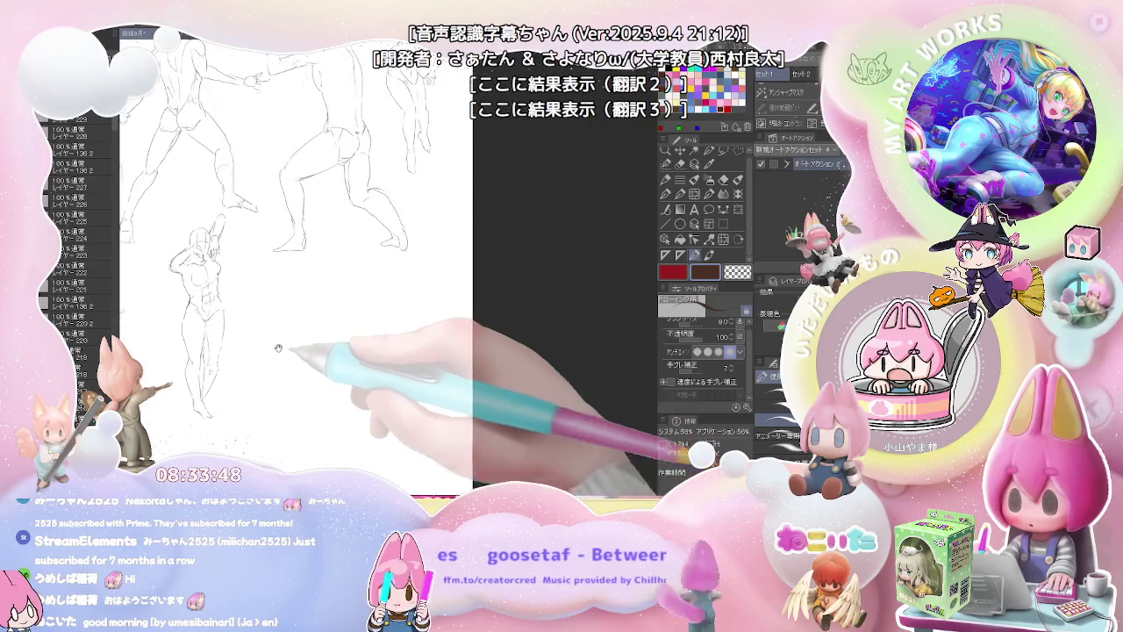
scroll(278, 348, up, 3)
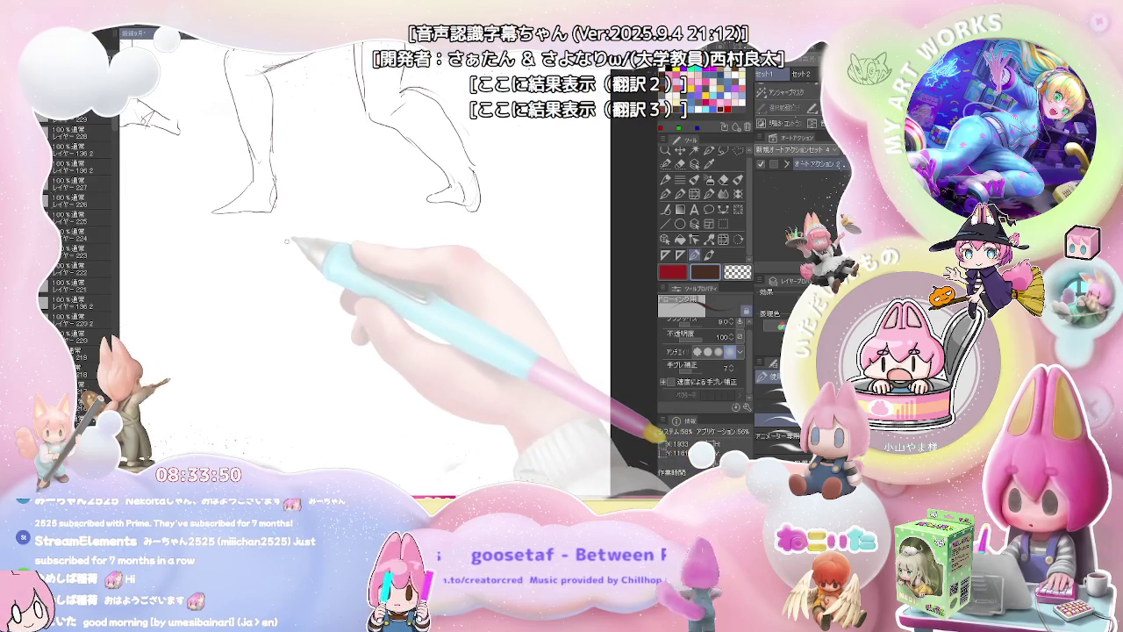
Step: Sketch the crouching figure's raised fist, forearm and arm down toward the body
mouse_move(267, 250)
mouse_down()
mouse_move(257, 279)
mouse_move(281, 239)
mouse_up()
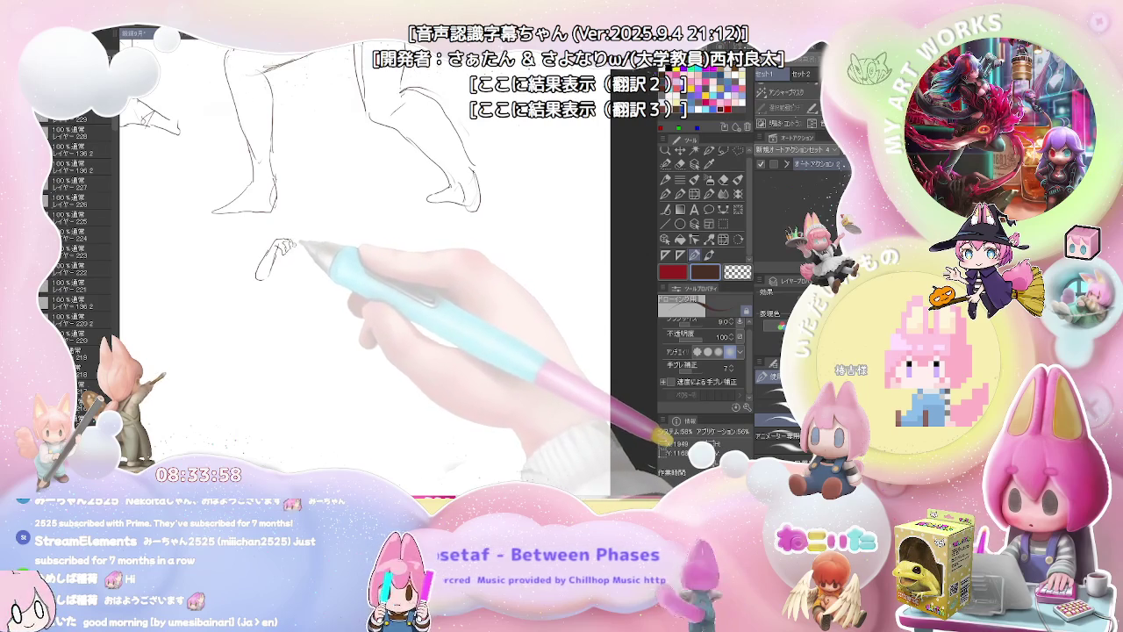
drag(279, 247, 266, 267)
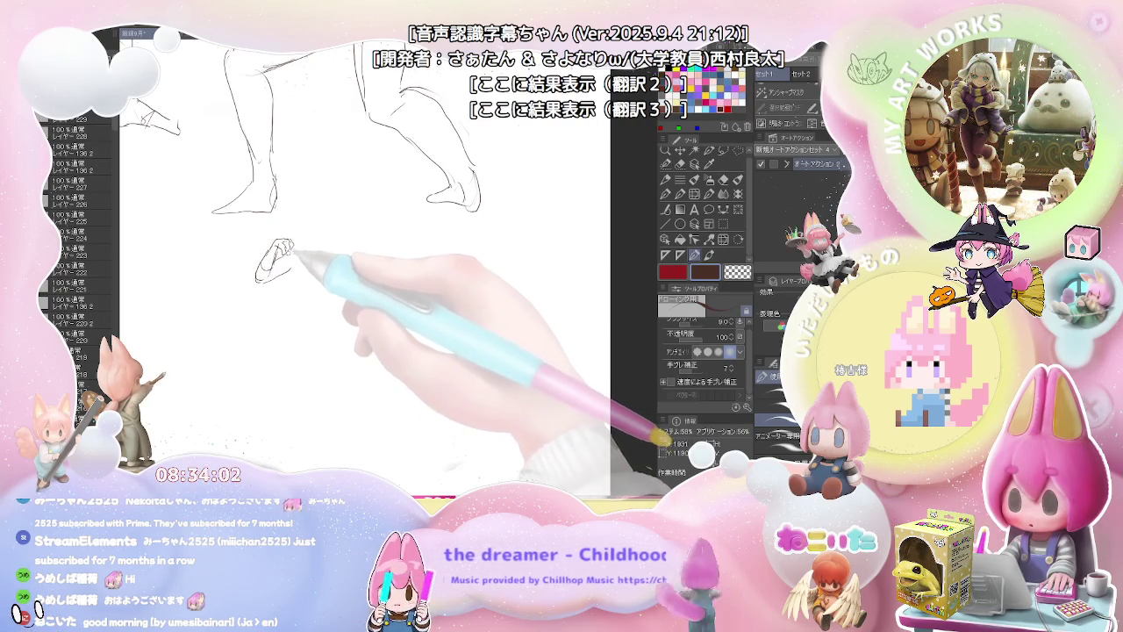
mouse_move(273, 279)
mouse_down()
mouse_move(300, 263)
mouse_move(296, 302)
mouse_move(242, 407)
mouse_move(267, 393)
mouse_up()
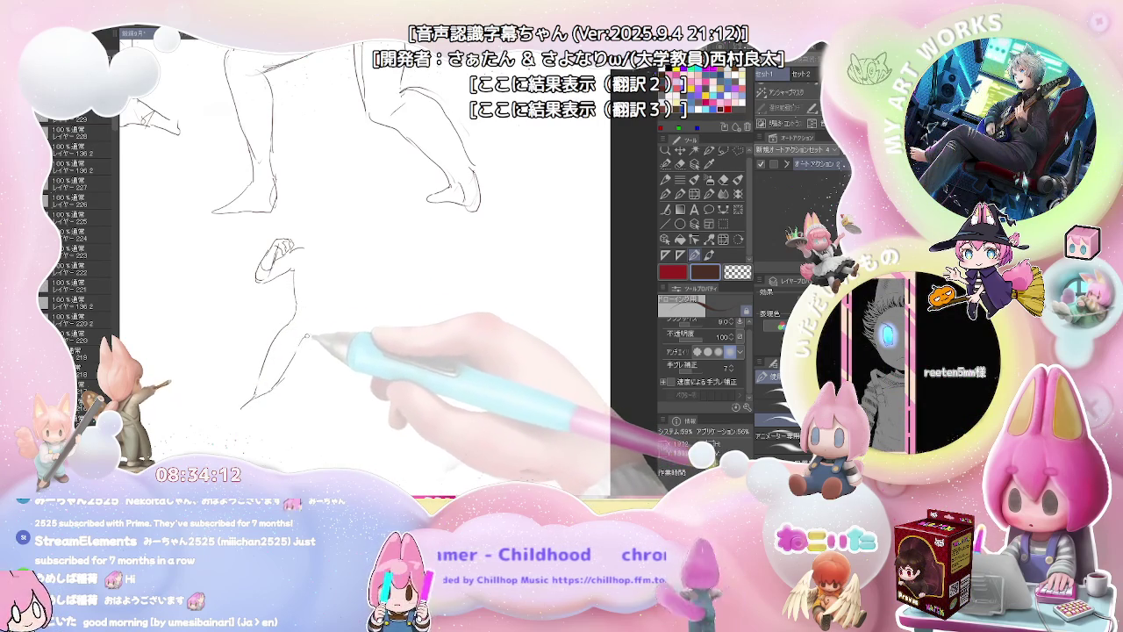
drag(307, 336, 348, 323)
mouse_move(321, 362)
mouse_down()
mouse_move(334, 359)
mouse_move(287, 400)
mouse_move(307, 344)
mouse_move(275, 368)
mouse_move(246, 435)
mouse_up()
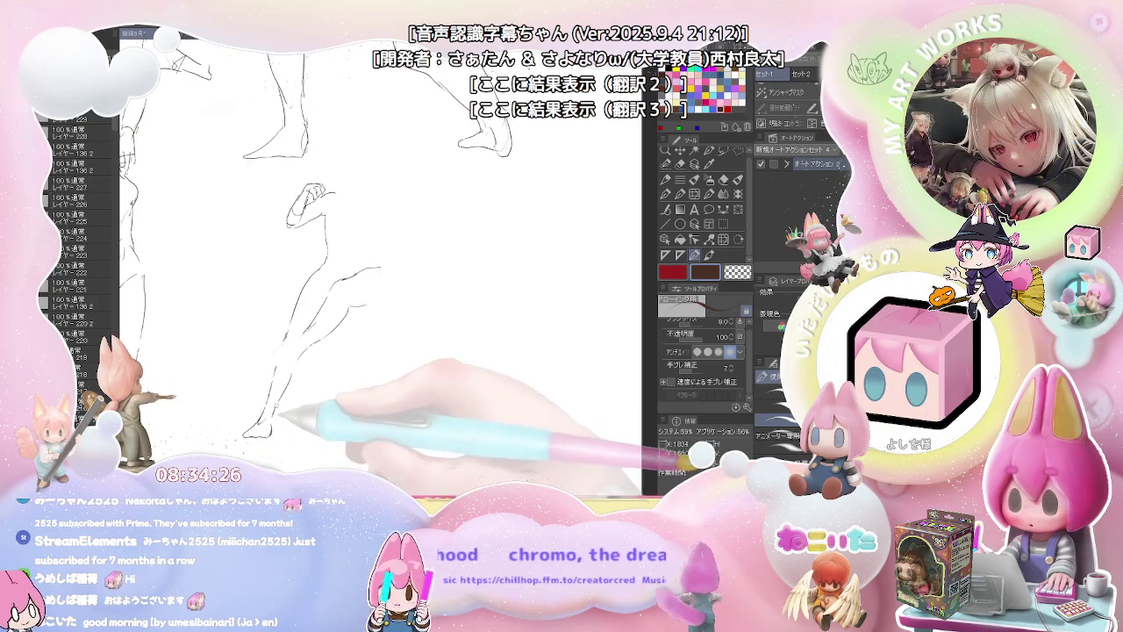
Step: Fix the bent knee by erasing and redrawing its curve, then add the hip line
drag(293, 346, 289, 349)
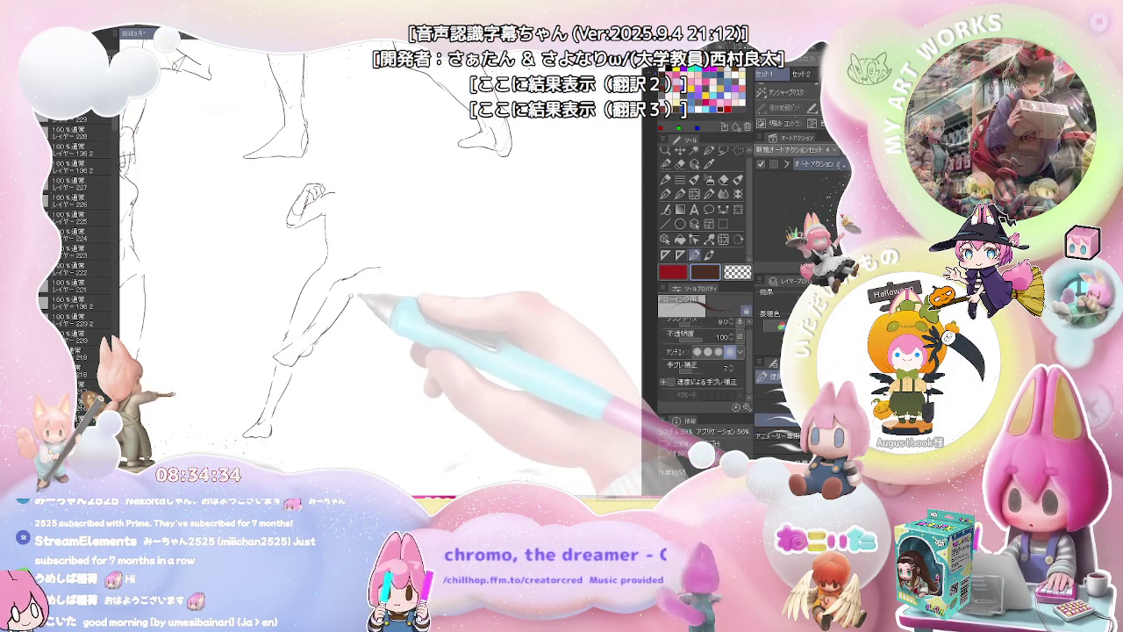
key(e)
key(p)
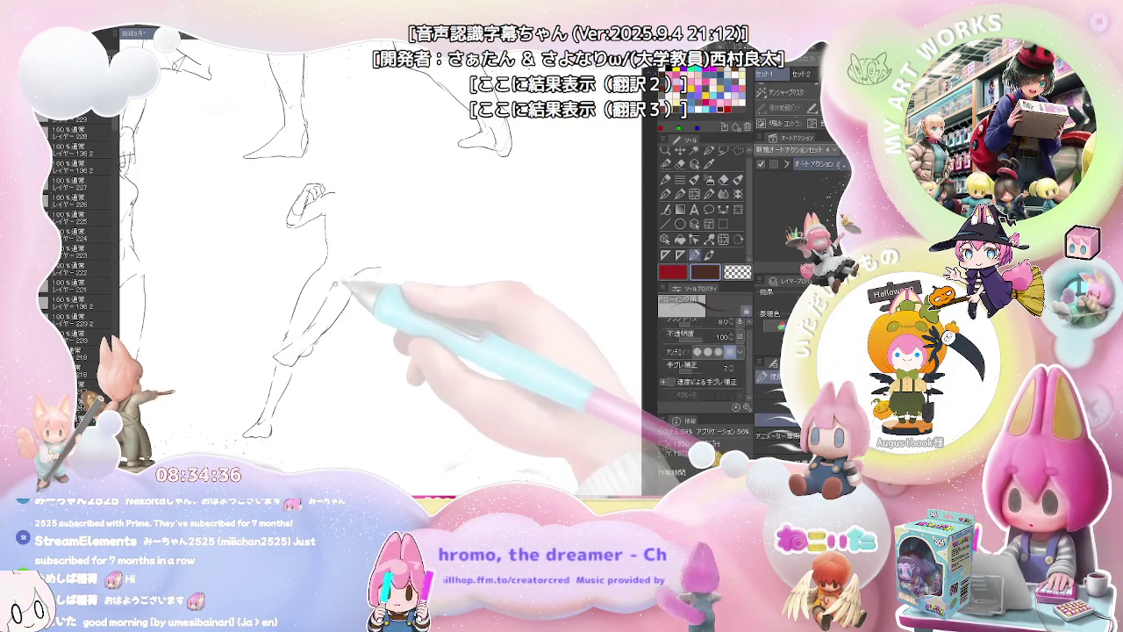
drag(378, 266, 386, 290)
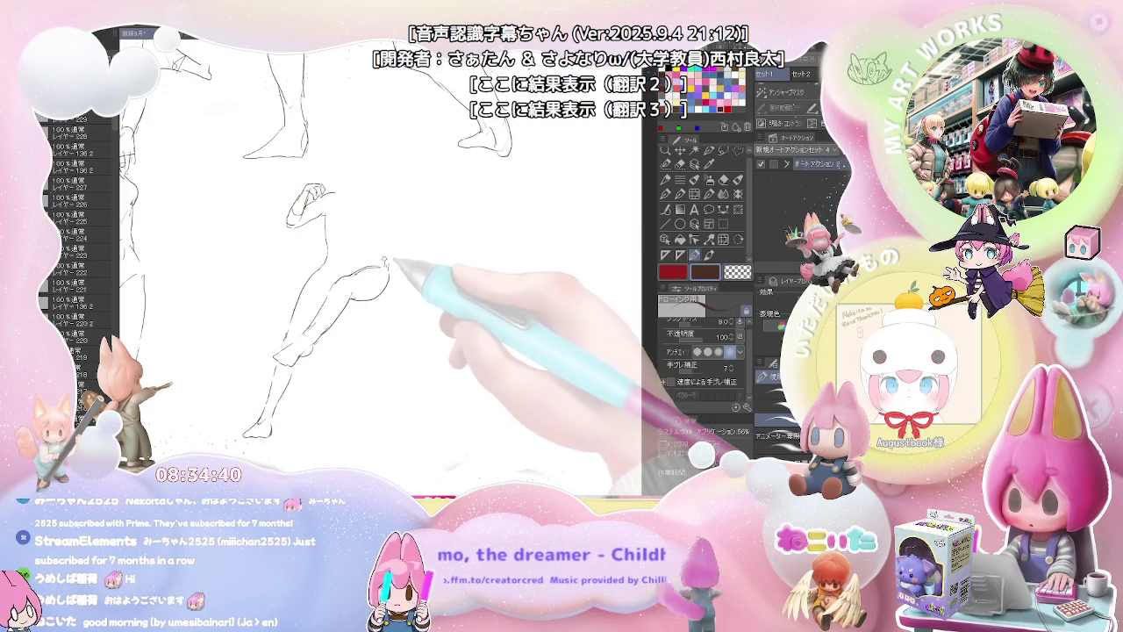
drag(353, 275, 375, 286)
key(e)
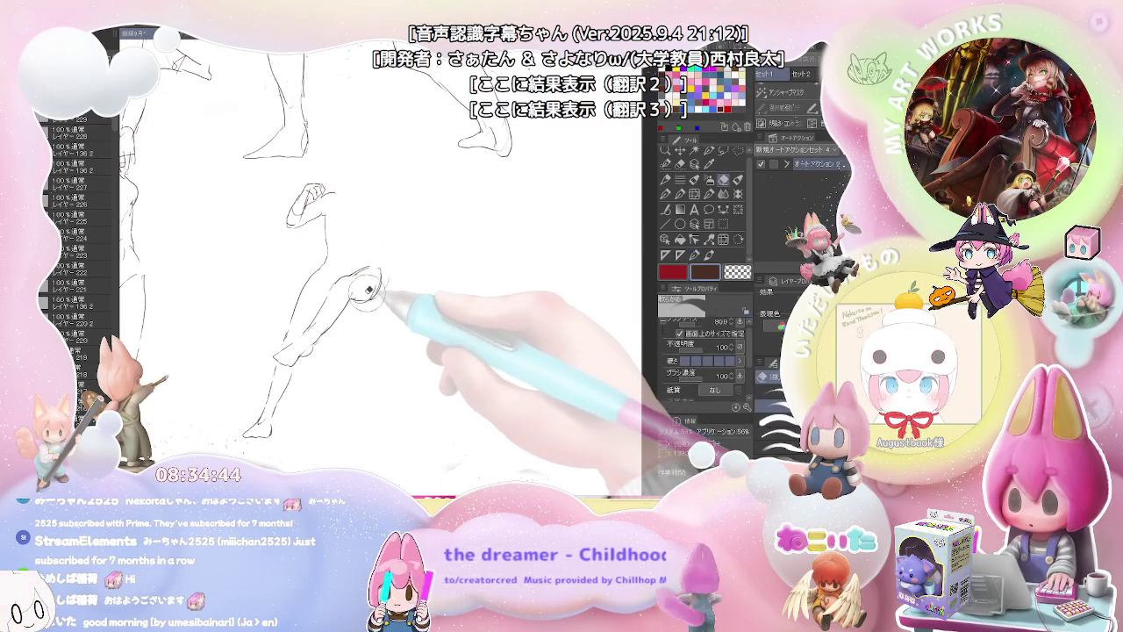
key(p)
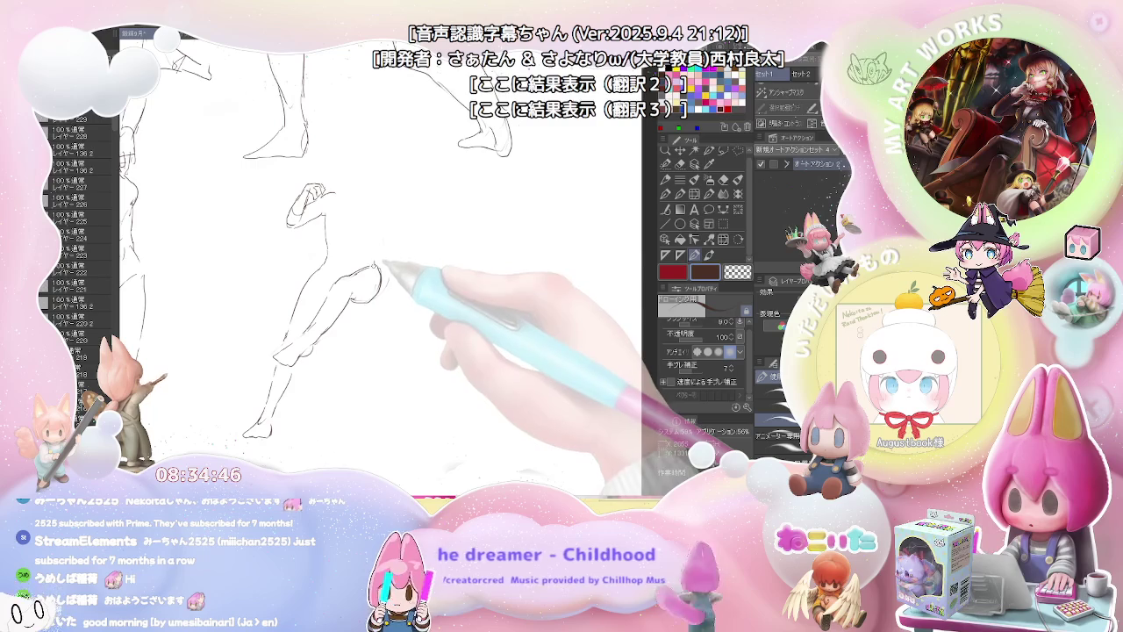
drag(376, 269, 368, 250)
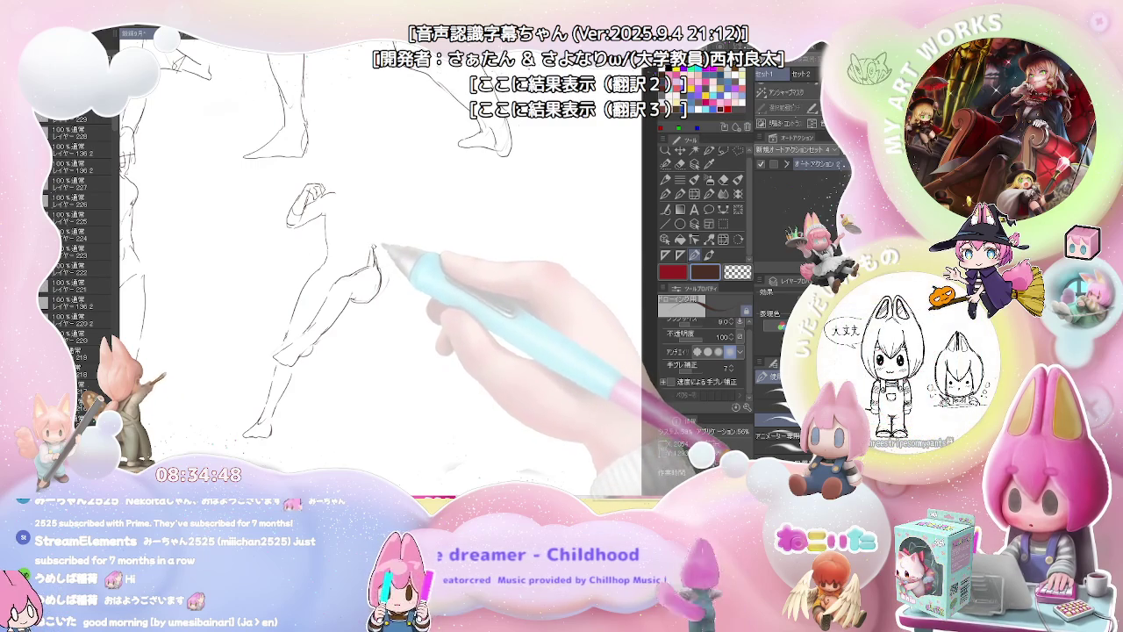
Step: Draw the chest and shoulder lines and an oval head, then follow the reaching arm
drag(346, 204, 383, 211)
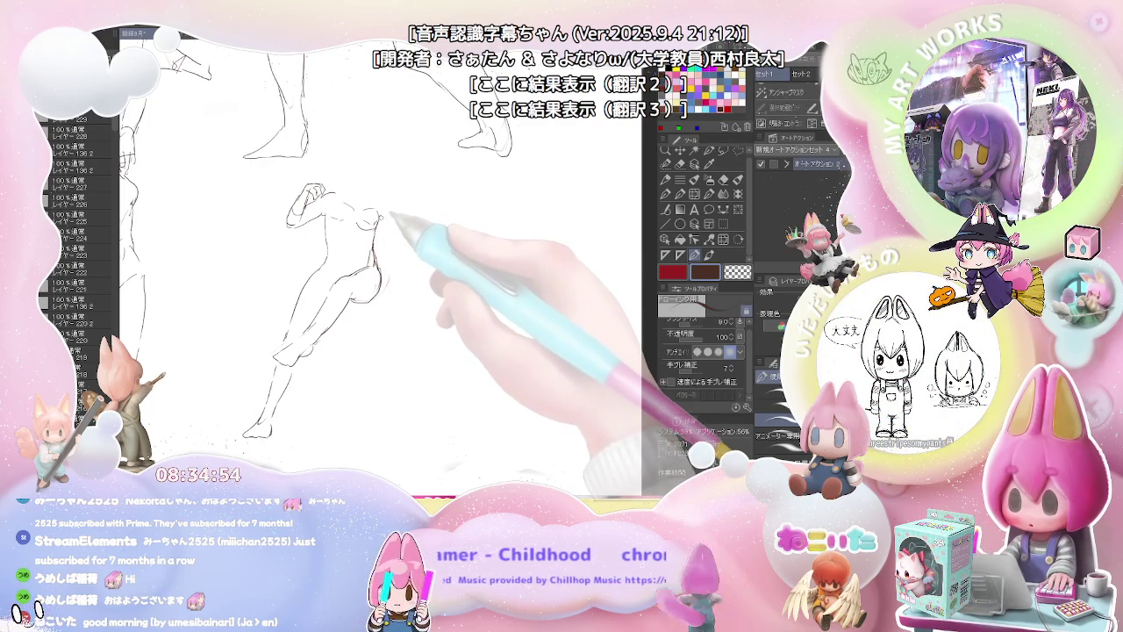
drag(390, 216, 455, 261)
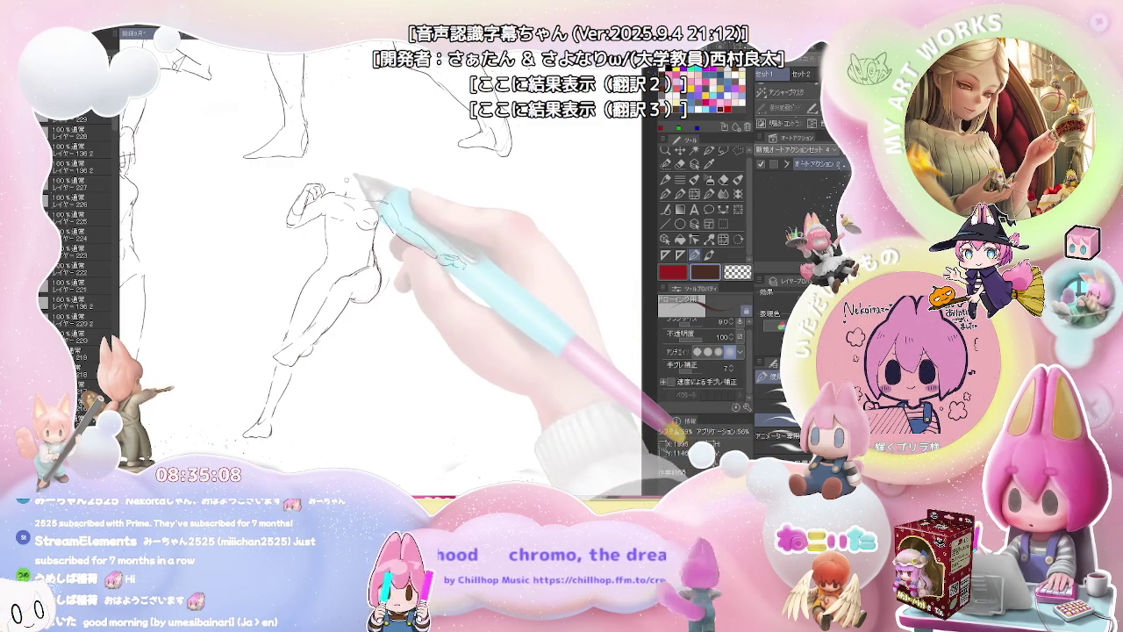
drag(355, 178, 379, 187)
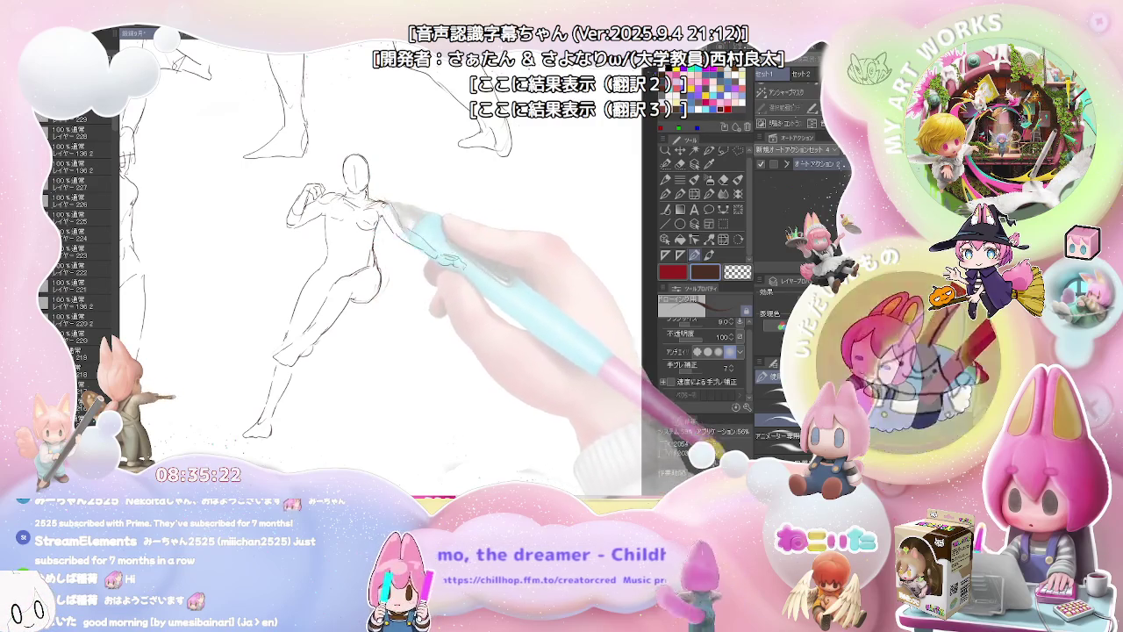
drag(439, 263, 335, 294)
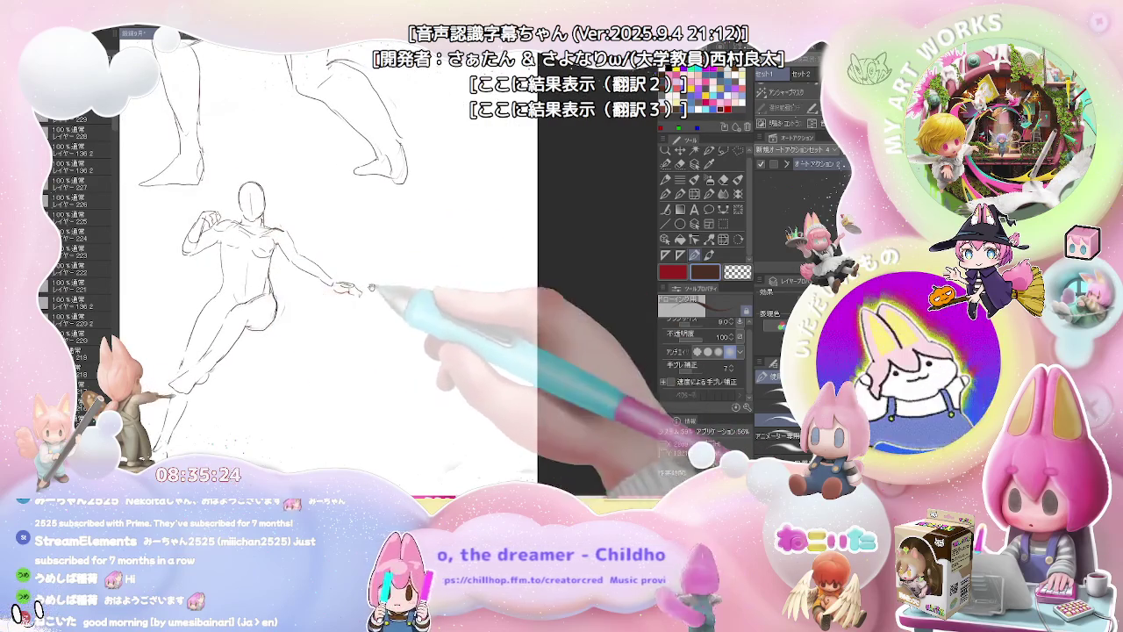
Step: Pan below the crouching figure and sketch the leaping figure's head, left-stretched arm and leg
drag(406, 242, 288, 259)
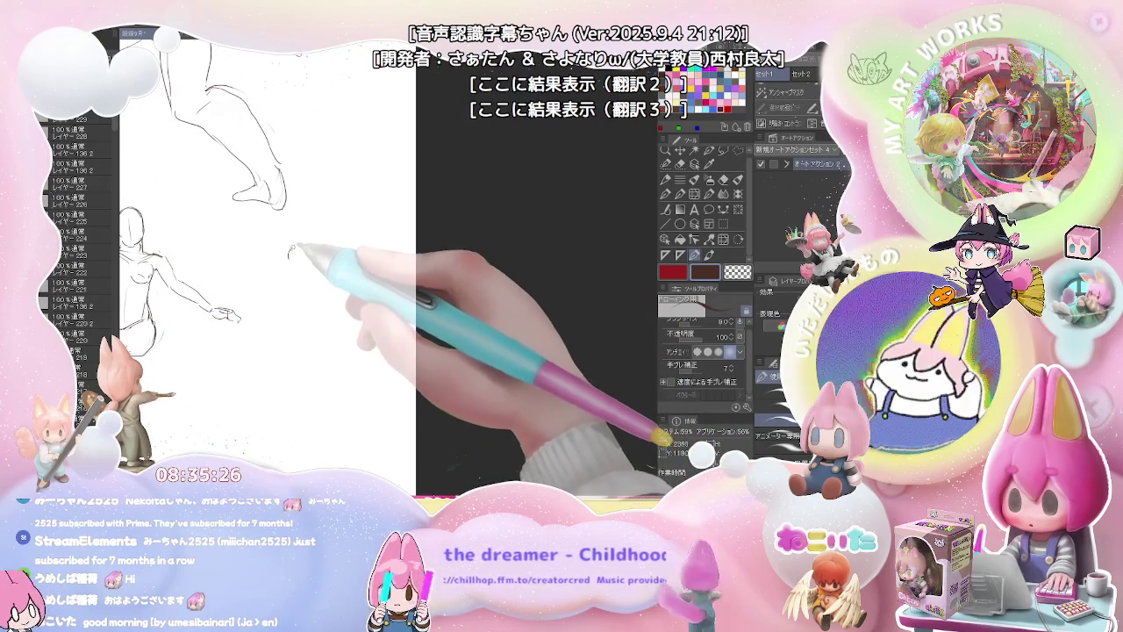
drag(205, 380, 278, 243)
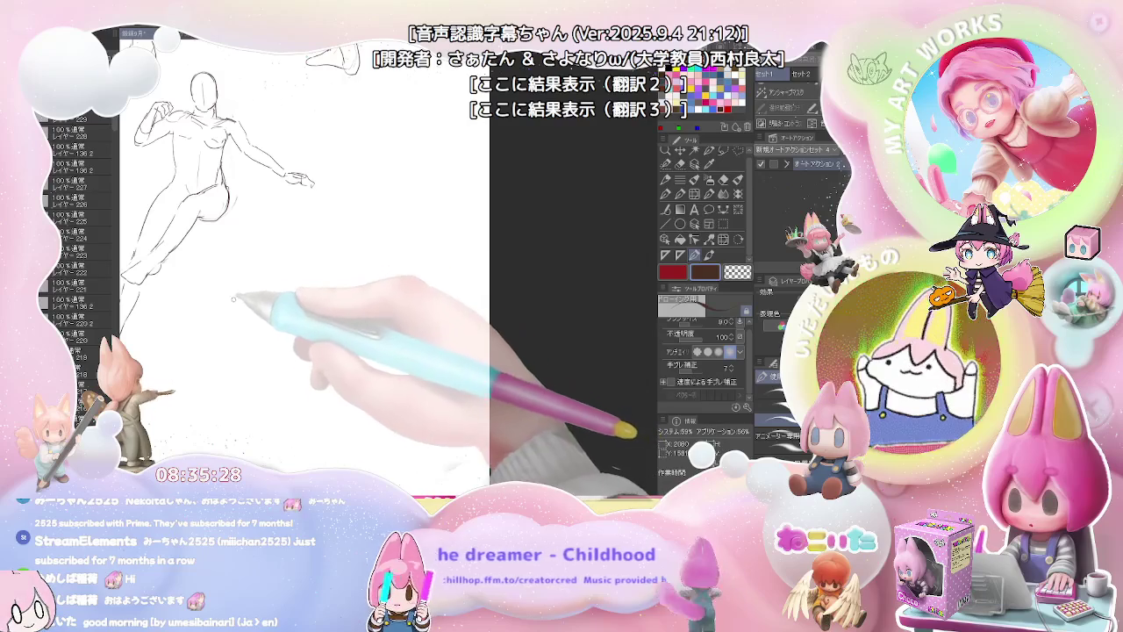
mouse_move(254, 291)
mouse_down()
mouse_move(233, 304)
mouse_move(238, 326)
mouse_up()
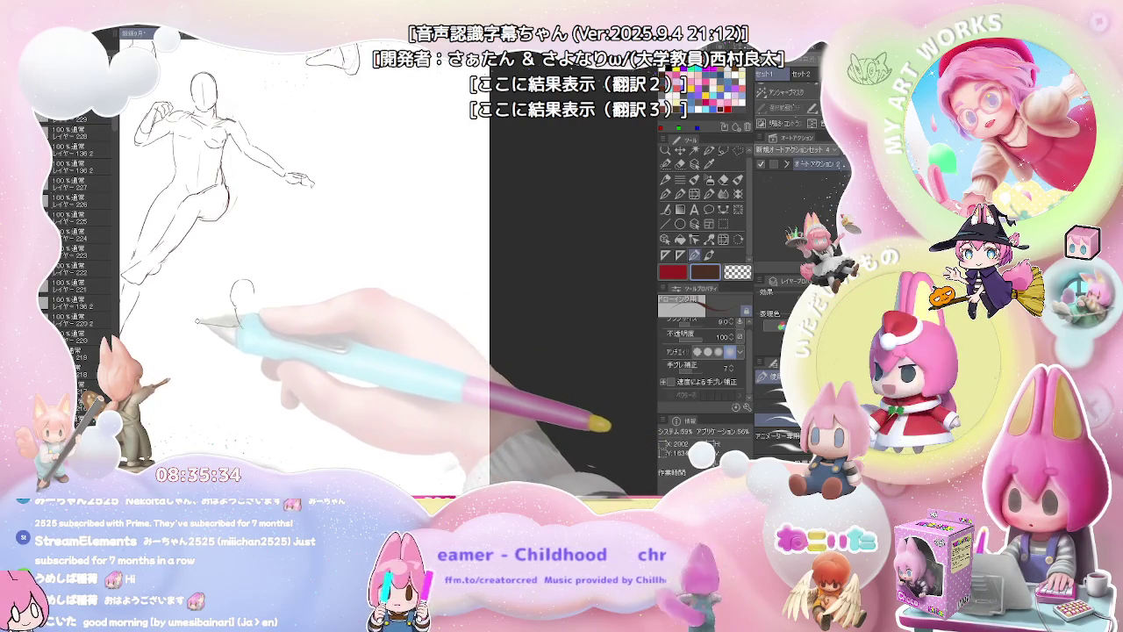
drag(235, 326, 158, 318)
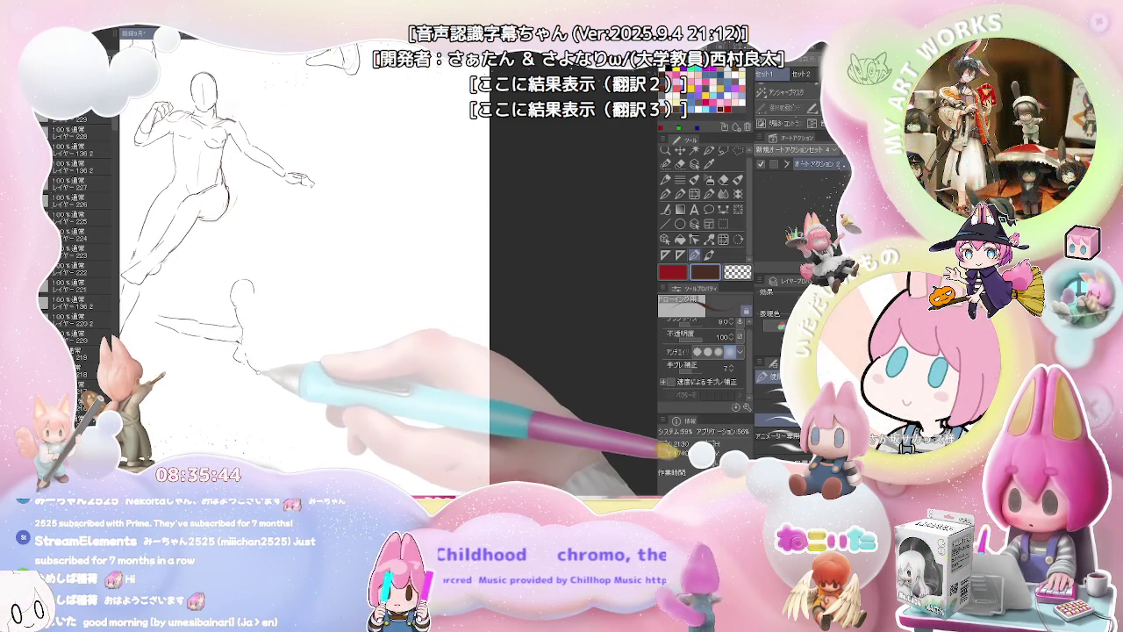
mouse_move(272, 379)
mouse_down()
mouse_move(353, 261)
mouse_move(287, 357)
mouse_up()
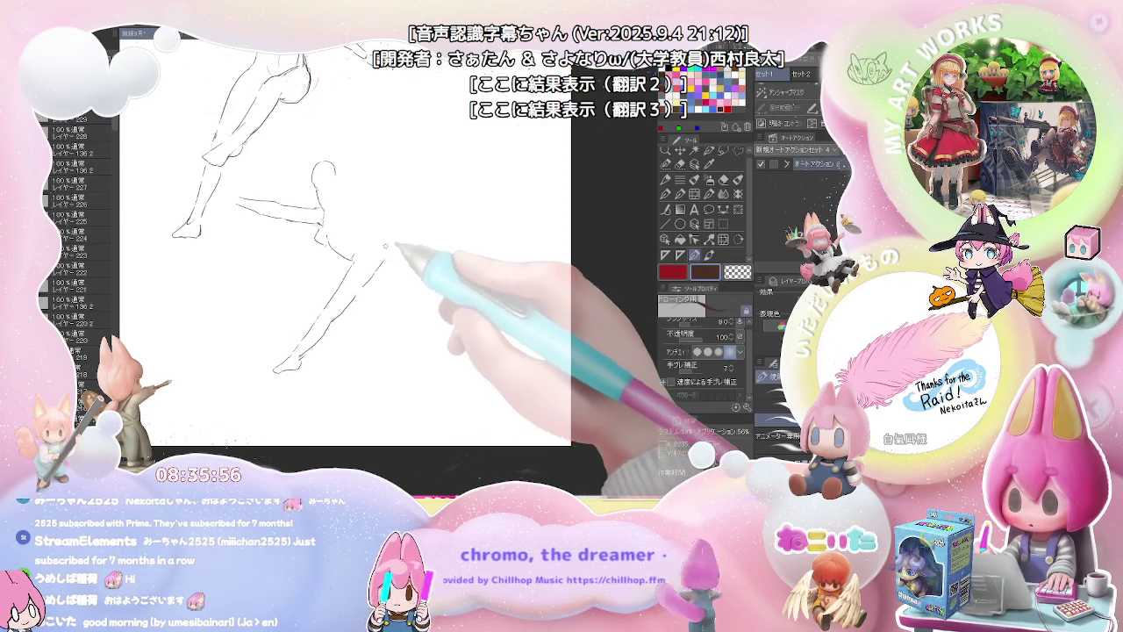
Step: Add the arm raised high, shoulder, leg kicked out right, waist line and left-arm detail
drag(386, 245, 324, 282)
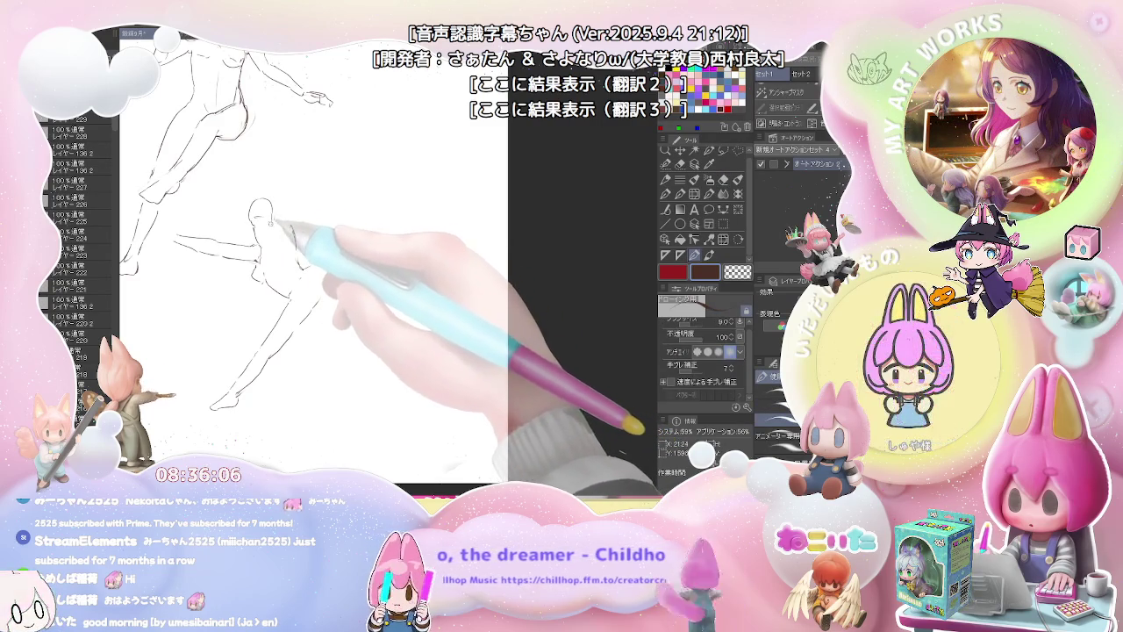
drag(279, 203, 285, 189)
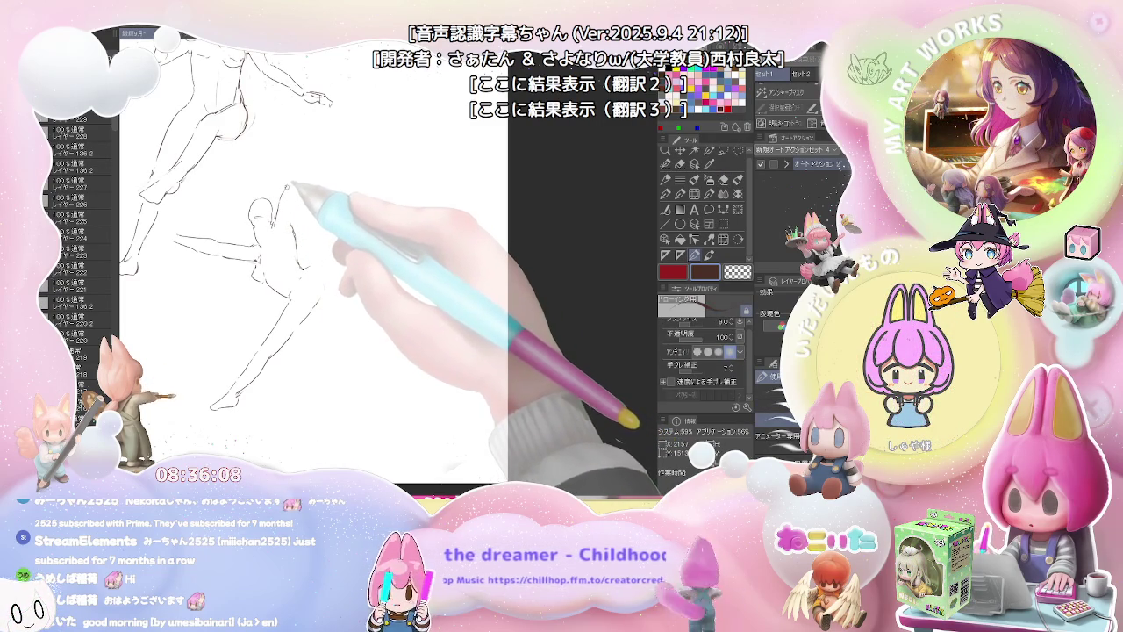
drag(306, 149, 293, 207)
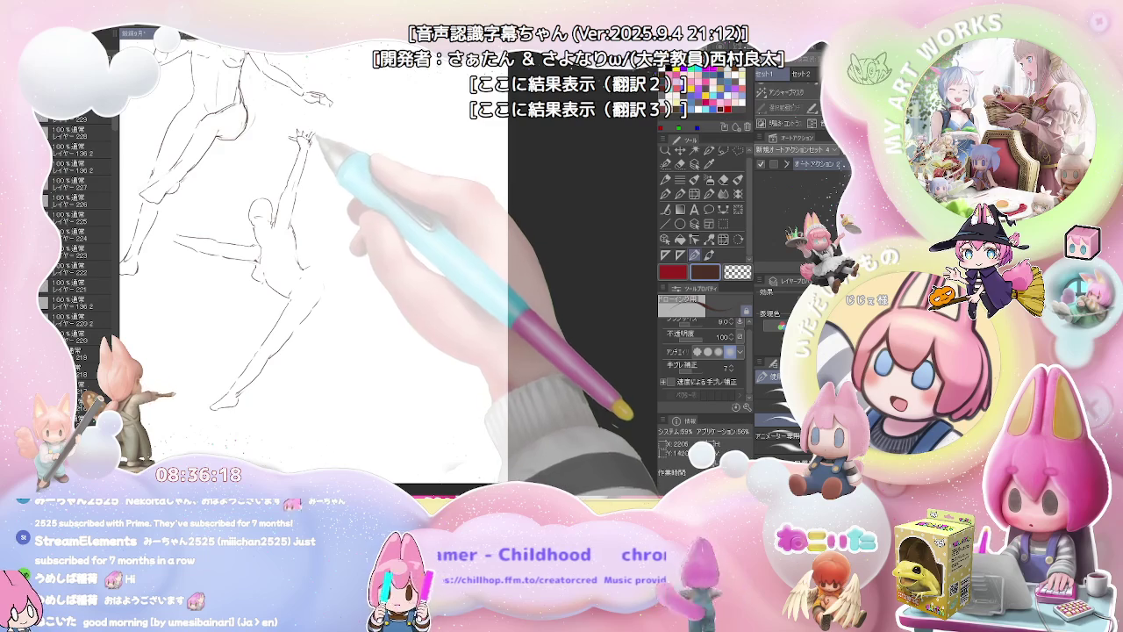
drag(318, 266, 342, 263)
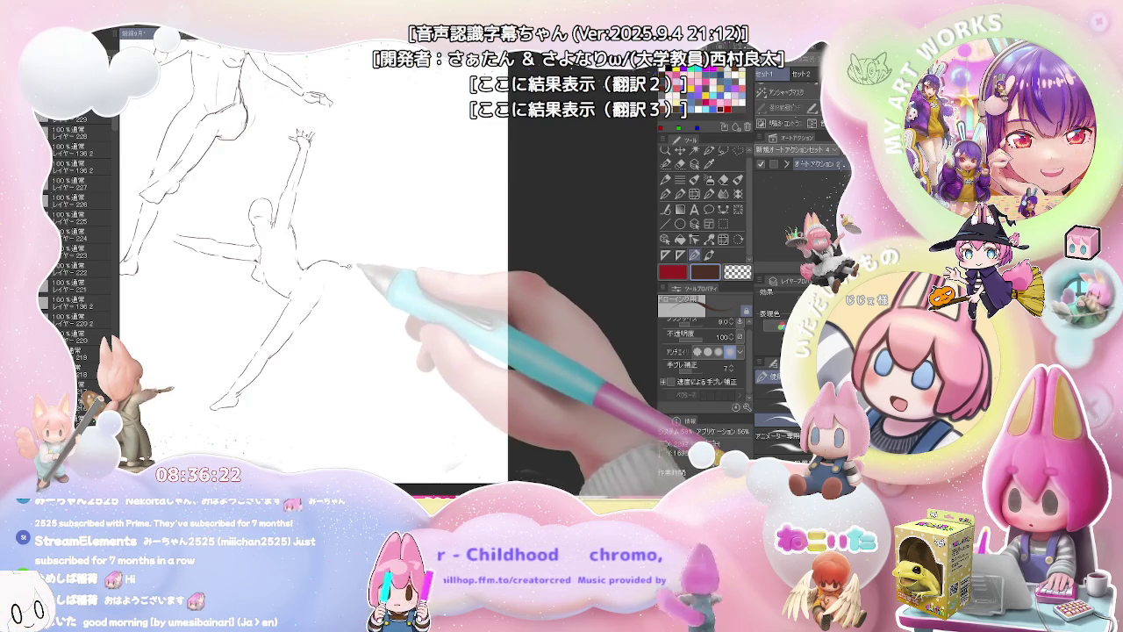
mouse_move(349, 266)
mouse_down()
mouse_move(422, 226)
mouse_move(449, 226)
mouse_up()
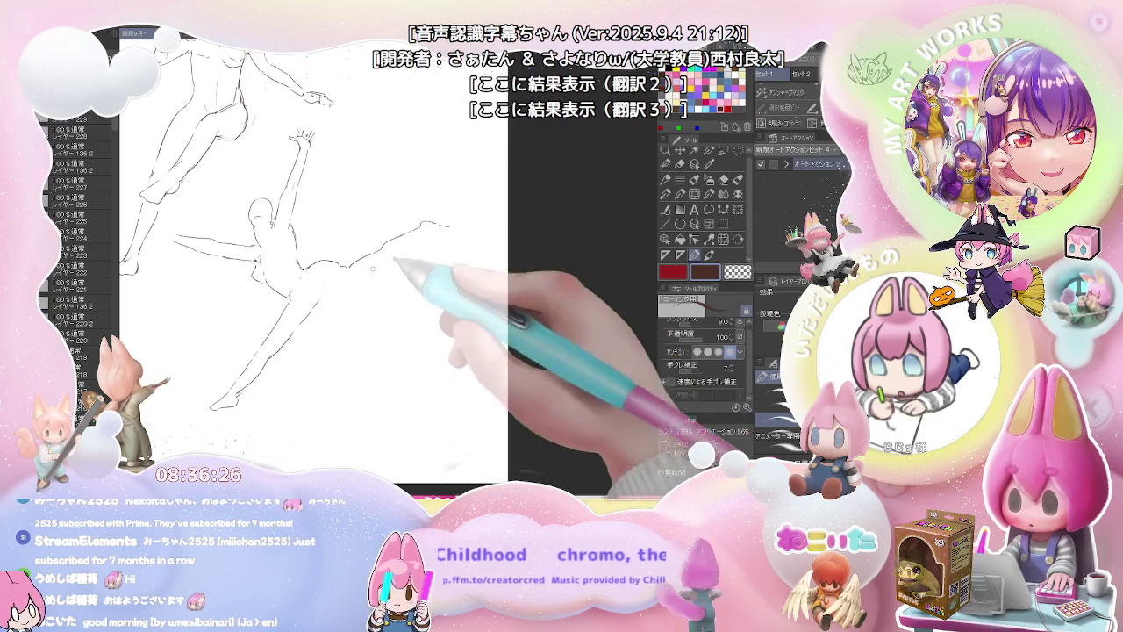
drag(323, 301, 459, 226)
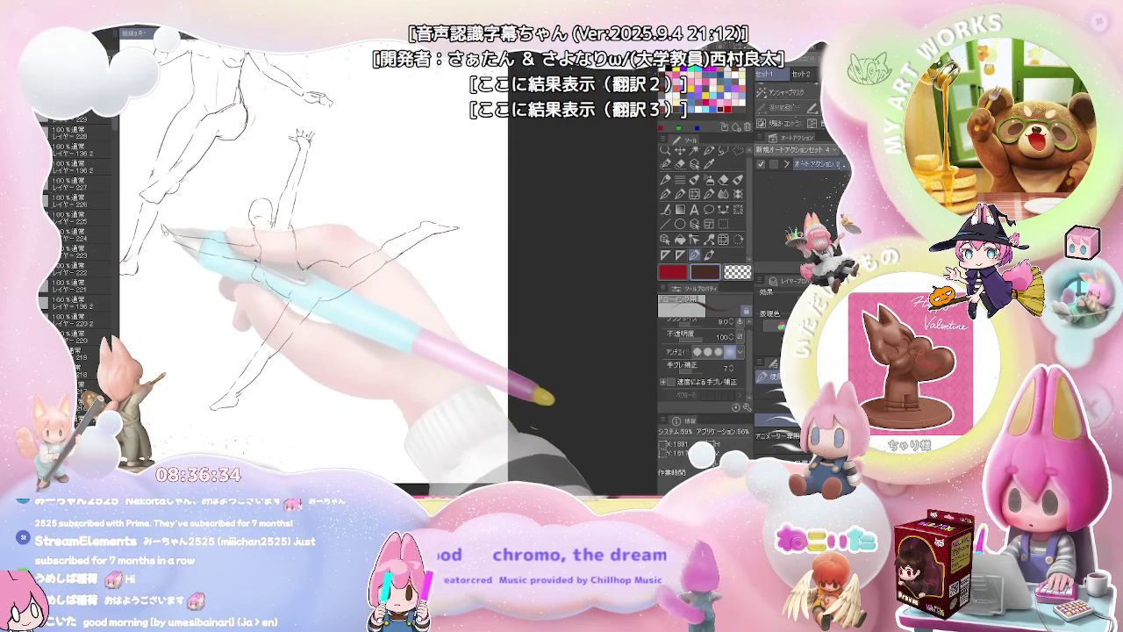
drag(168, 230, 160, 230)
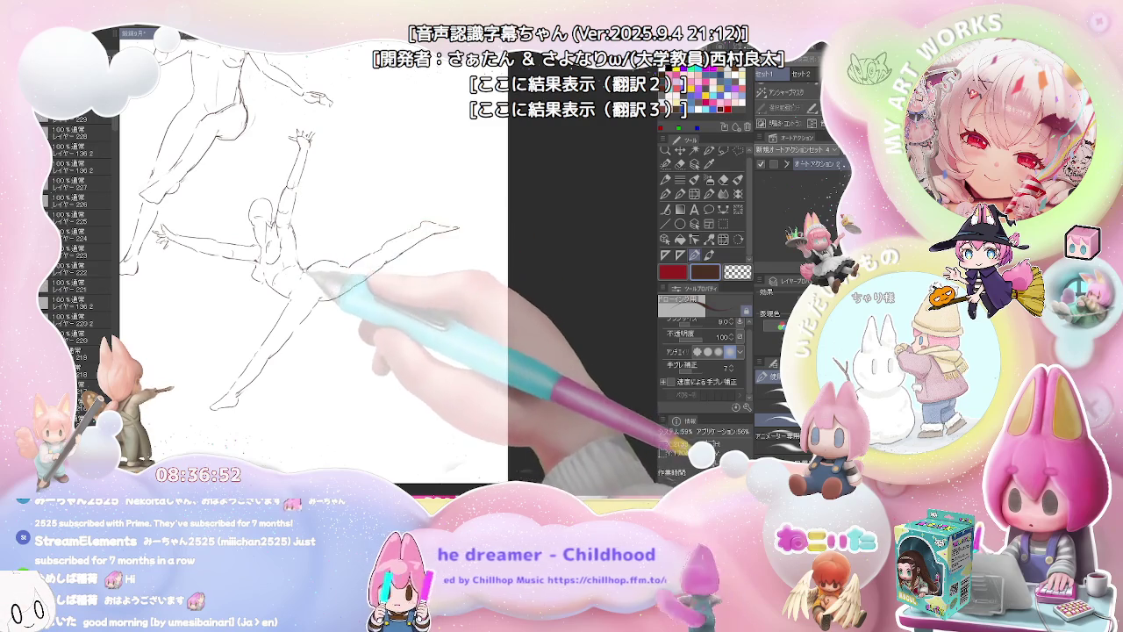
key(ctrl+minus)
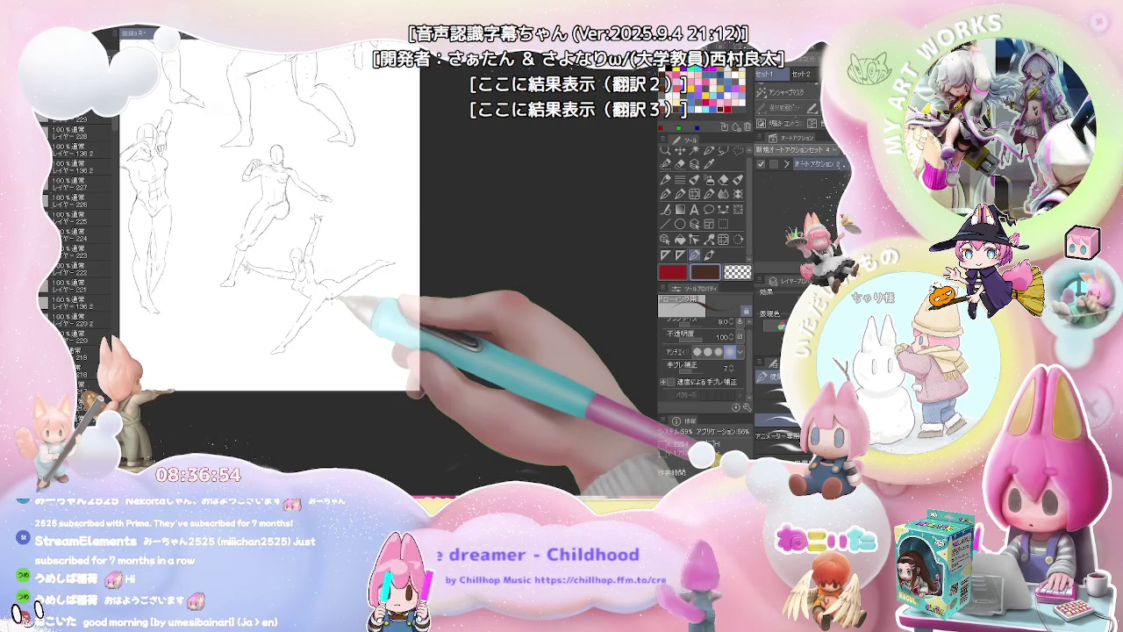
key(ctrl+minus)
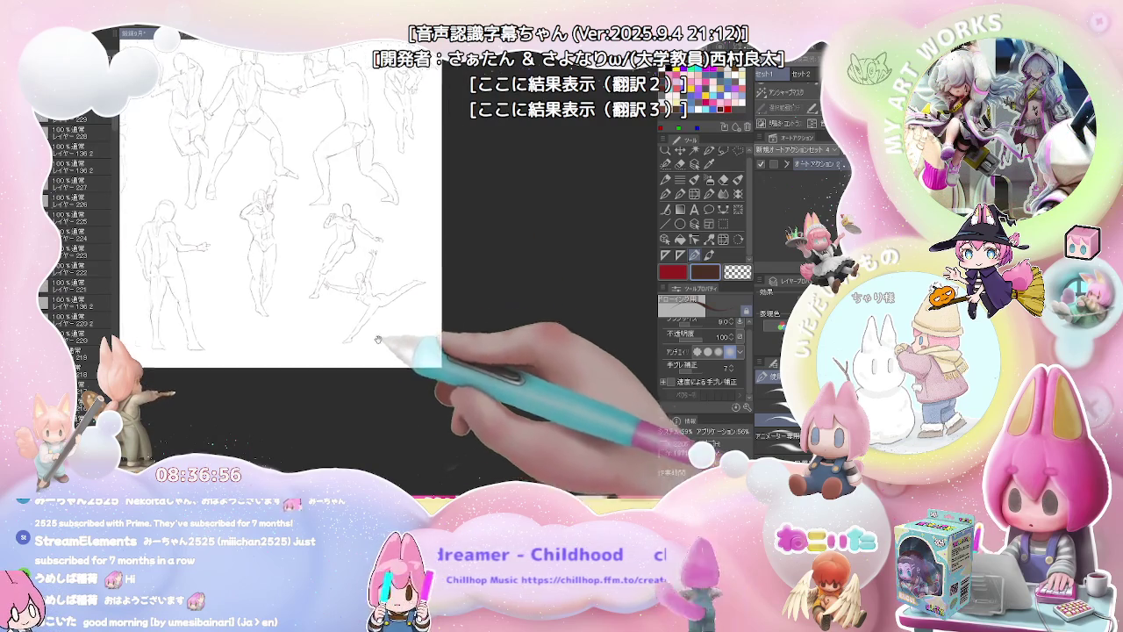
key(ctrl+0)
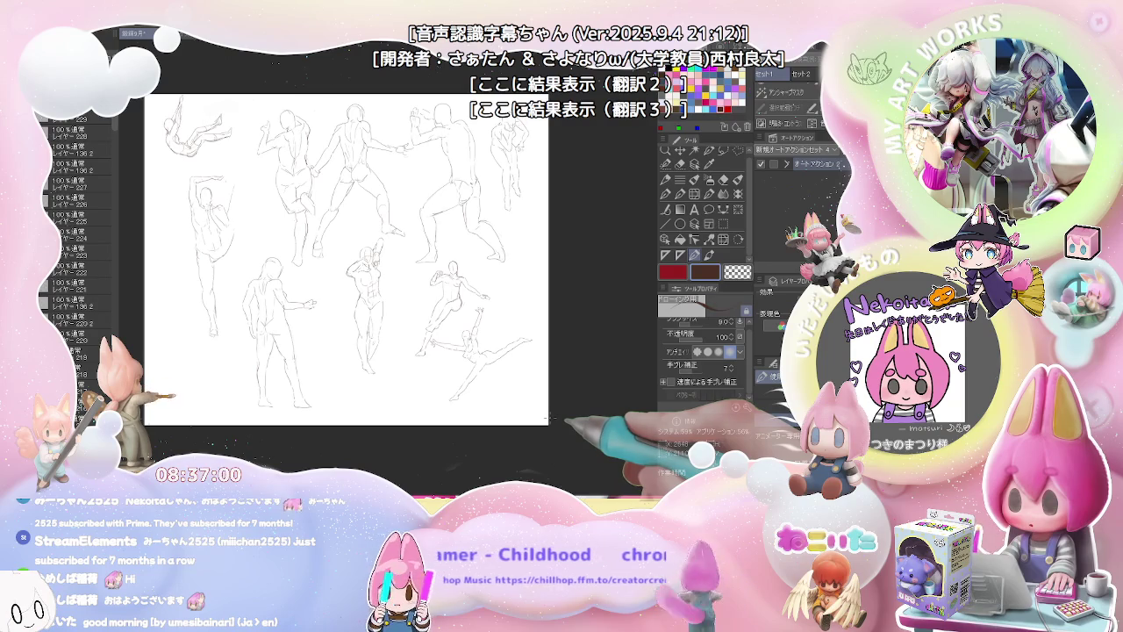
key(m)
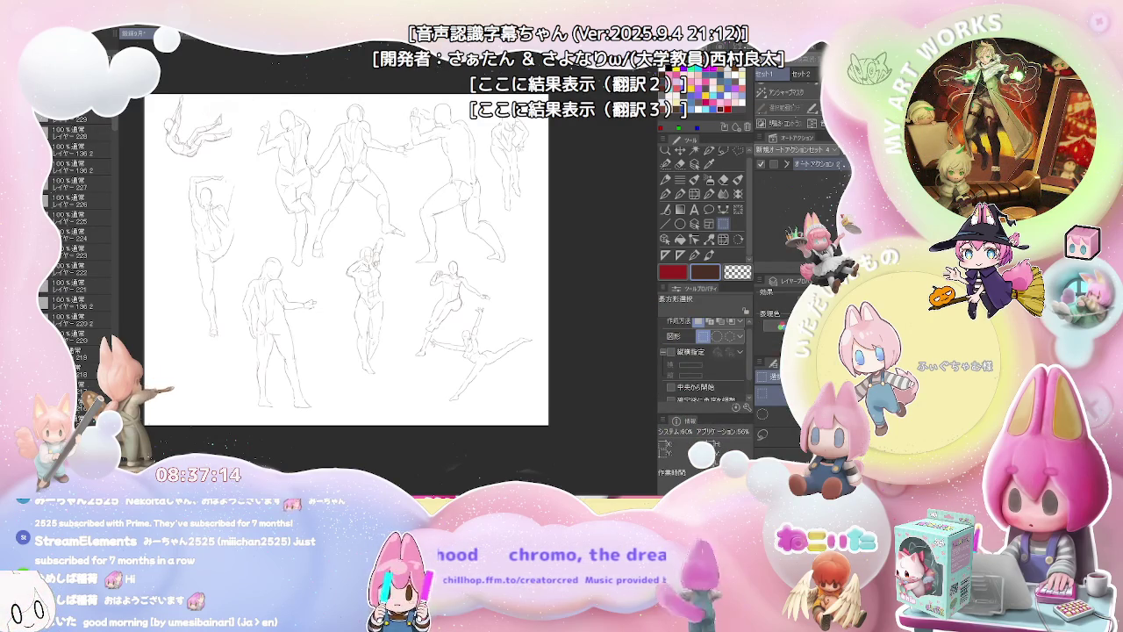
key(ctrl+plus)
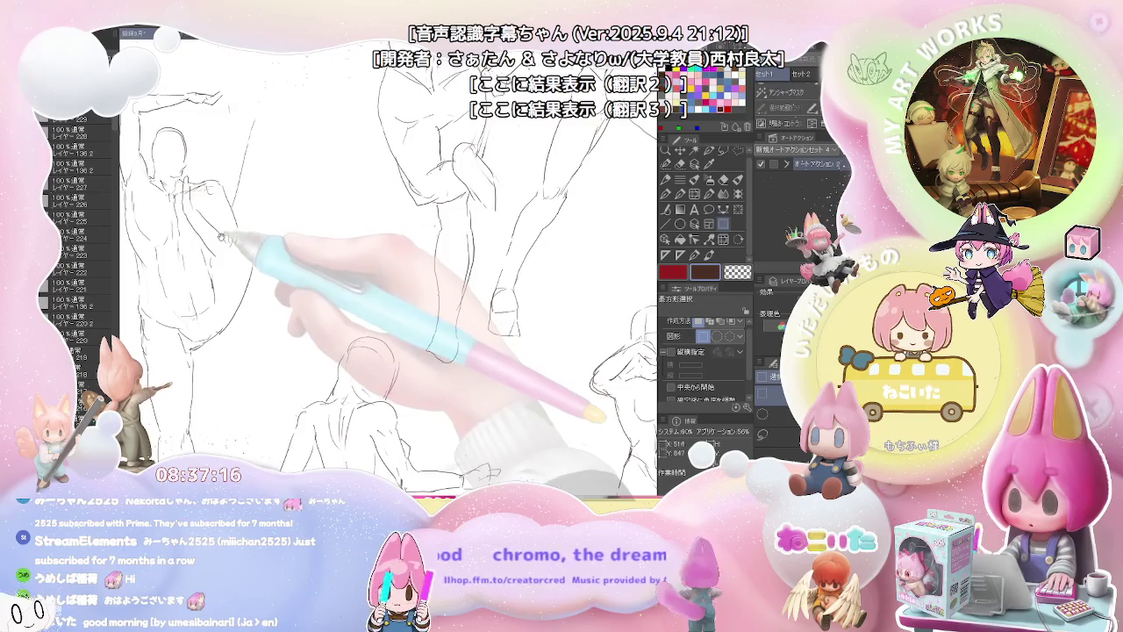
Step: Extend the top-left figure's raised-arm contour with the pen, then zoom out over the page
key(ctrl+plus)
key(p)
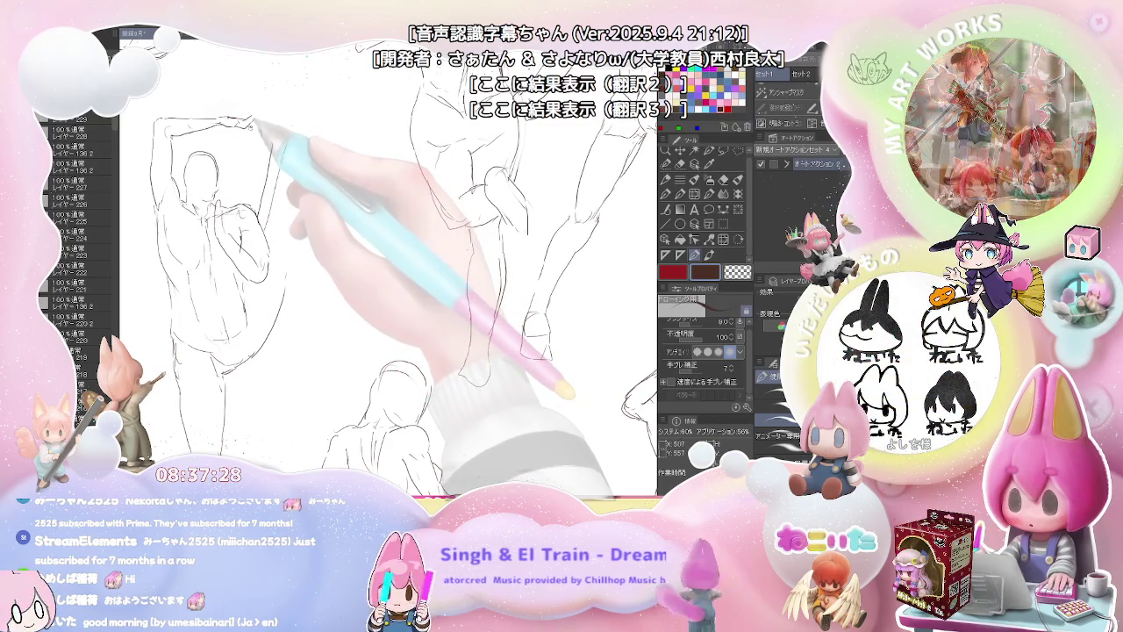
drag(273, 139, 295, 151)
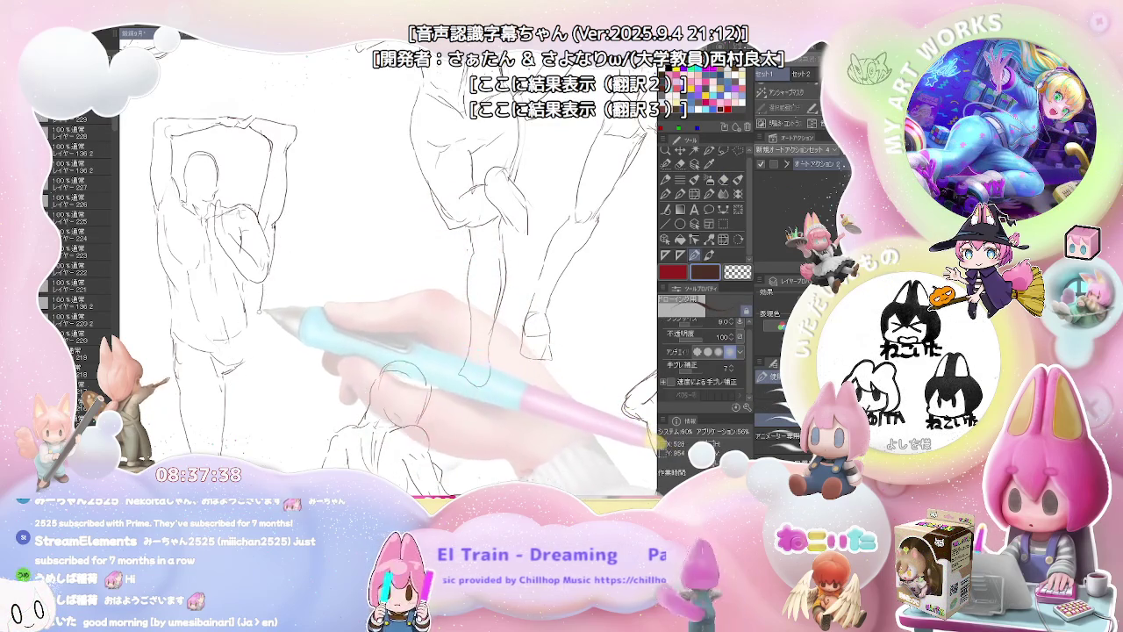
key(e)
key(p)
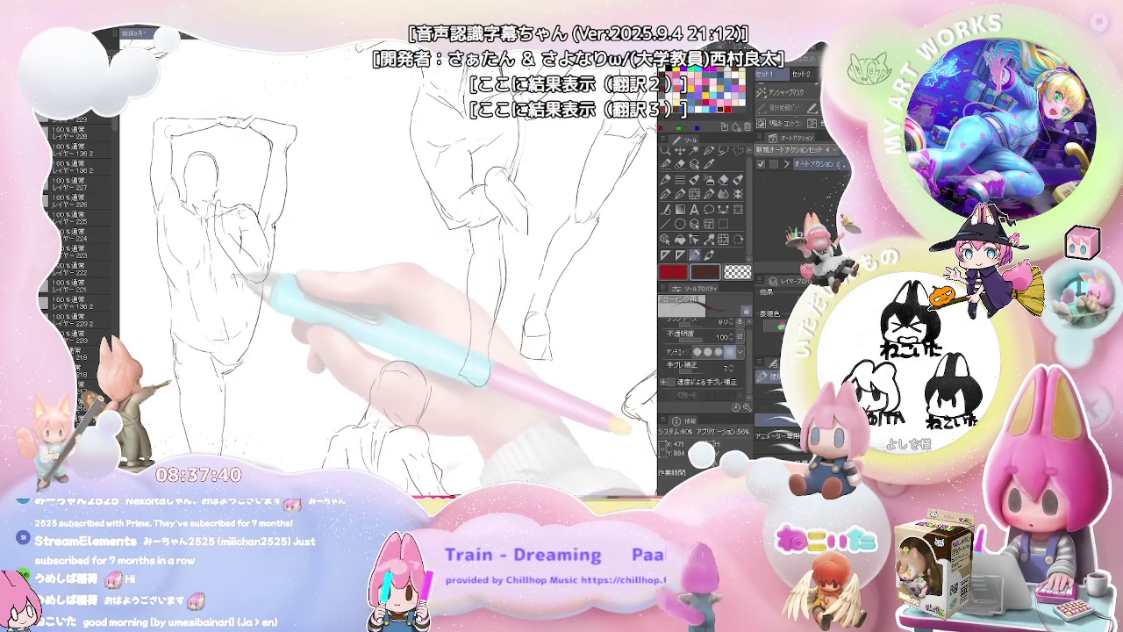
scroll(248, 309, down, 2)
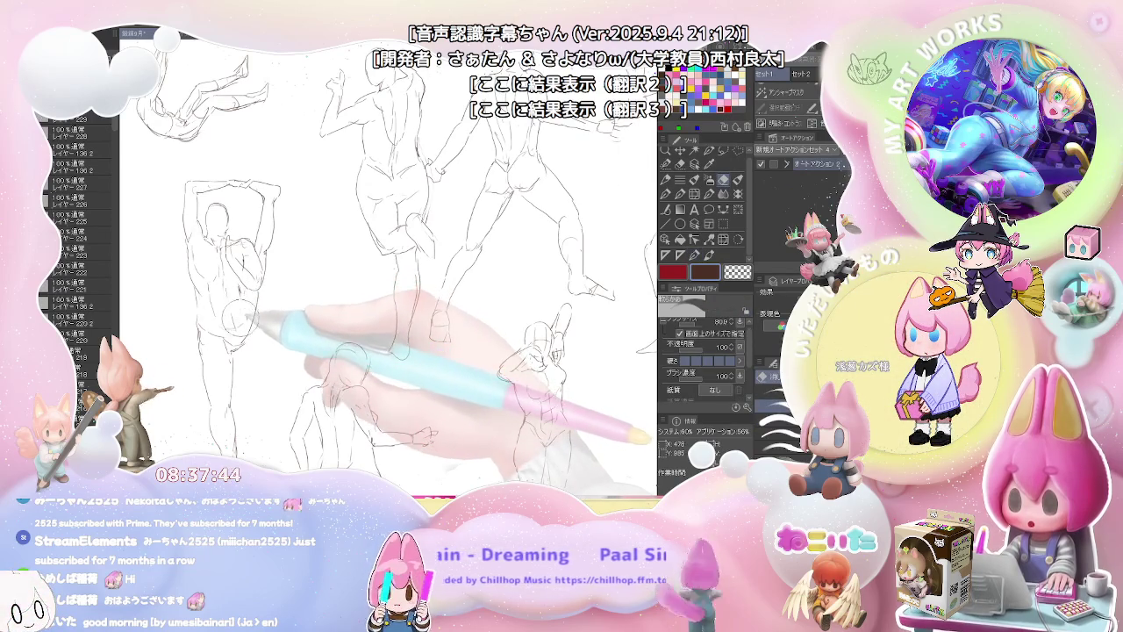
scroll(255, 327, down, 1)
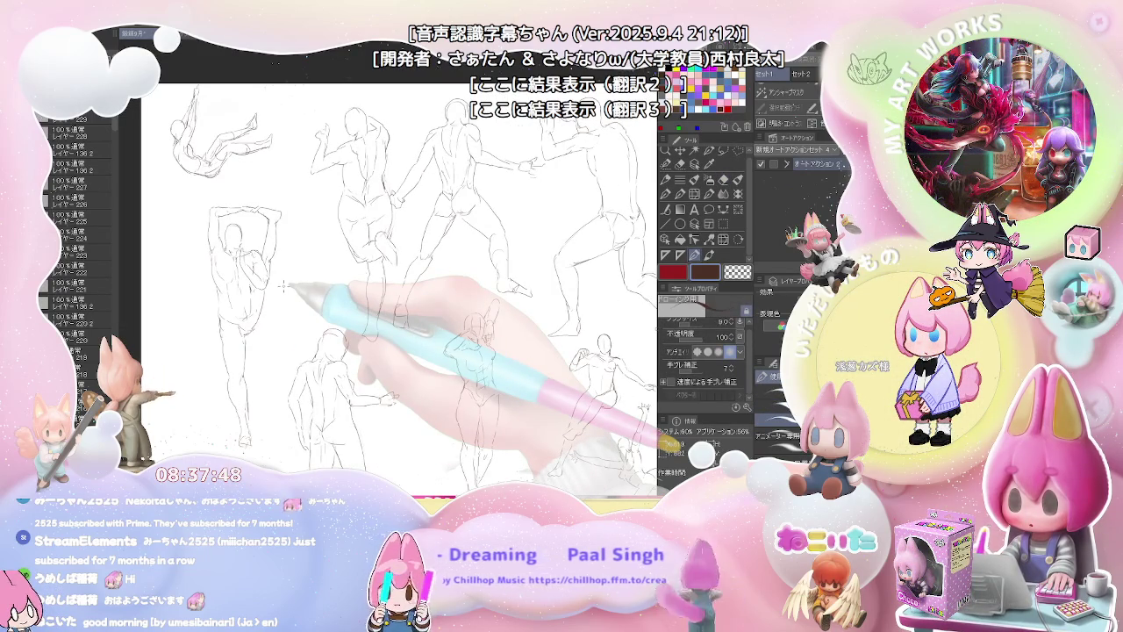
scroll(282, 285, down, 1)
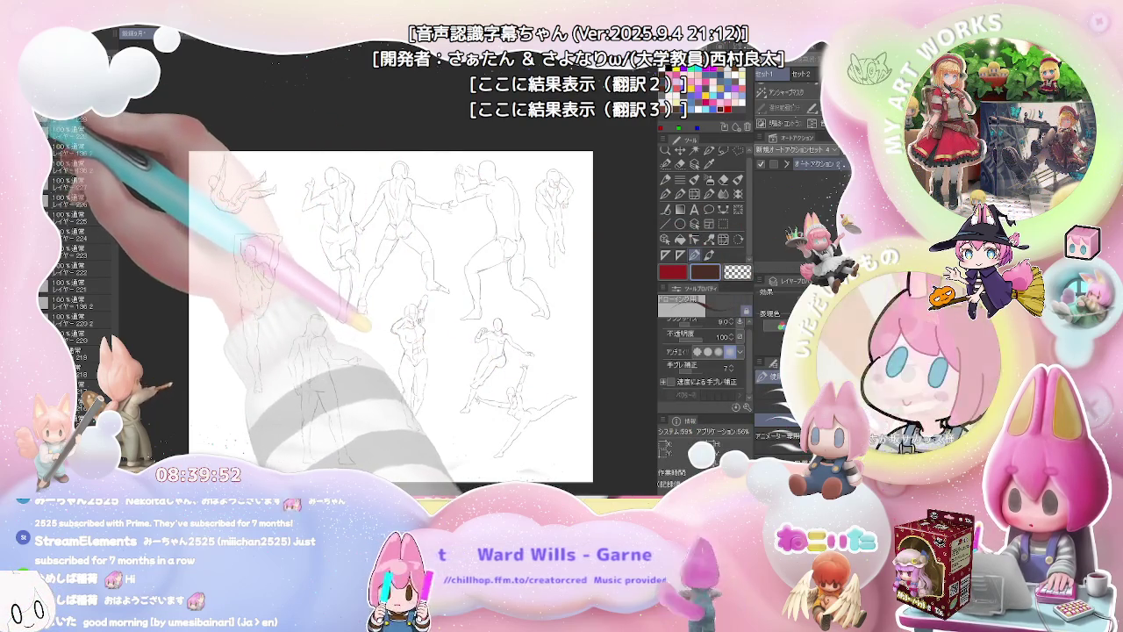
key(Delete)
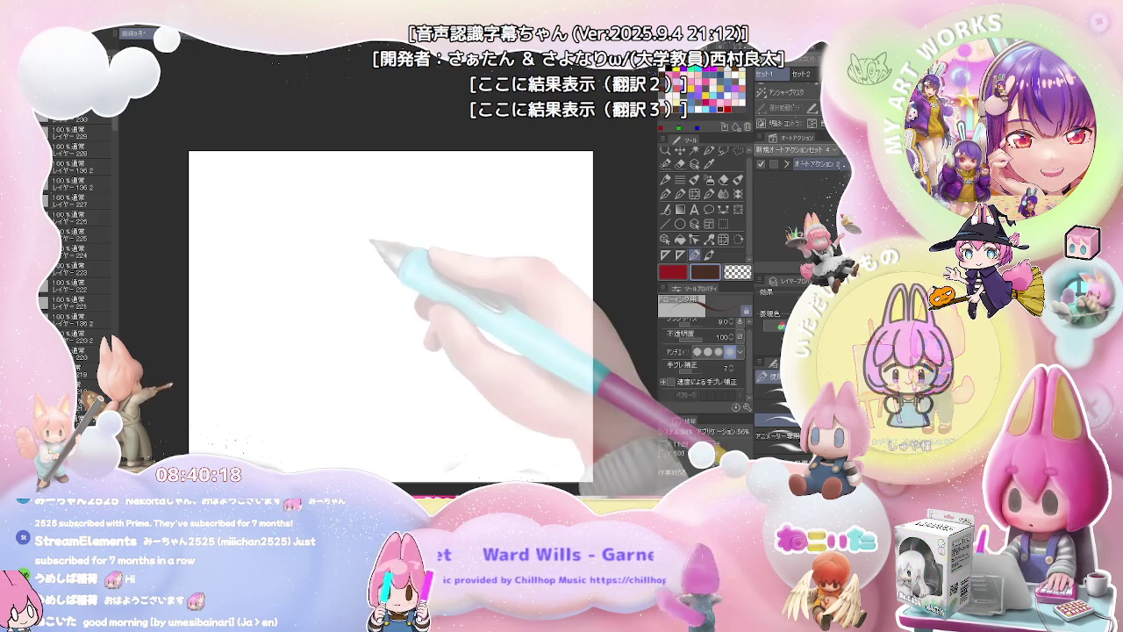
Step: Sketch the profile head arc on the blank canvas, redrawing it after undoing the first attempts
mouse_move(361, 273)
mouse_down()
mouse_move(320, 219)
mouse_move(328, 234)
mouse_up()
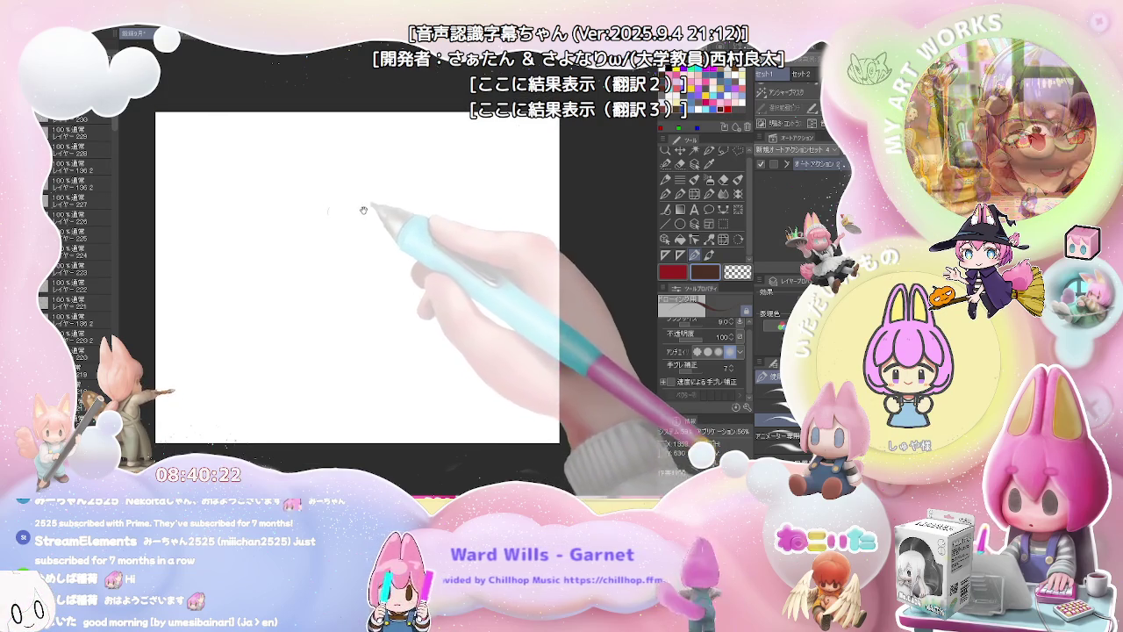
scroll(316, 219, up, 1)
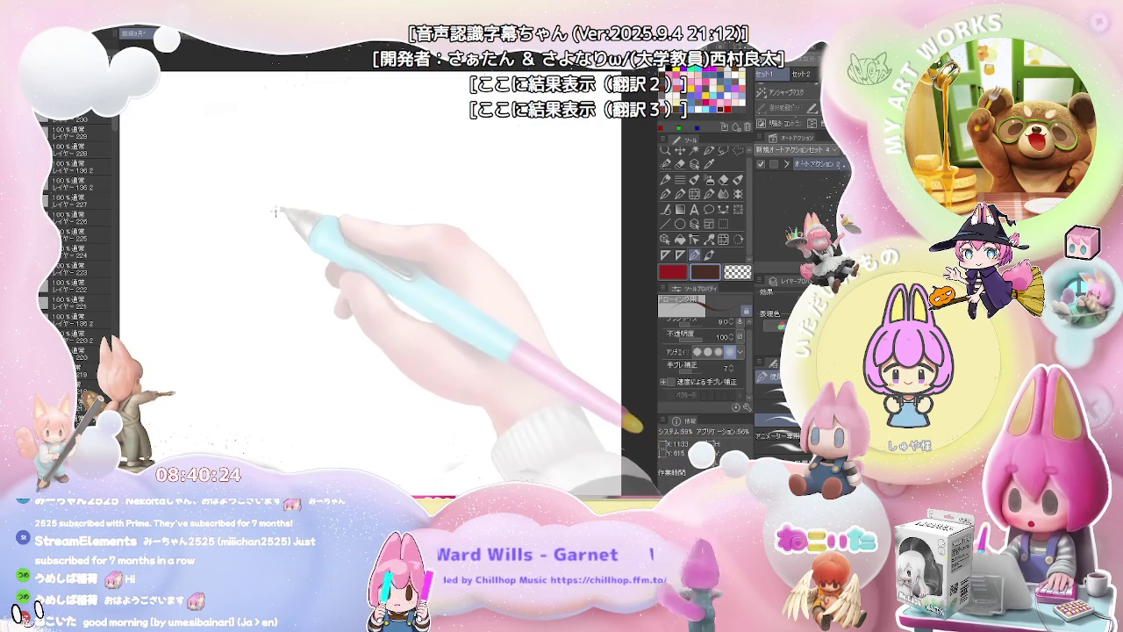
drag(314, 215, 277, 218)
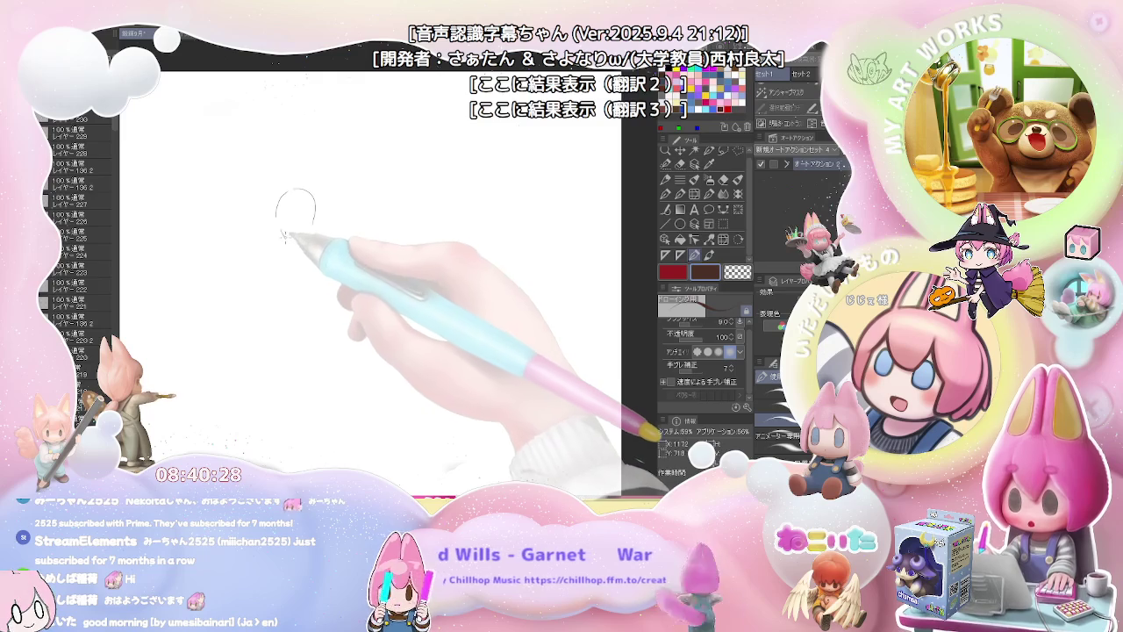
drag(279, 219, 307, 235)
key(ctrl+z)
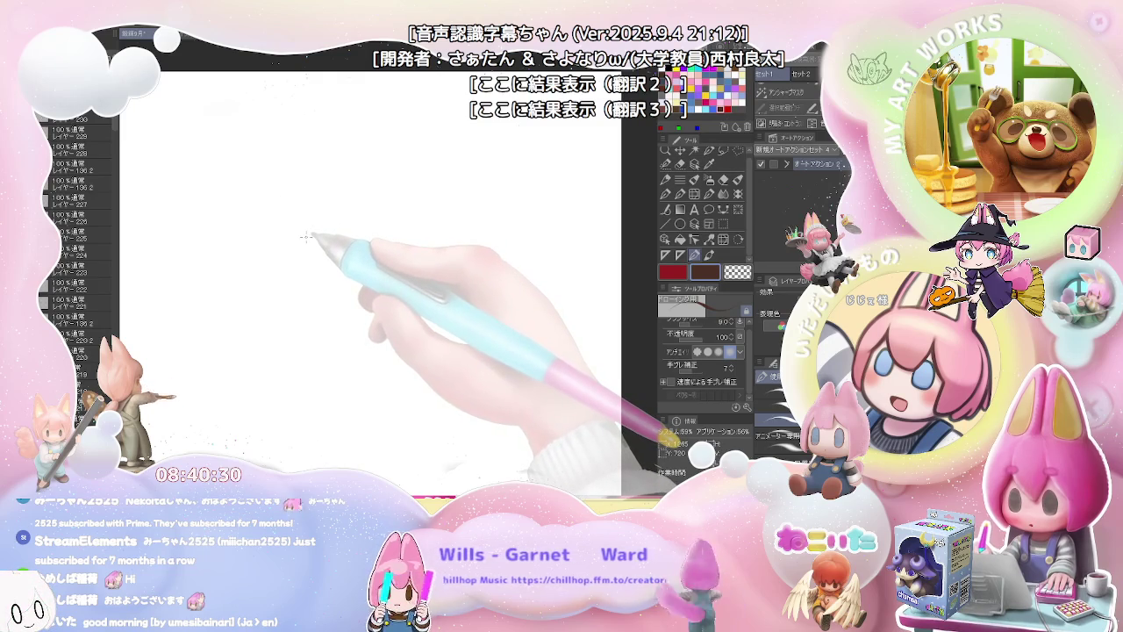
click(694, 254)
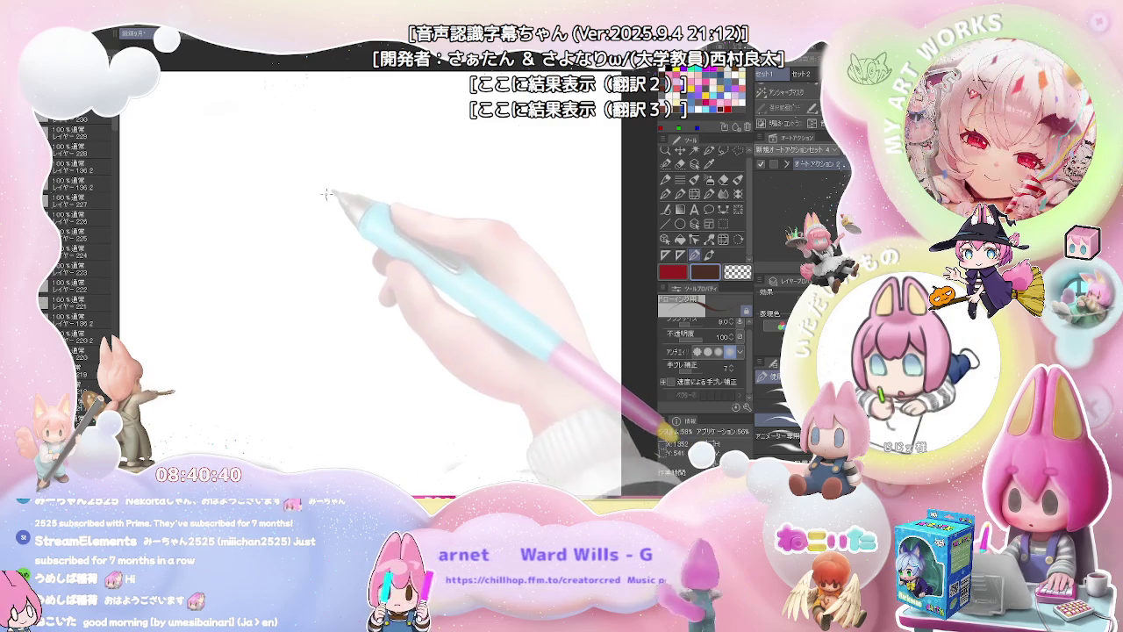
mouse_move(327, 201)
mouse_down()
mouse_move(351, 163)
mouse_move(384, 177)
mouse_move(332, 199)
mouse_move(383, 203)
mouse_move(379, 219)
mouse_up()
key(ctrl+z)
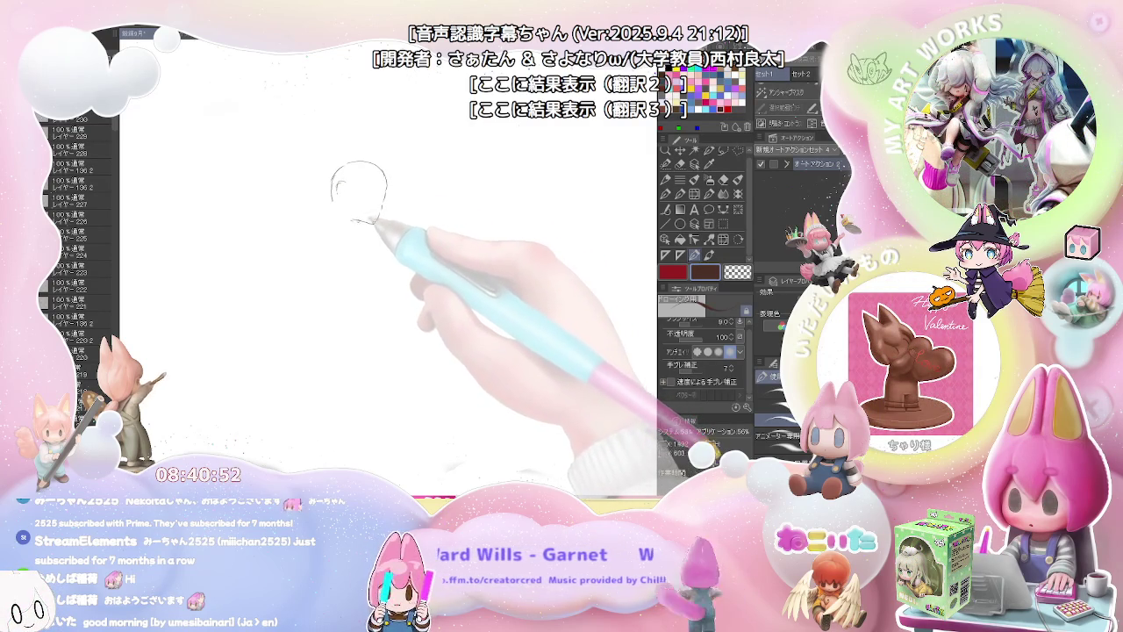
mouse_move(350, 227)
mouse_down()
mouse_move(358, 221)
mouse_move(336, 240)
mouse_up()
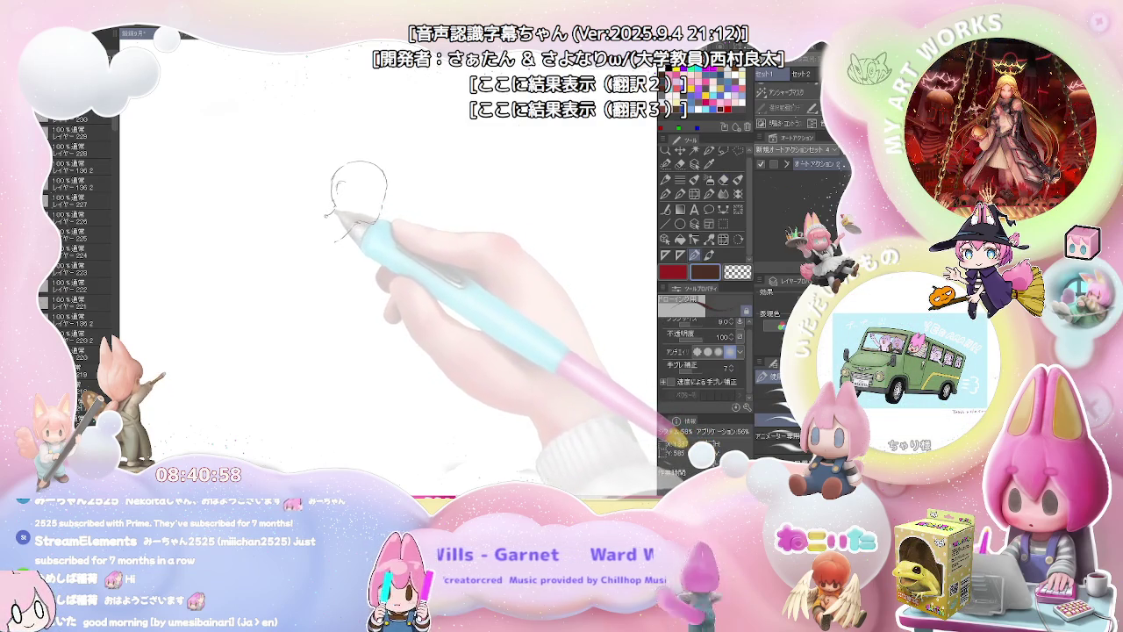
drag(335, 211, 318, 219)
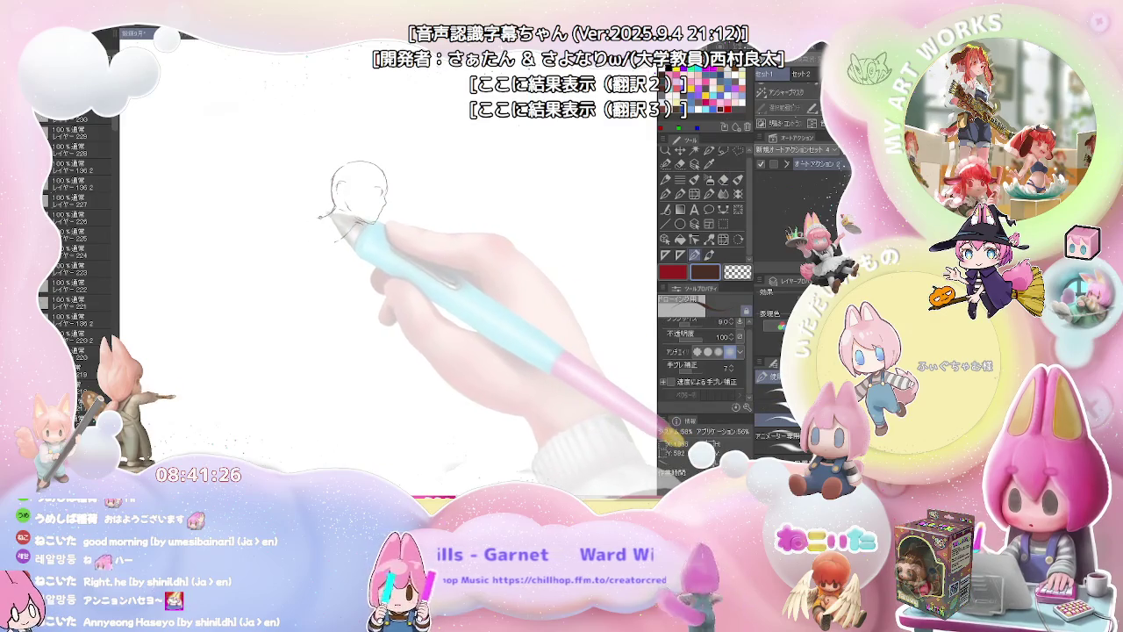
Step: Erase the stray short stroke left of the head
key(e)
key(p)
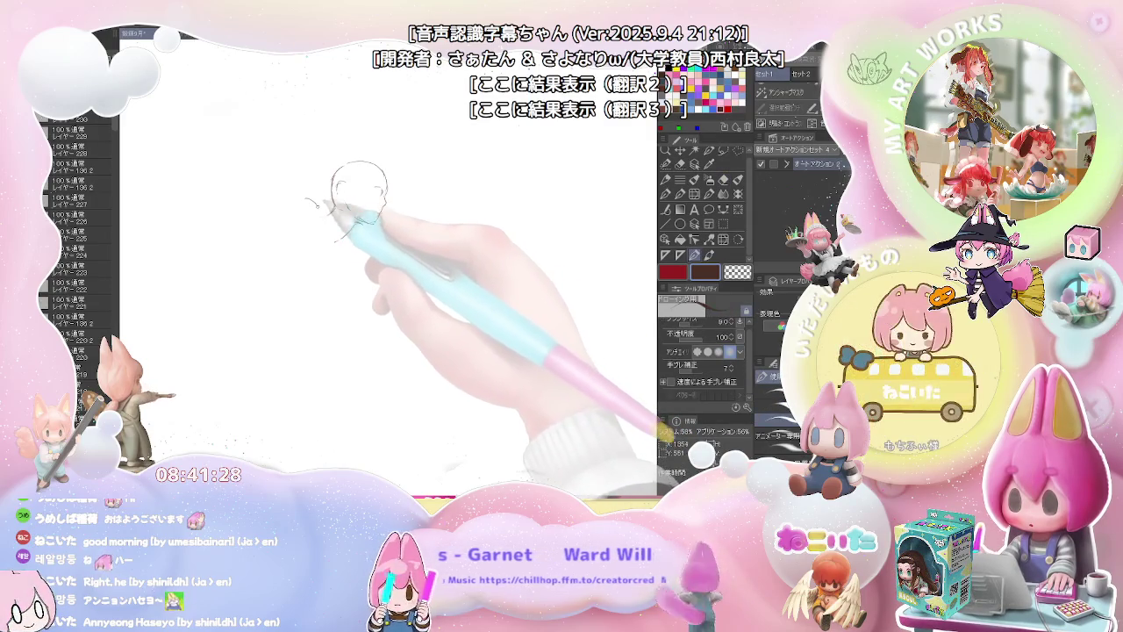
key(e)
mouse_move(320, 220)
mouse_down()
mouse_move(303, 198)
mouse_move(338, 221)
mouse_up()
key(p)
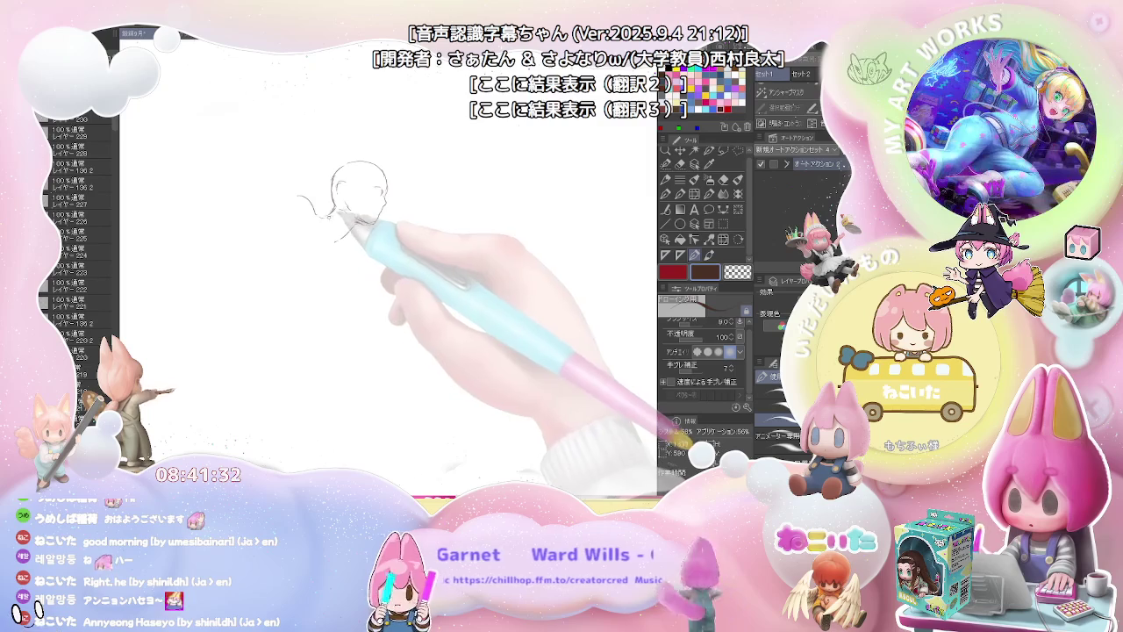
key(e)
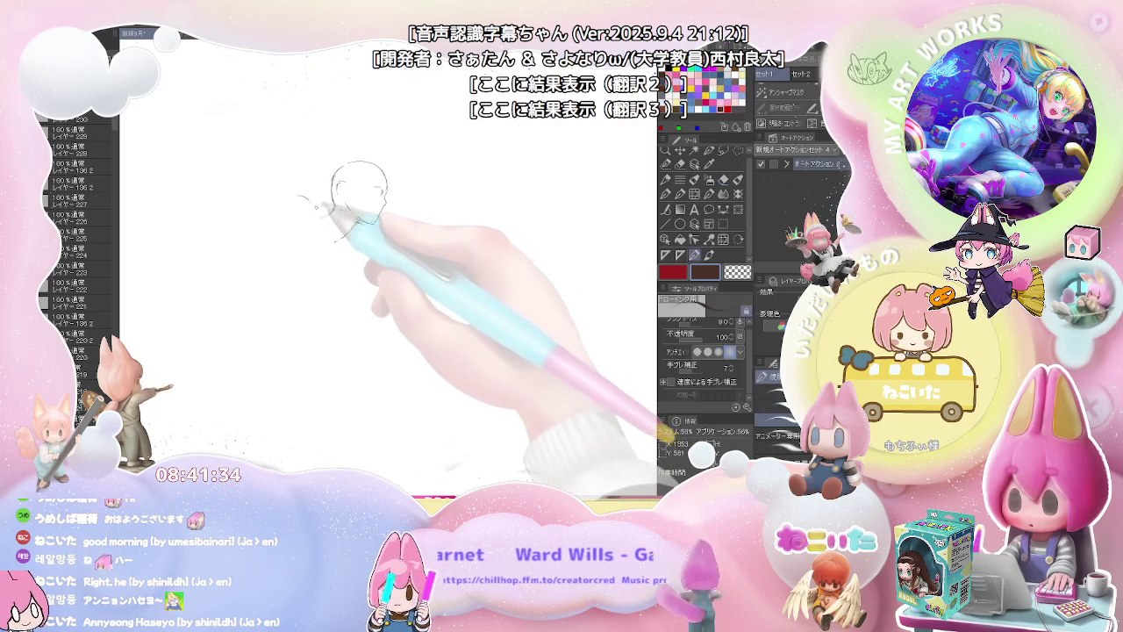
key(p)
key(e)
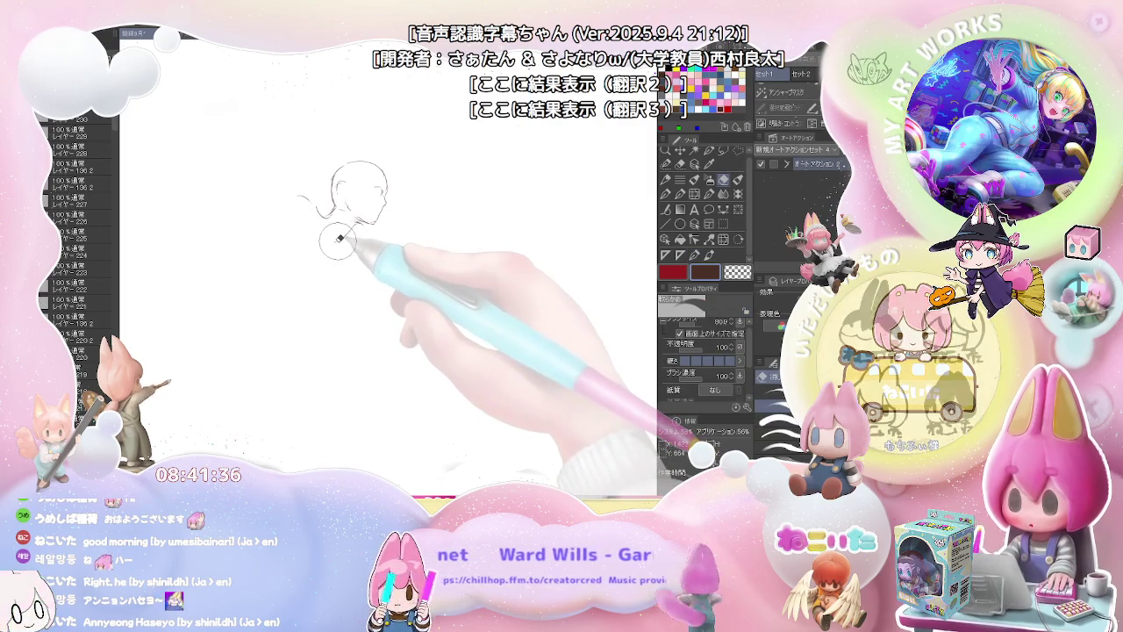
key(p)
Step: Draw the neck line down from the head and a short shoulder line
mouse_move(358, 226)
mouse_down()
mouse_move(329, 254)
mouse_move(317, 248)
mouse_up()
key(e)
key(p)
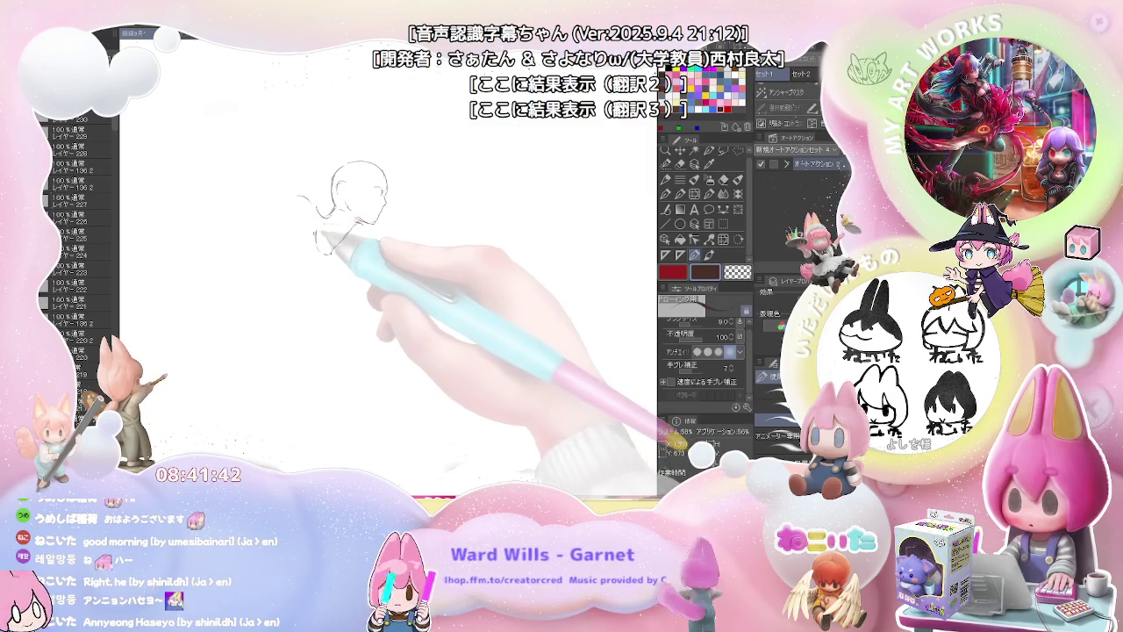
drag(322, 242, 353, 254)
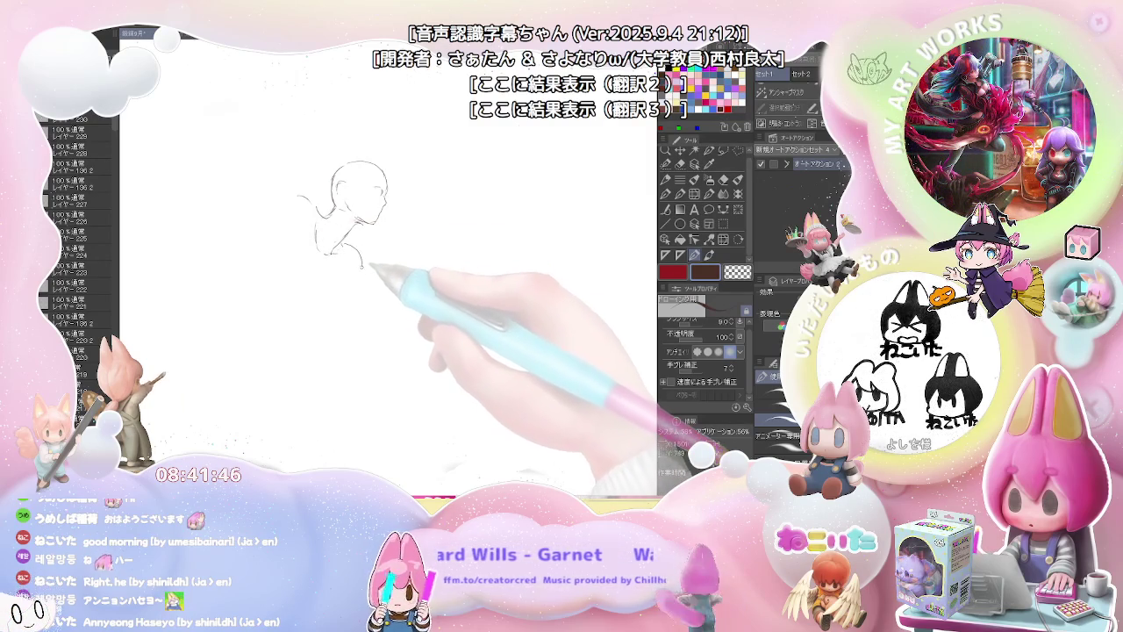
key(e)
key(p)
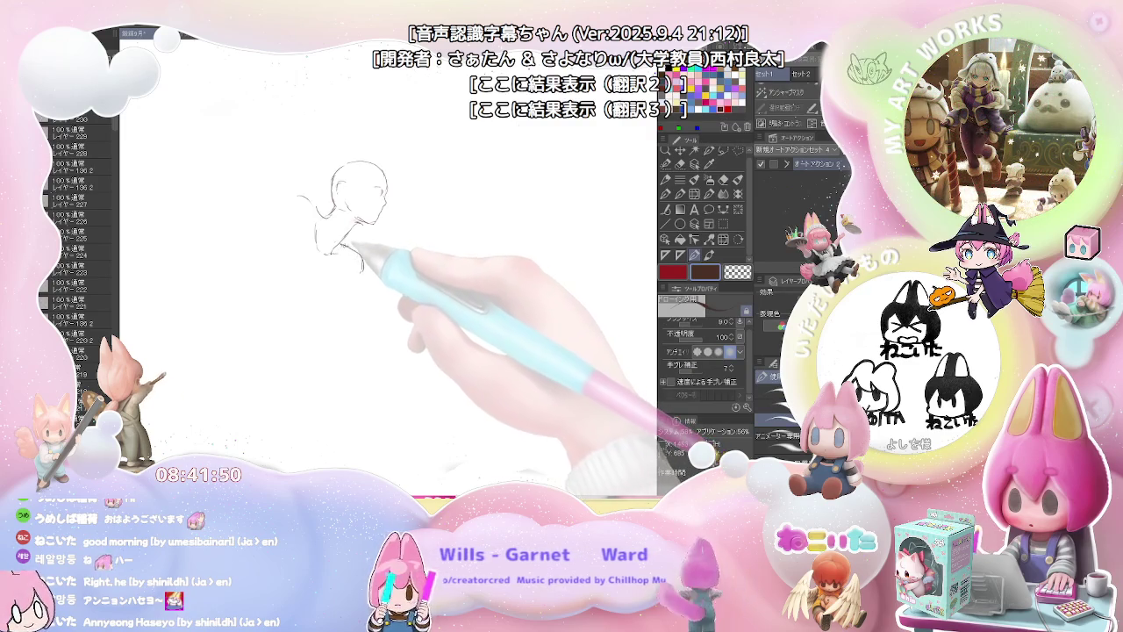
key(e)
key(p)
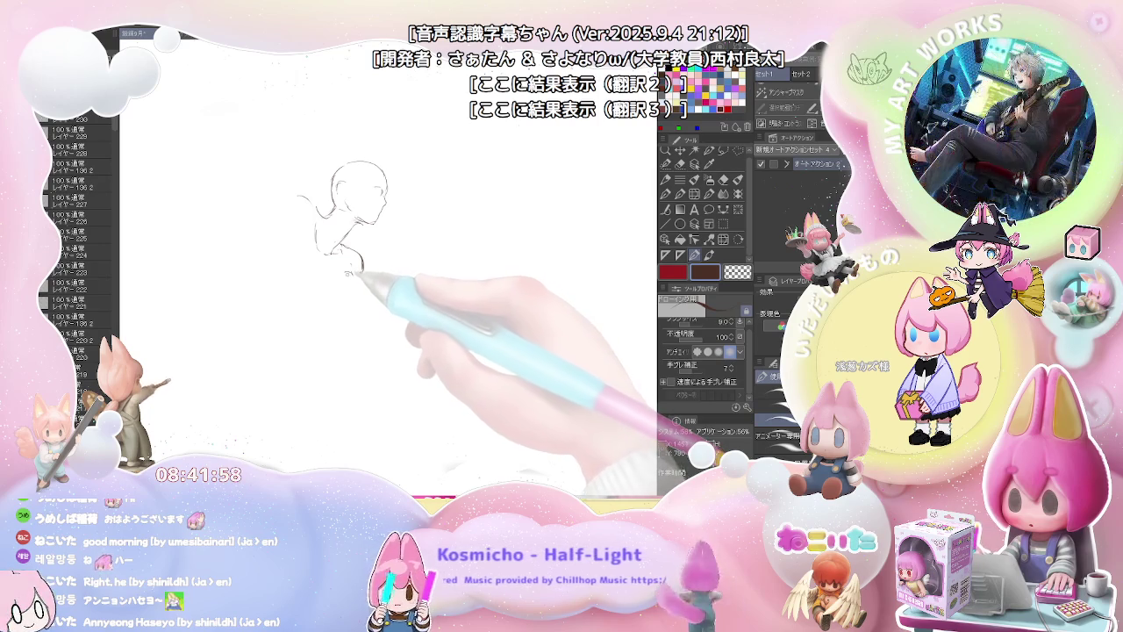
key(e)
key(p)
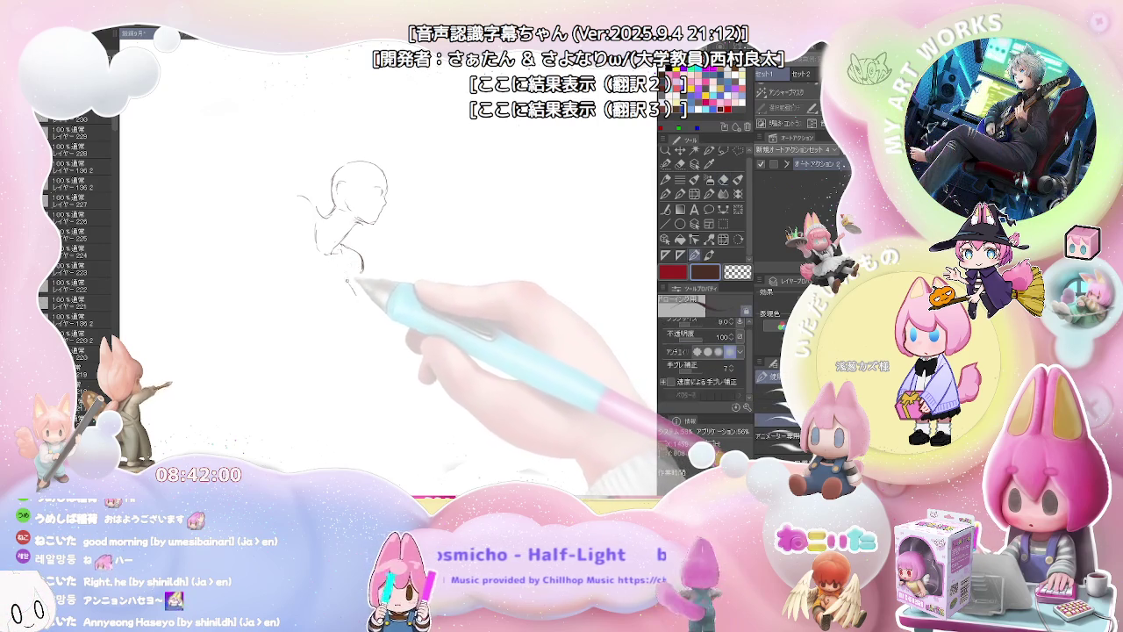
key(e)
key(p)
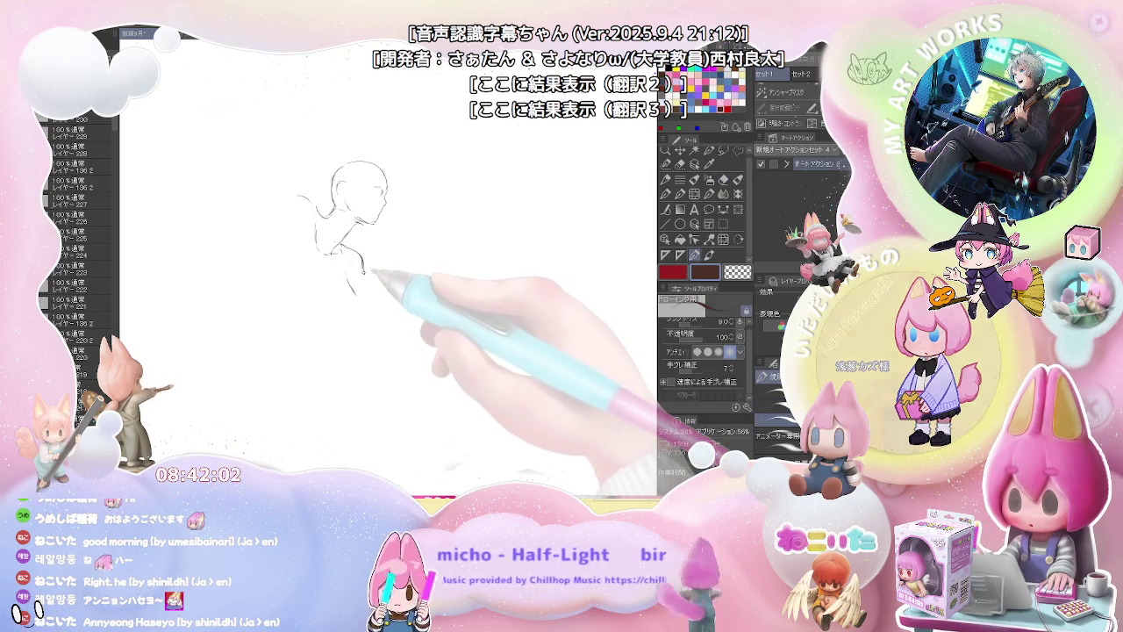
key(e)
key(p)
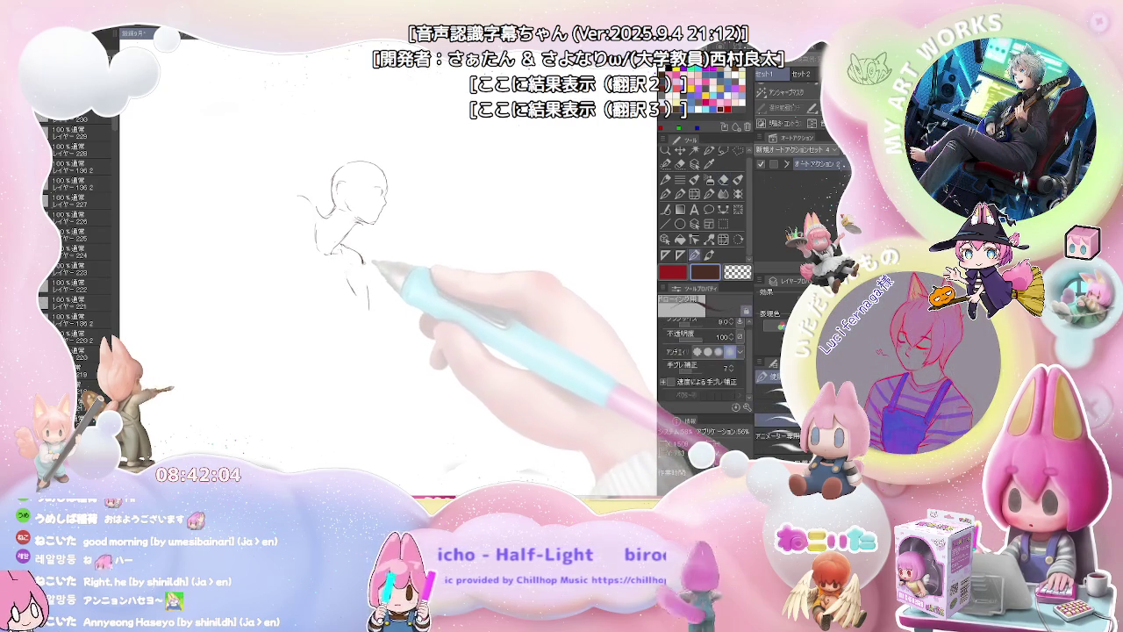
Step: Sketch the body's side contour downward, then erase the messy lower torso strokes
drag(364, 293, 358, 312)
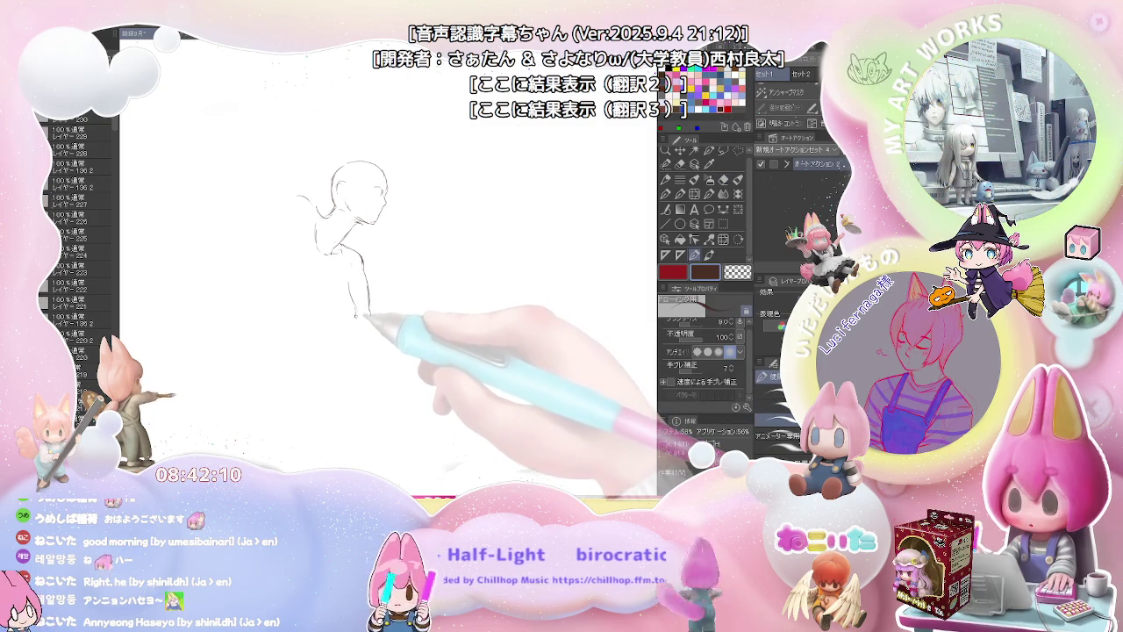
drag(358, 316, 366, 347)
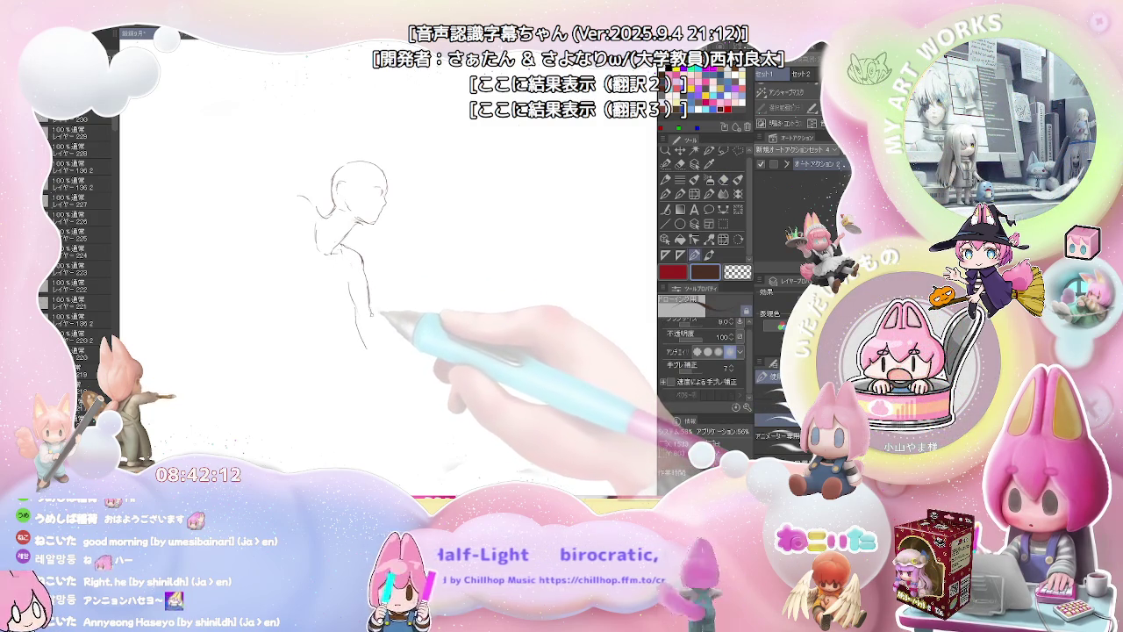
drag(370, 307, 378, 353)
key(e)
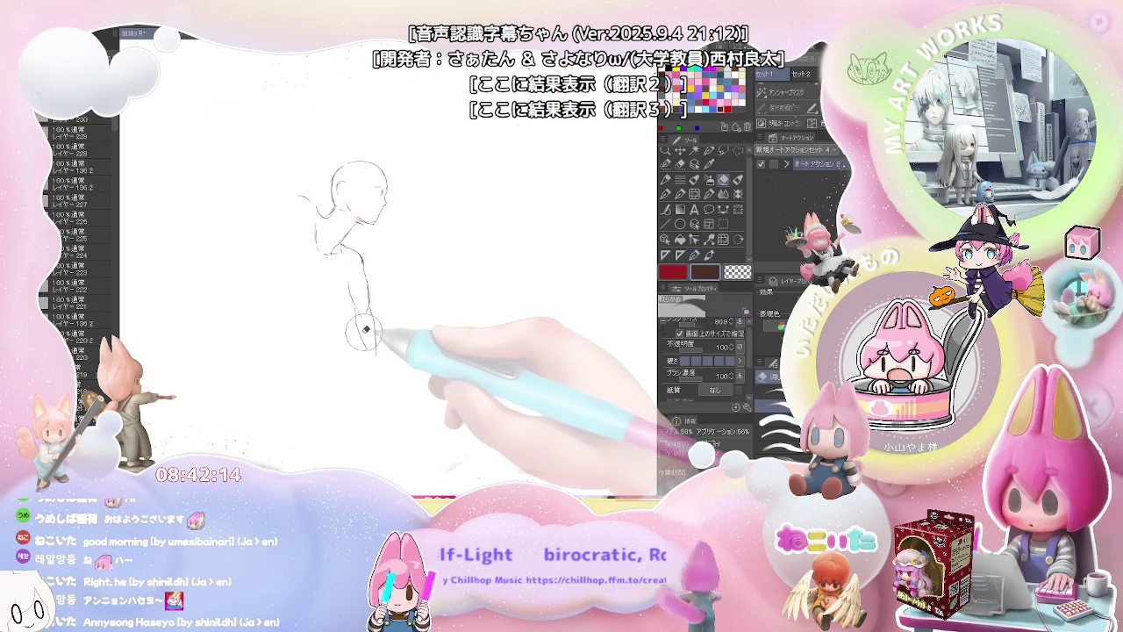
key(p)
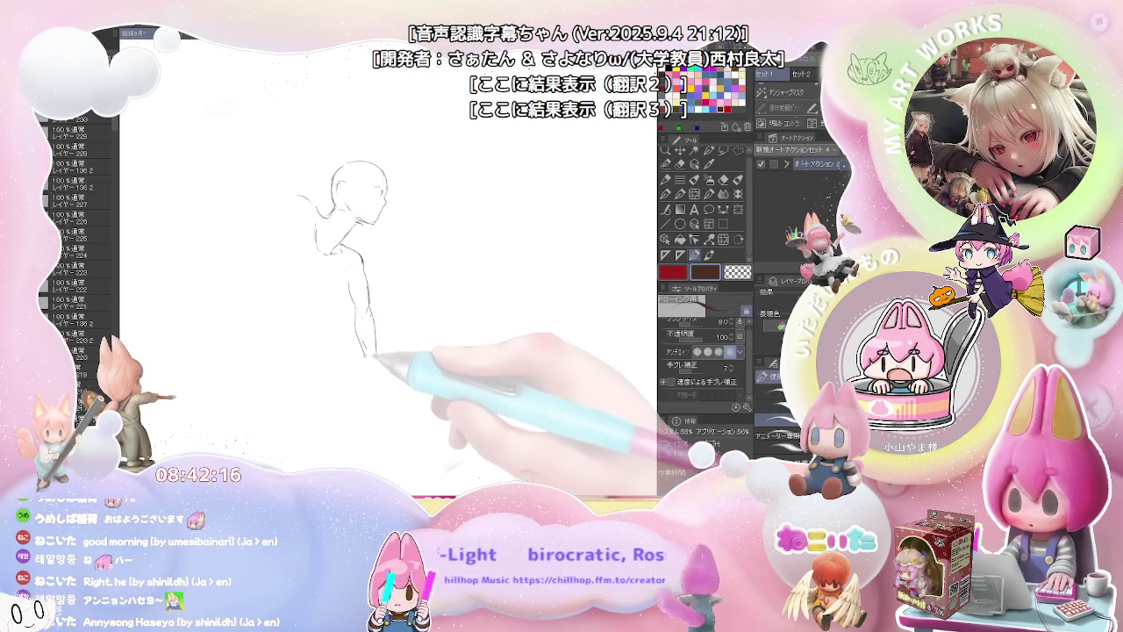
click(360, 345)
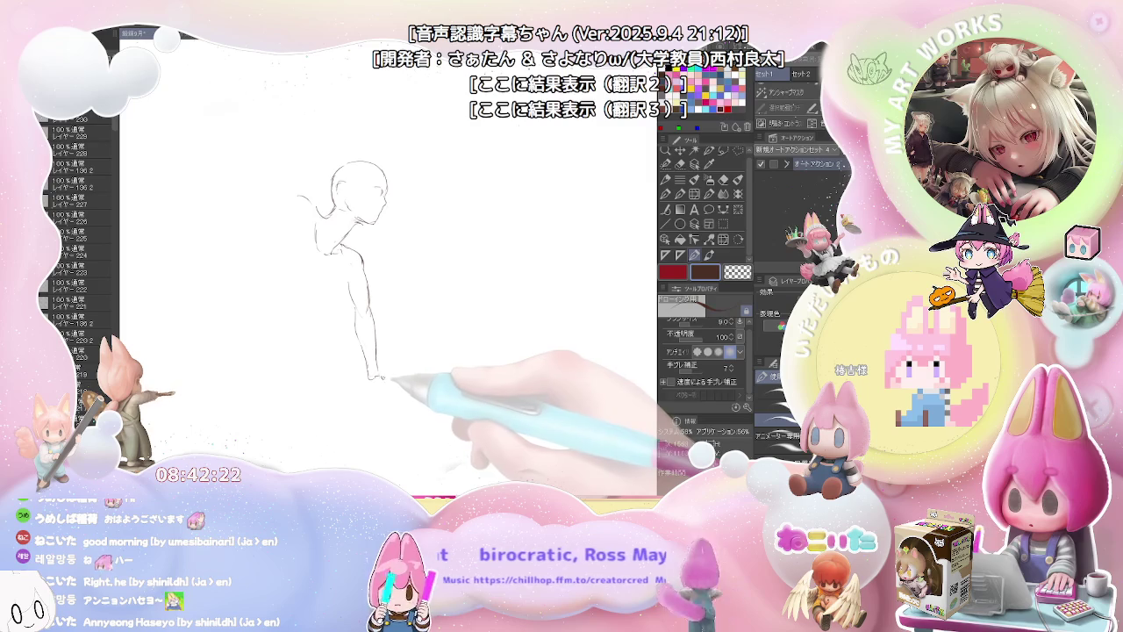
key(e)
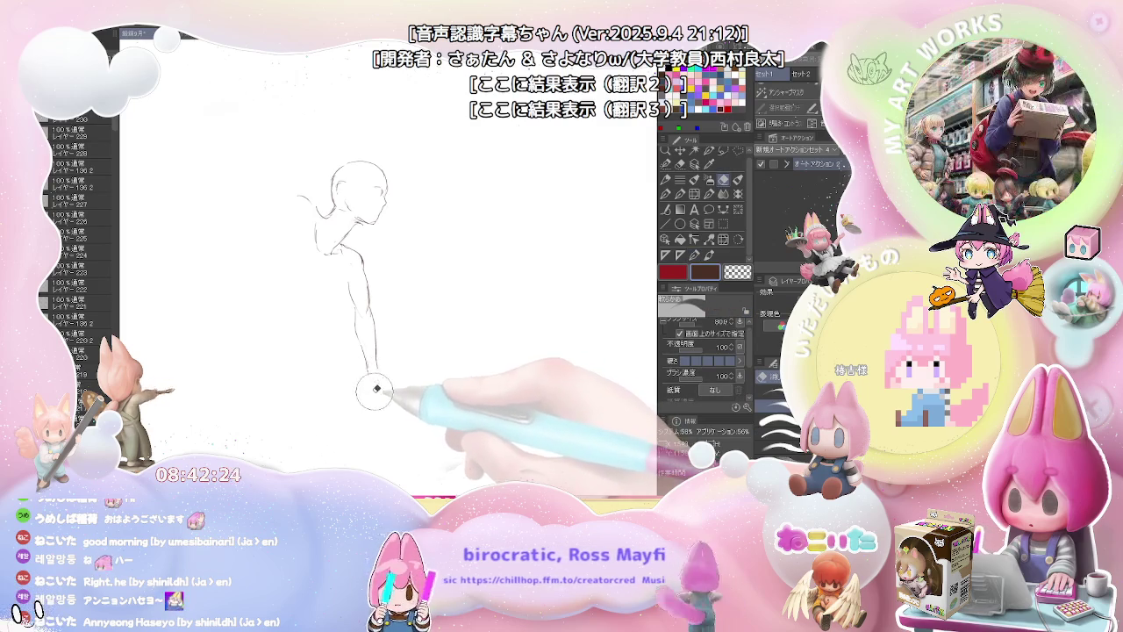
key(p)
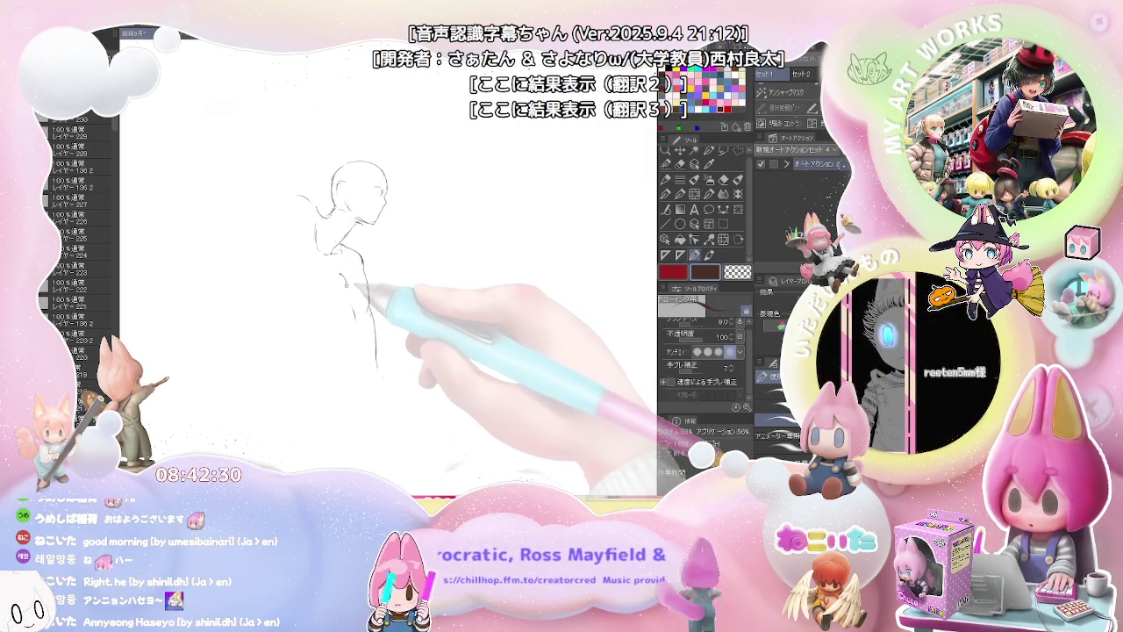
key(e)
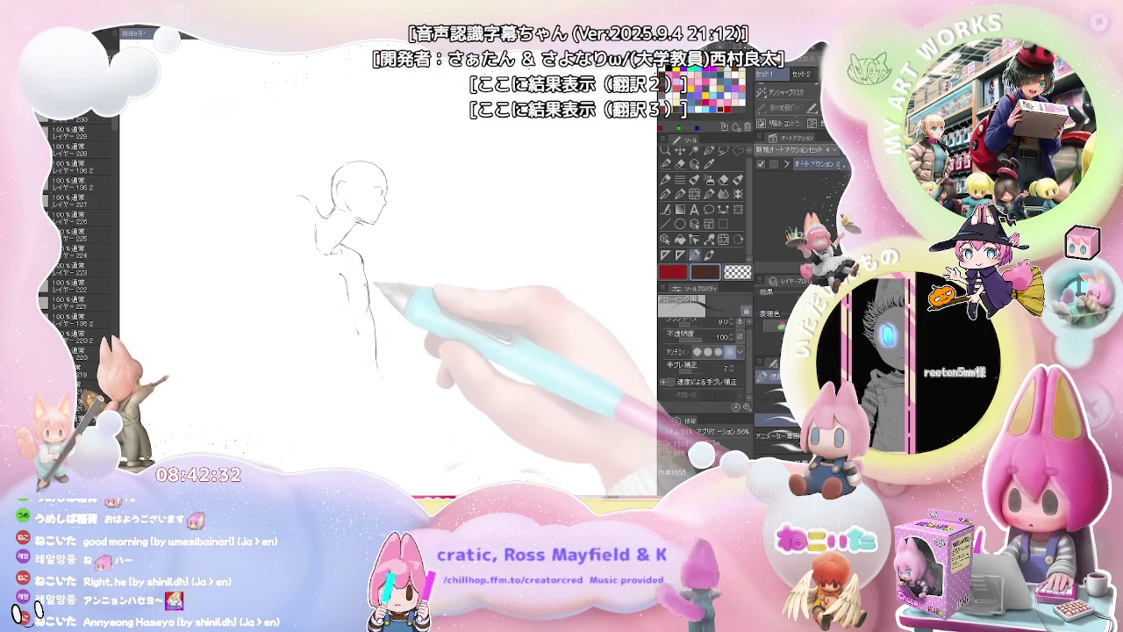
drag(358, 321, 378, 355)
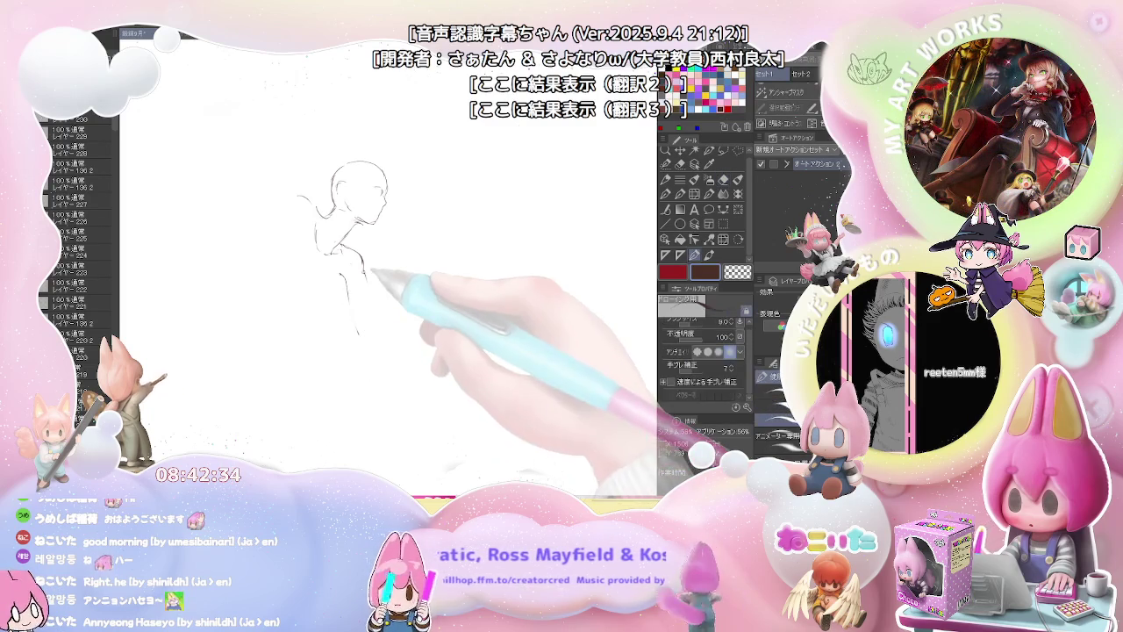
key(p)
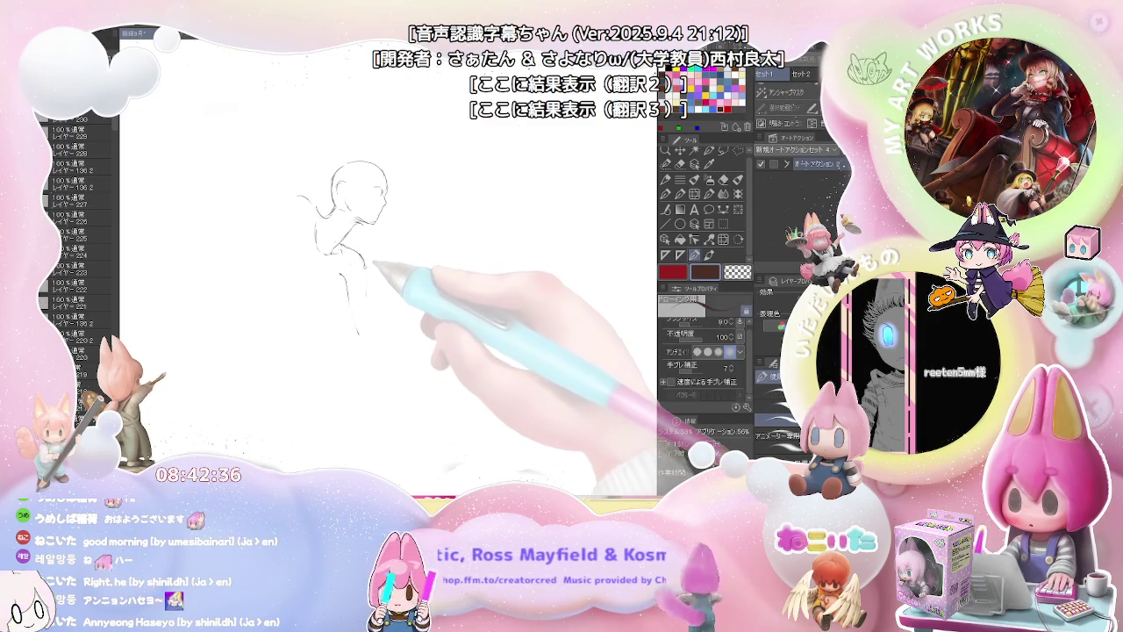
Step: Redraw the torso contour down to the hip and extend both legs toward the feet
drag(362, 279, 366, 316)
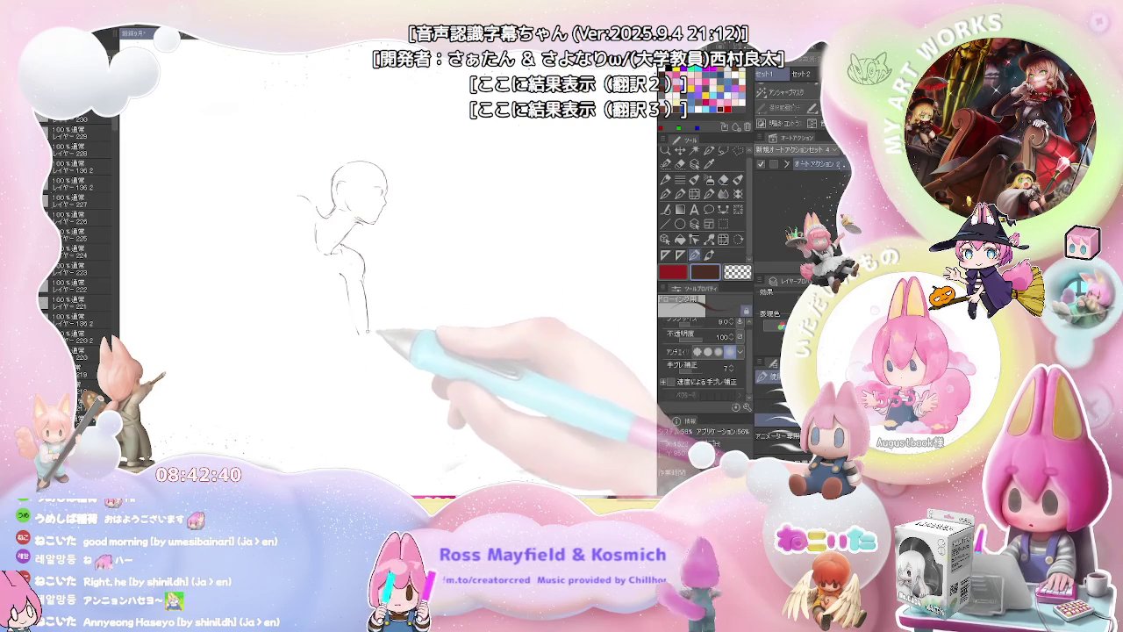
key(e)
key(p)
drag(349, 263, 356, 336)
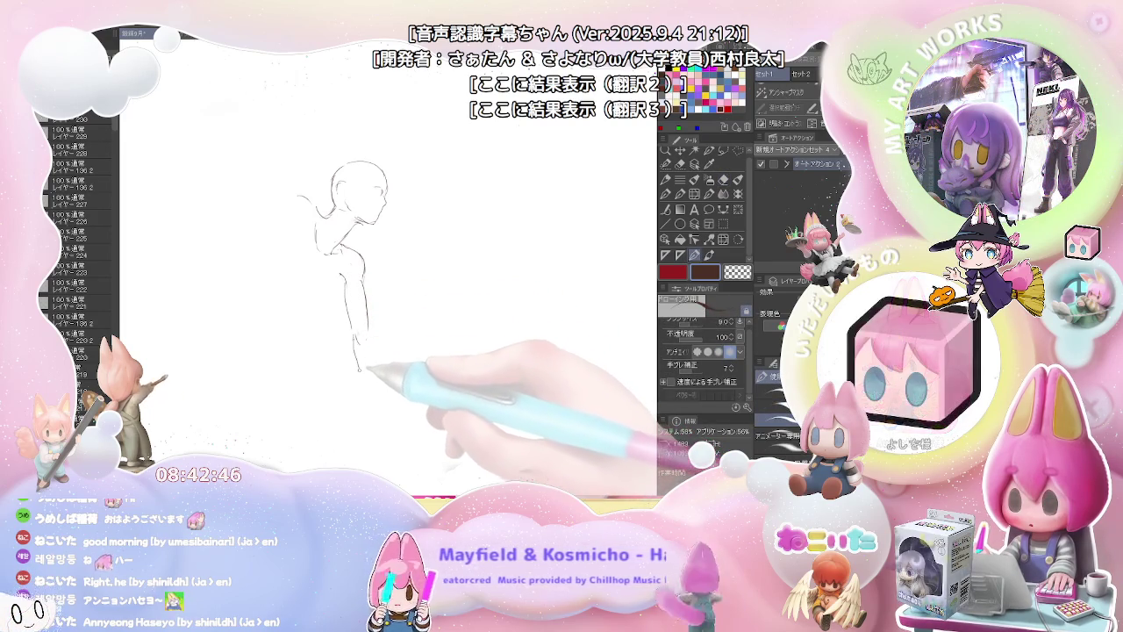
drag(356, 341, 364, 387)
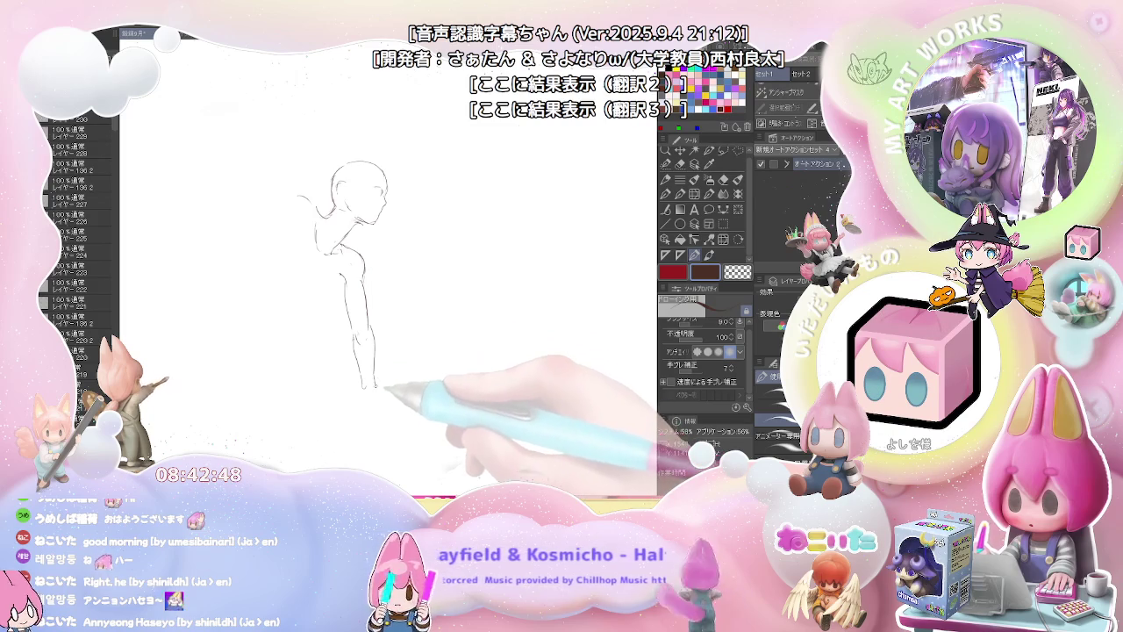
drag(372, 349, 377, 404)
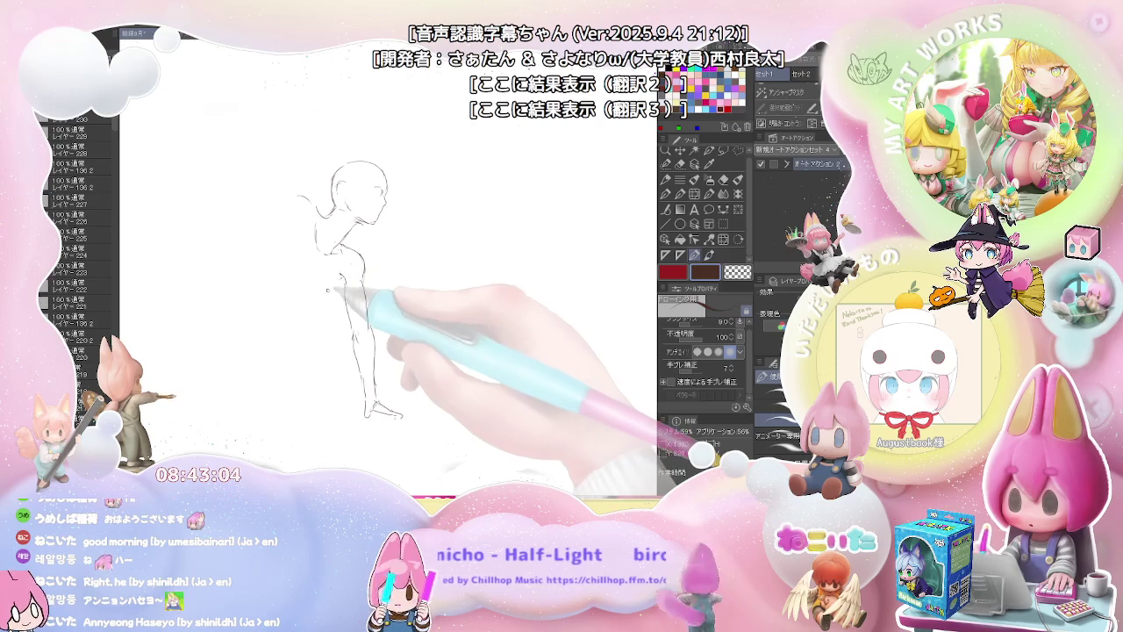
Step: Draw a long arm line sweeping left from the shoulder and darken the shoulder-arm stroke
mouse_move(330, 289)
mouse_down()
mouse_move(303, 310)
mouse_move(303, 285)
mouse_up()
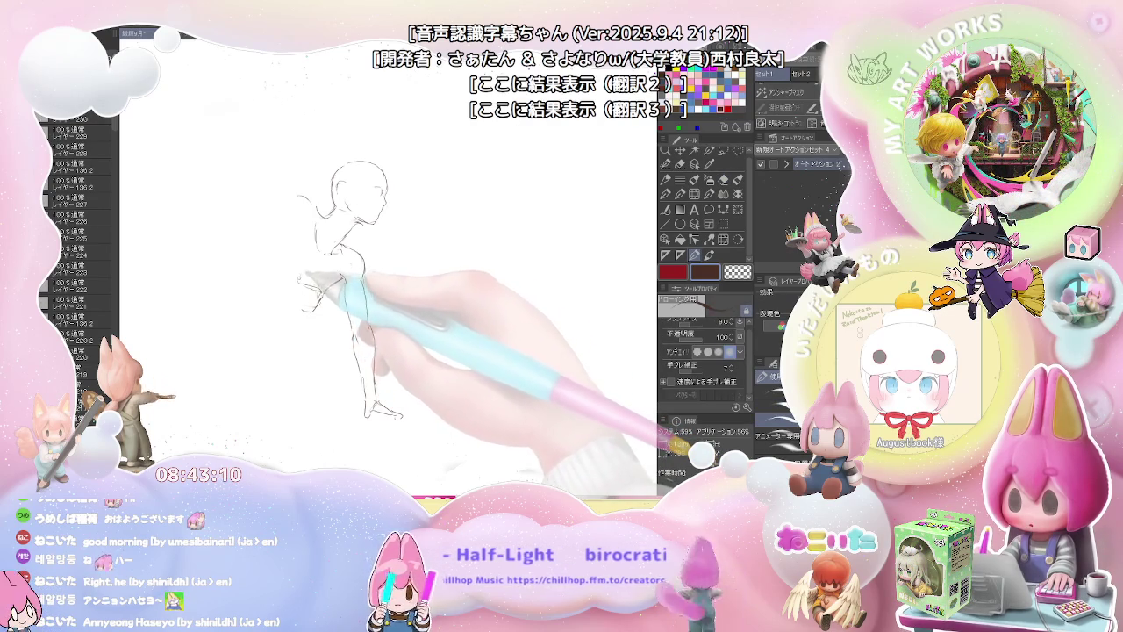
mouse_move(303, 254)
mouse_down()
mouse_move(268, 241)
mouse_move(209, 283)
mouse_up()
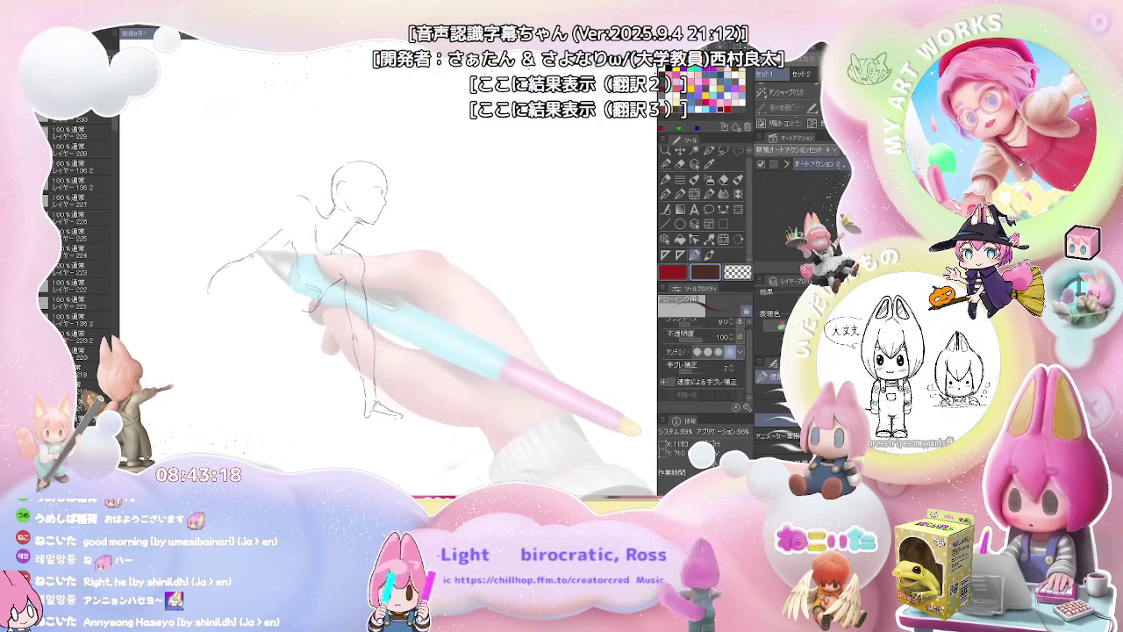
drag(281, 250, 215, 273)
drag(397, 249, 410, 264)
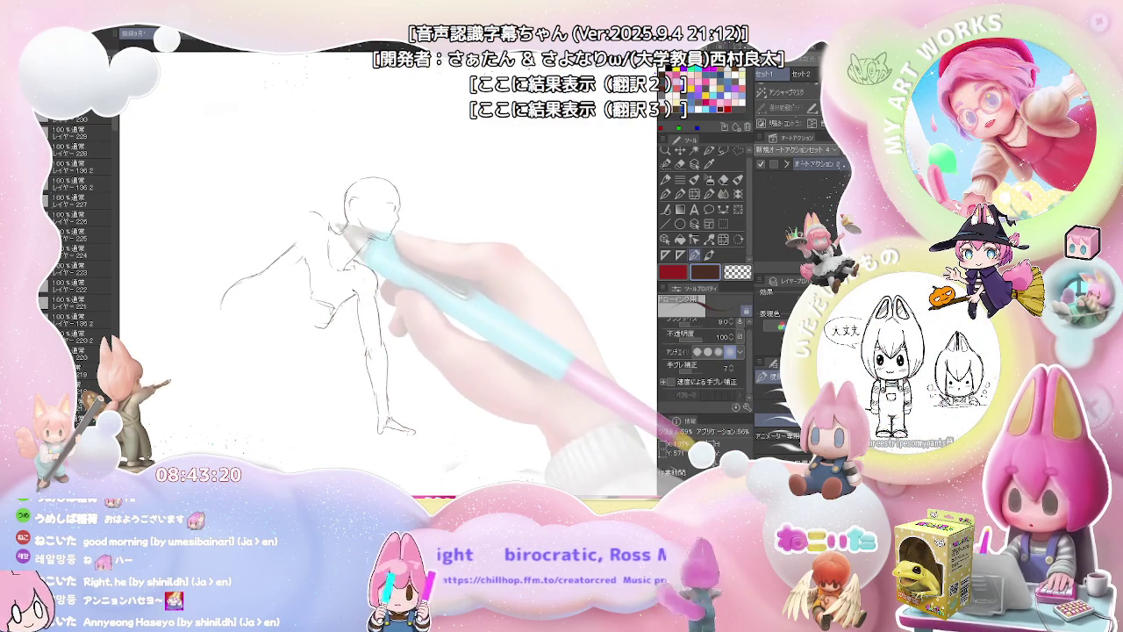
key(e)
key(p)
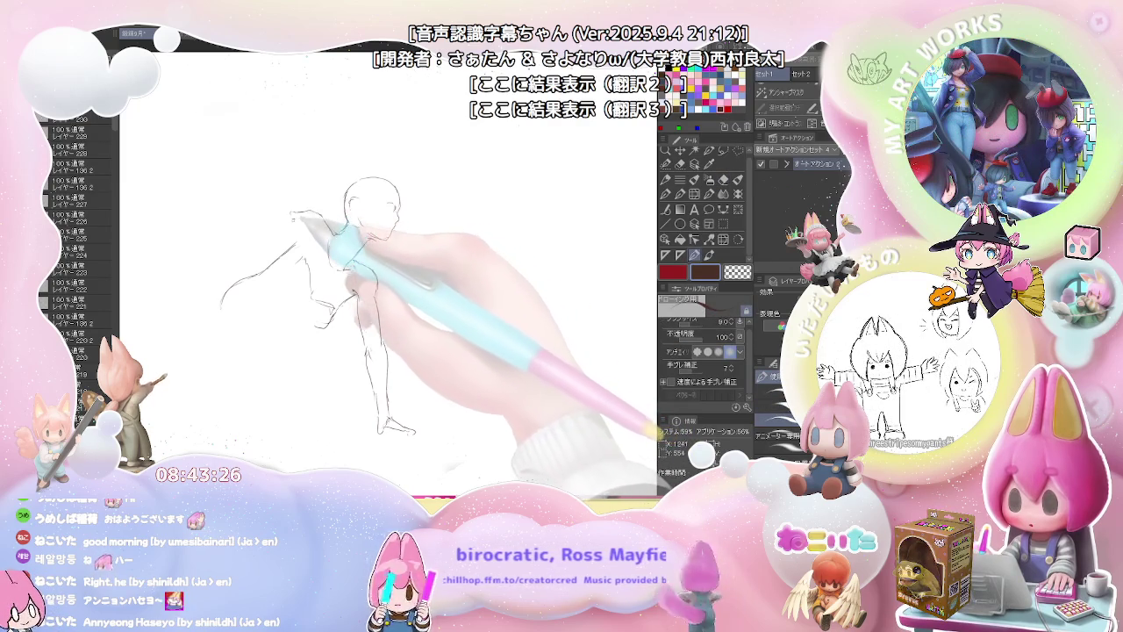
drag(293, 212, 344, 225)
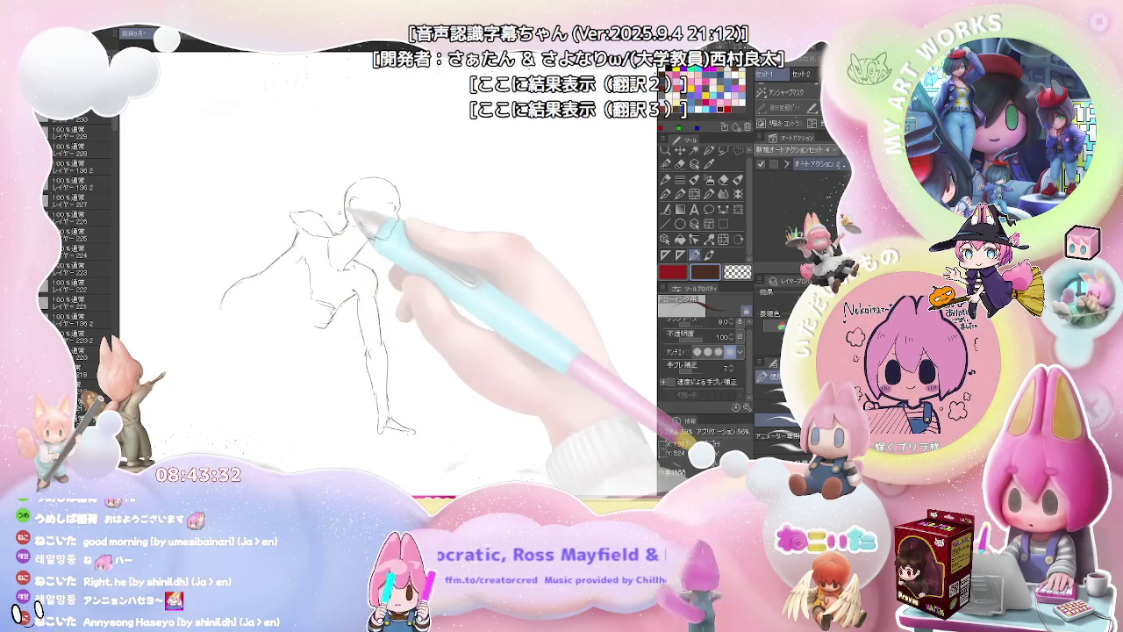
Step: Extend the back line into an arm reaching up-right and sketch the open hand's fingers
key(e)
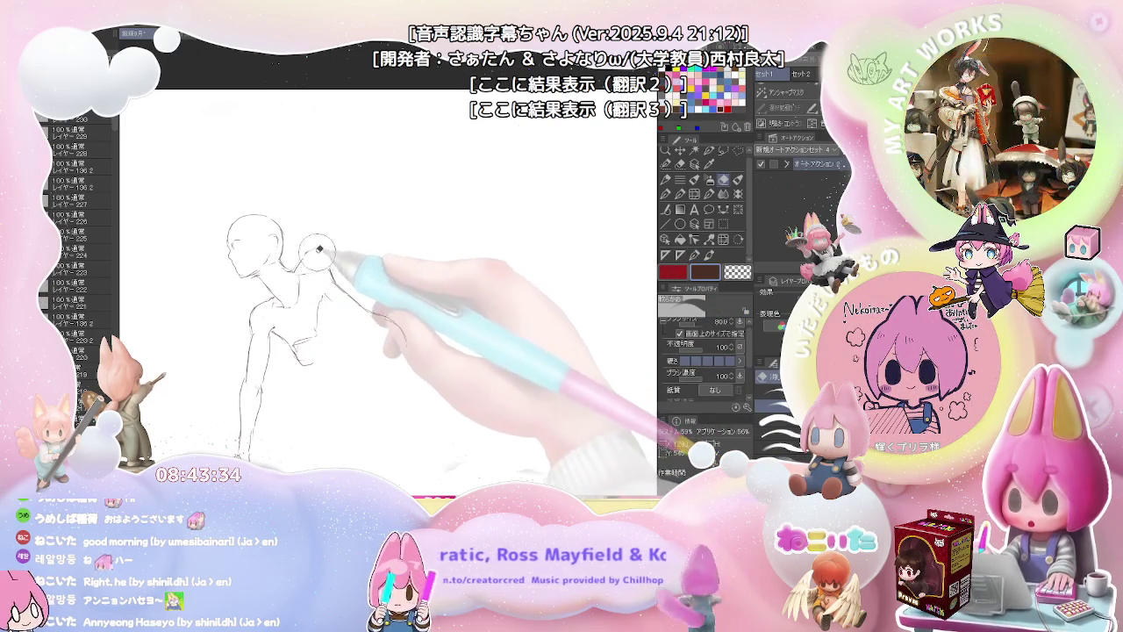
key(p)
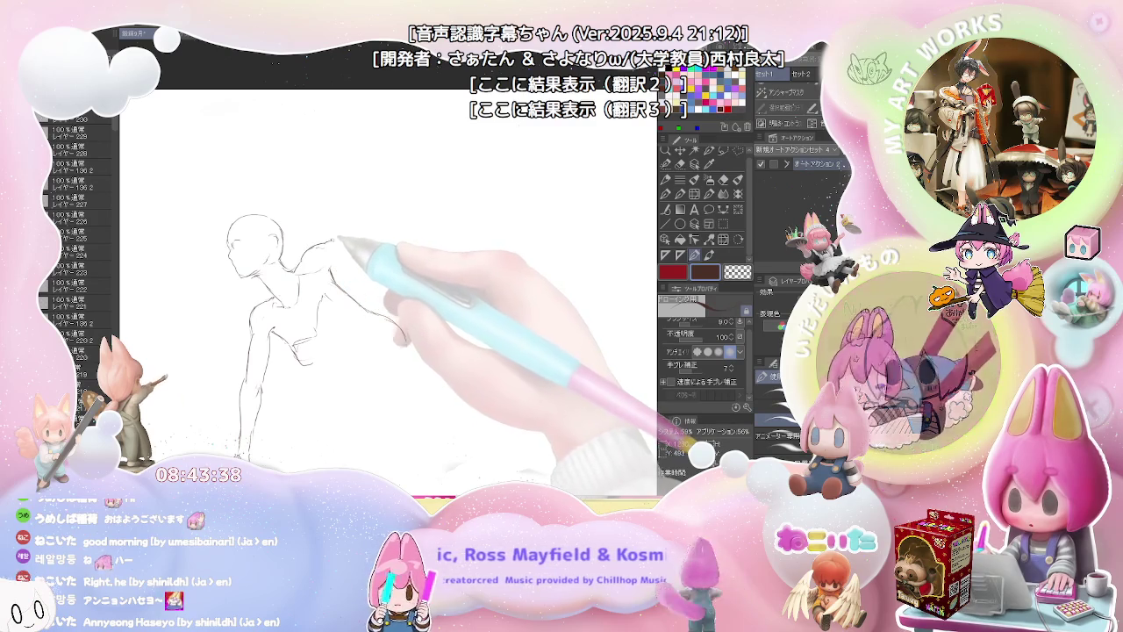
drag(336, 233, 348, 224)
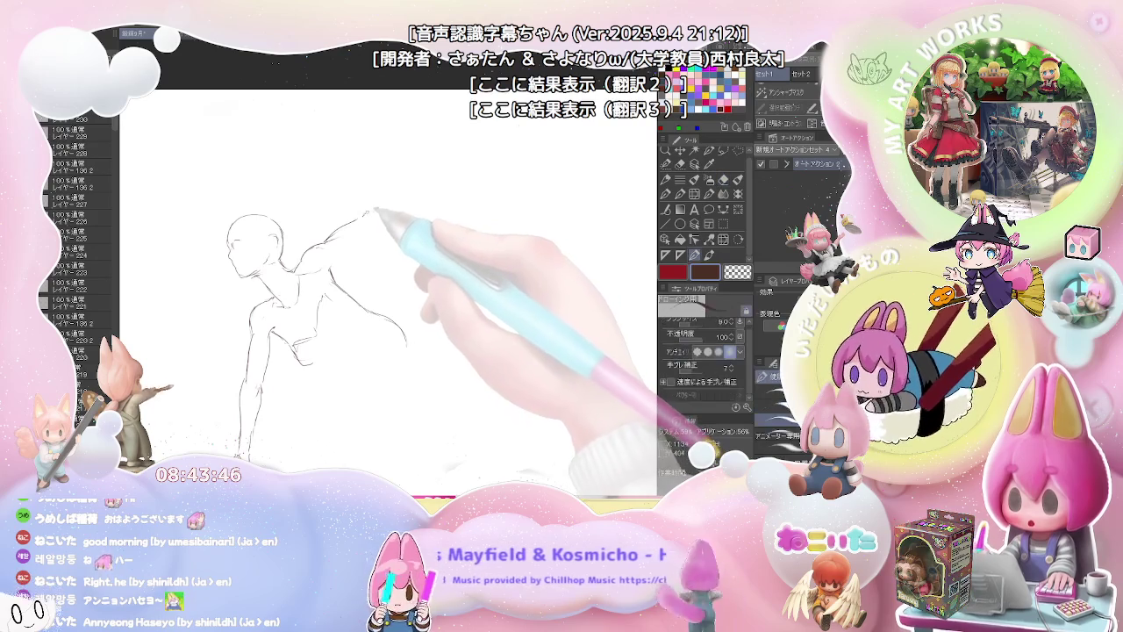
mouse_move(379, 209)
mouse_down()
mouse_move(412, 204)
mouse_move(437, 217)
mouse_move(450, 206)
mouse_up()
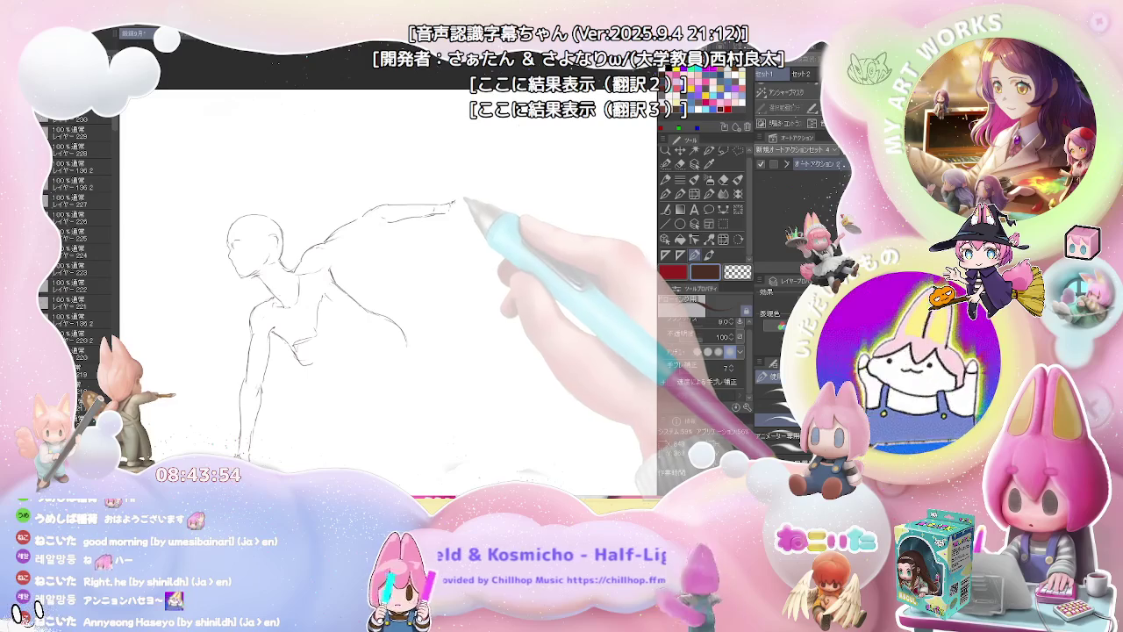
mouse_move(452, 207)
mouse_down()
mouse_move(486, 186)
mouse_move(460, 205)
mouse_up()
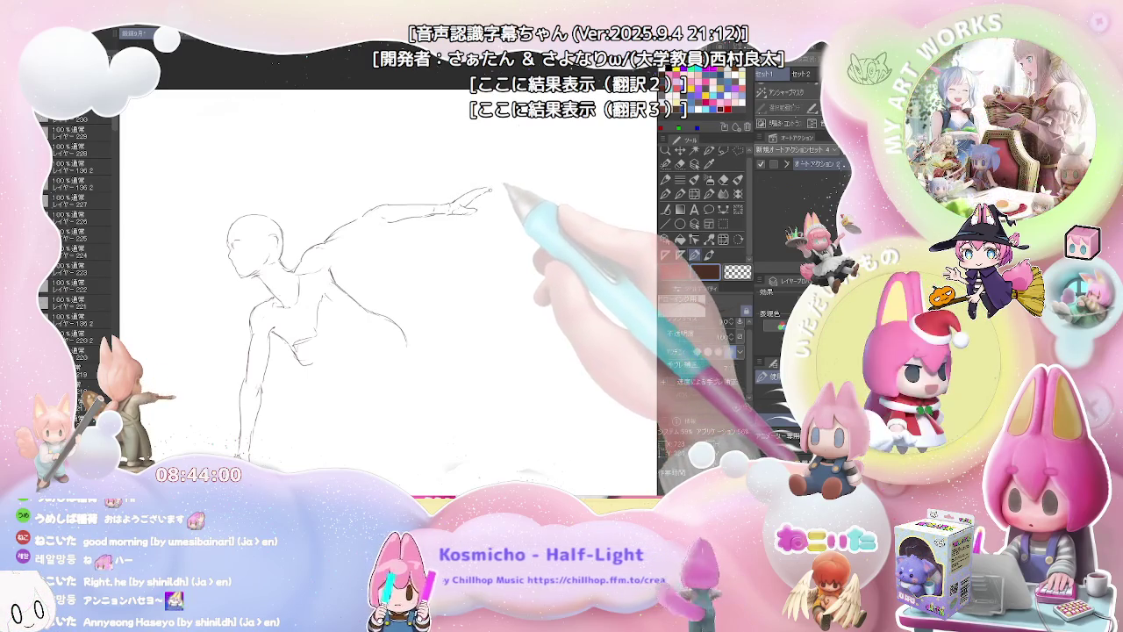
drag(474, 195, 494, 182)
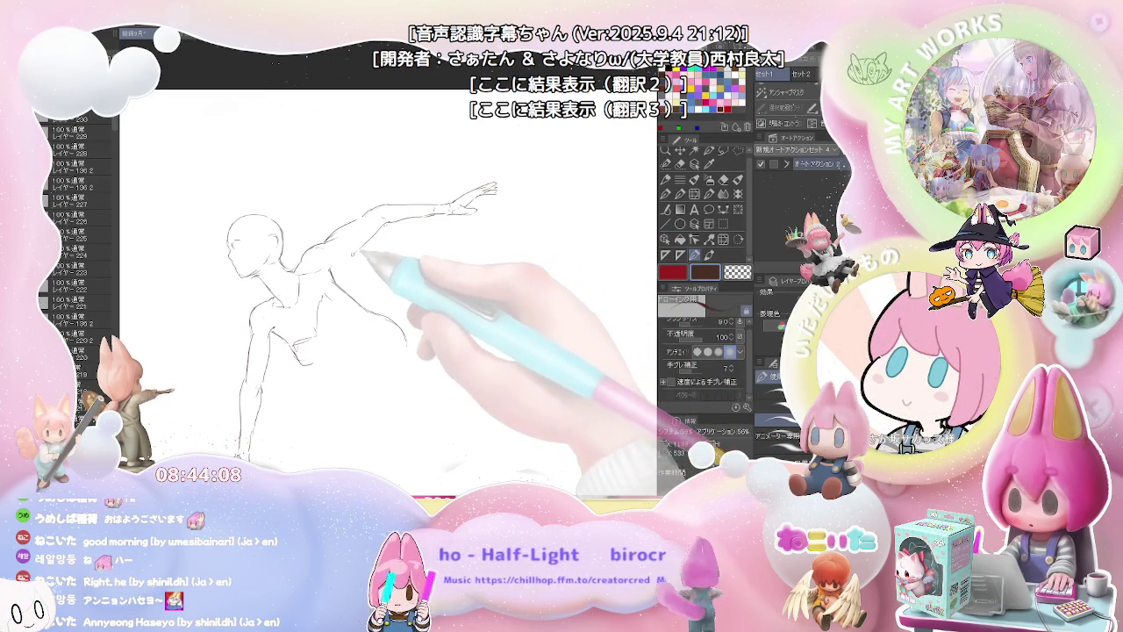
Step: Mirror the canvas back and straighten the rotation to check proportions
key(e)
key(p)
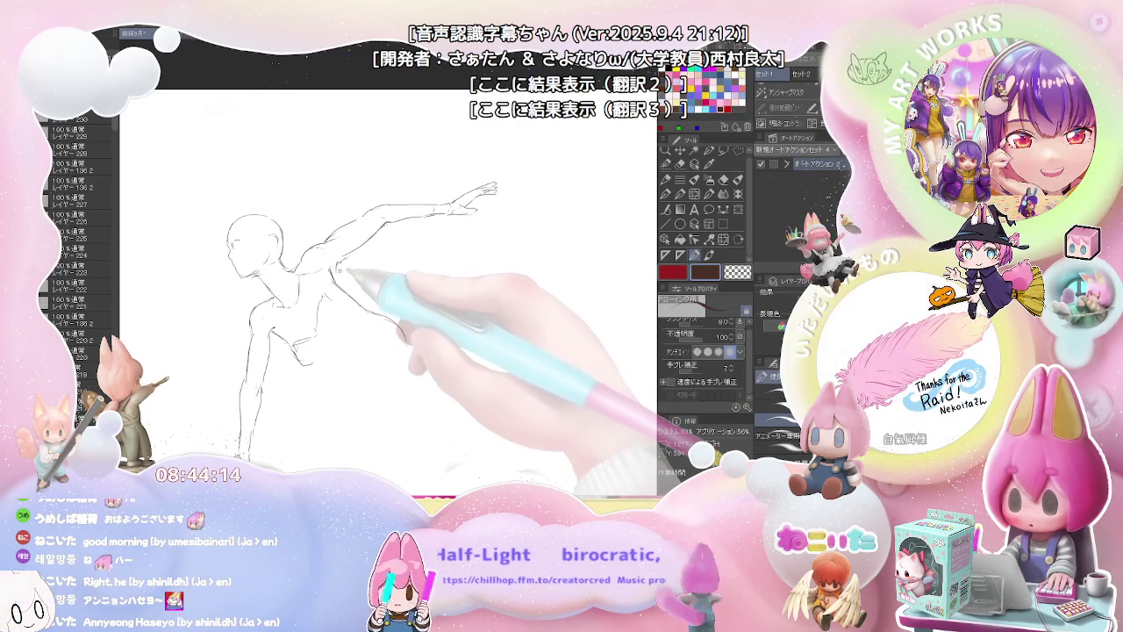
key(h)
key(e)
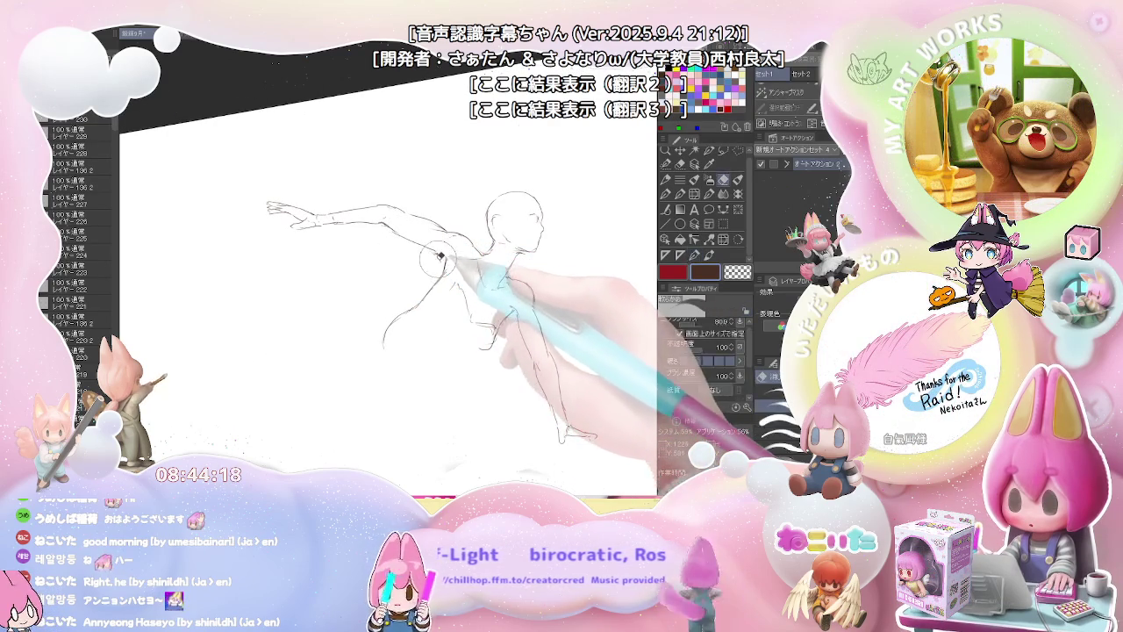
key(ctrl+@)
Step: Add a chest line and the curve sweeping down and left from the hip
key(p)
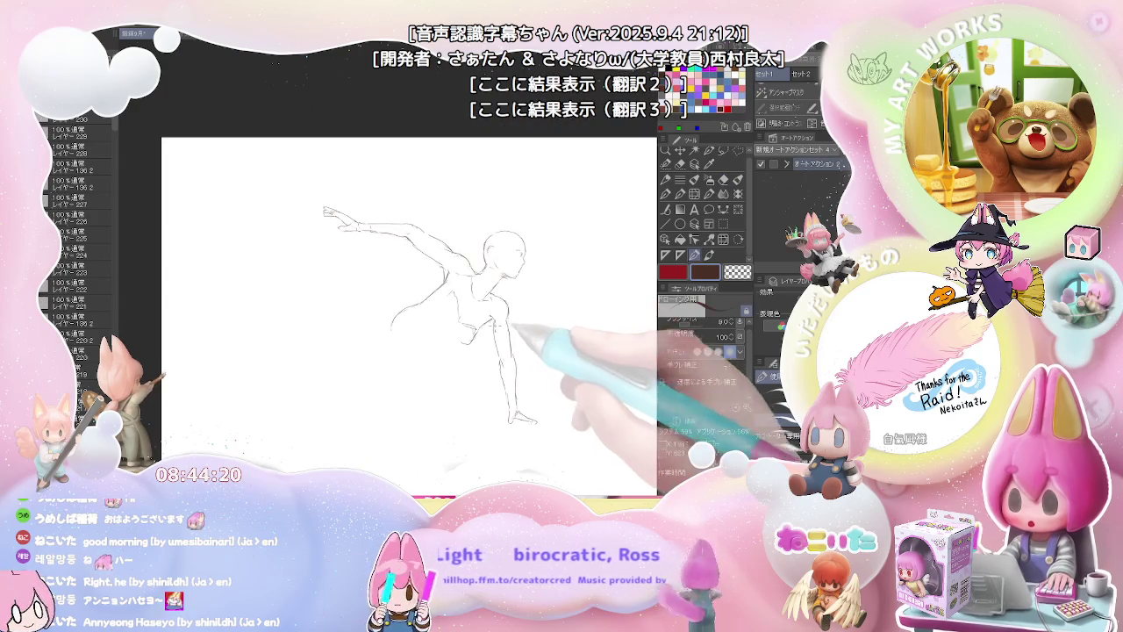
drag(513, 329, 415, 279)
key(e)
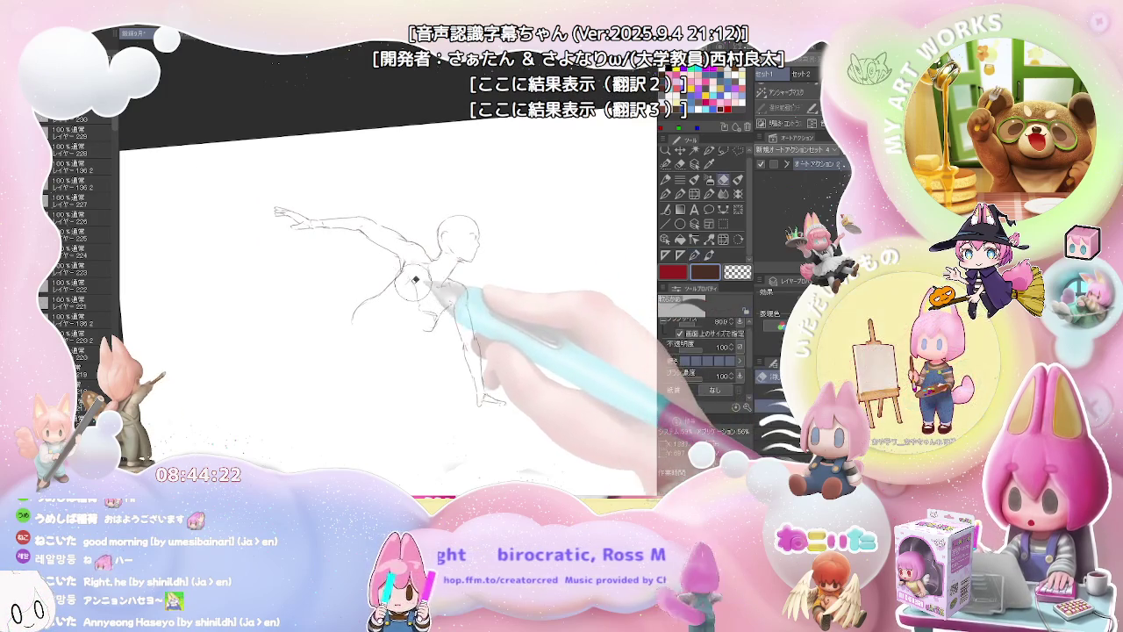
key(p)
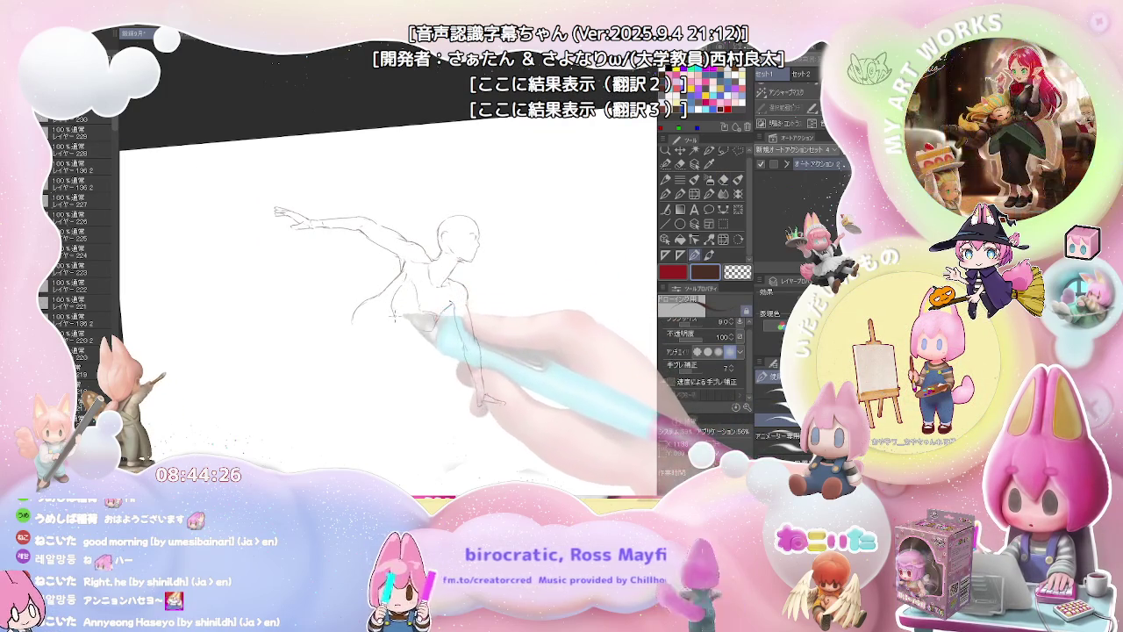
key(e)
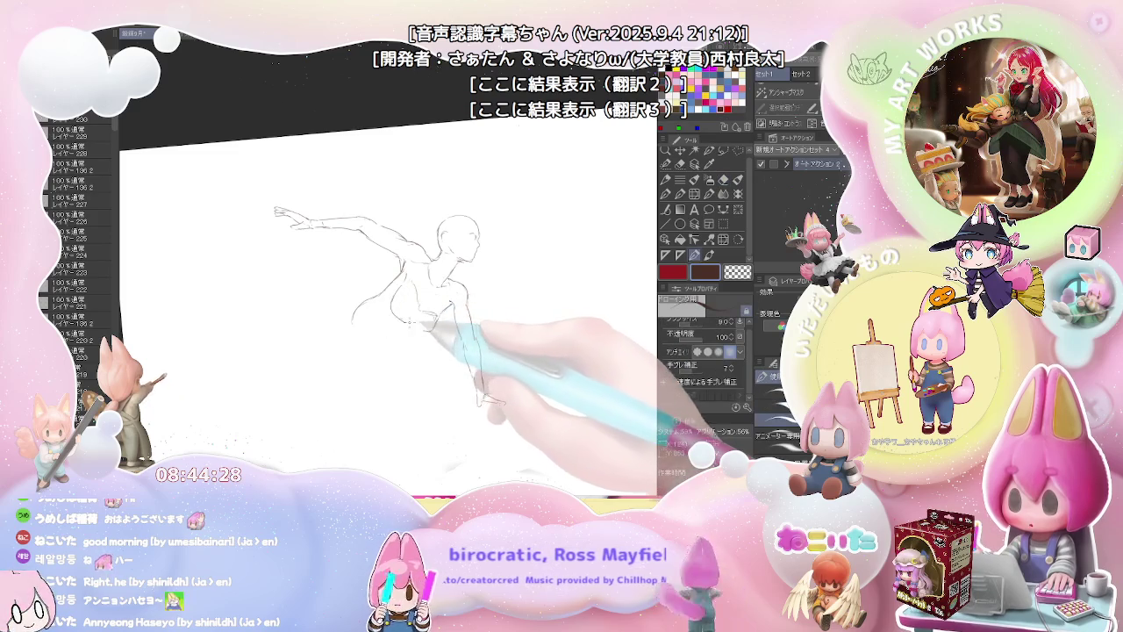
key(p)
drag(397, 289, 406, 320)
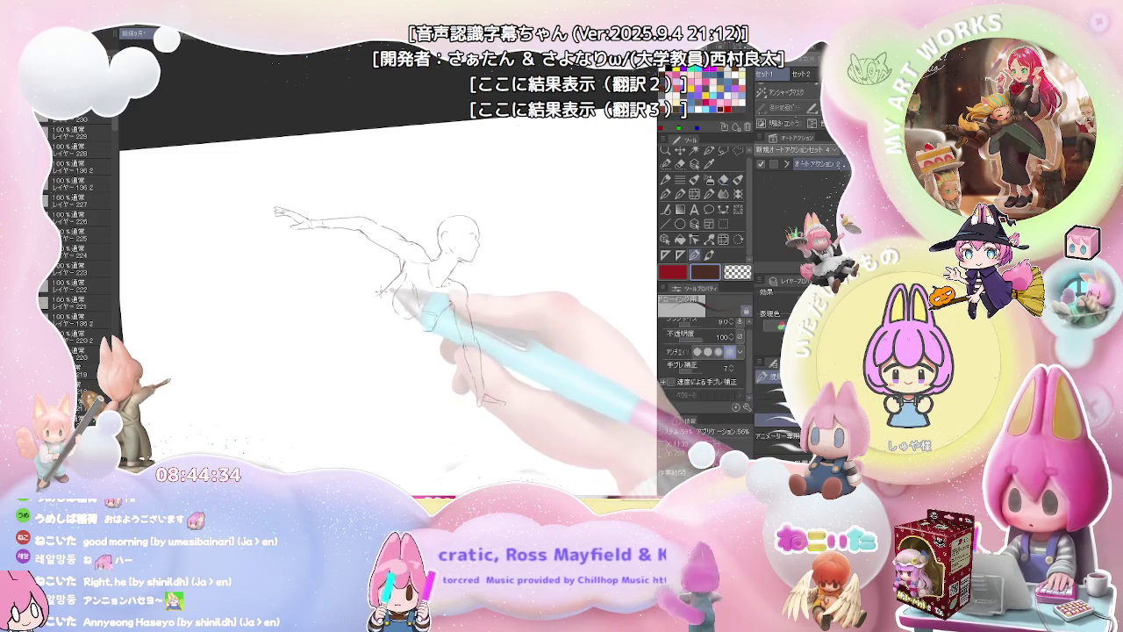
mouse_move(386, 314)
mouse_down()
mouse_move(328, 334)
mouse_move(369, 309)
mouse_up()
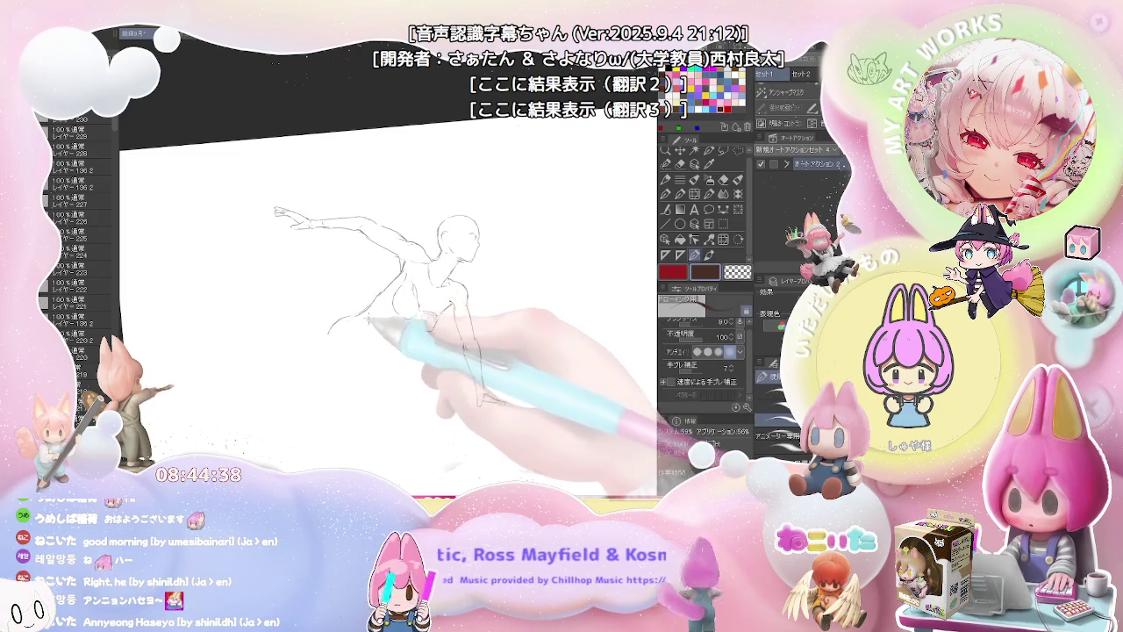
key(ctrl+at)
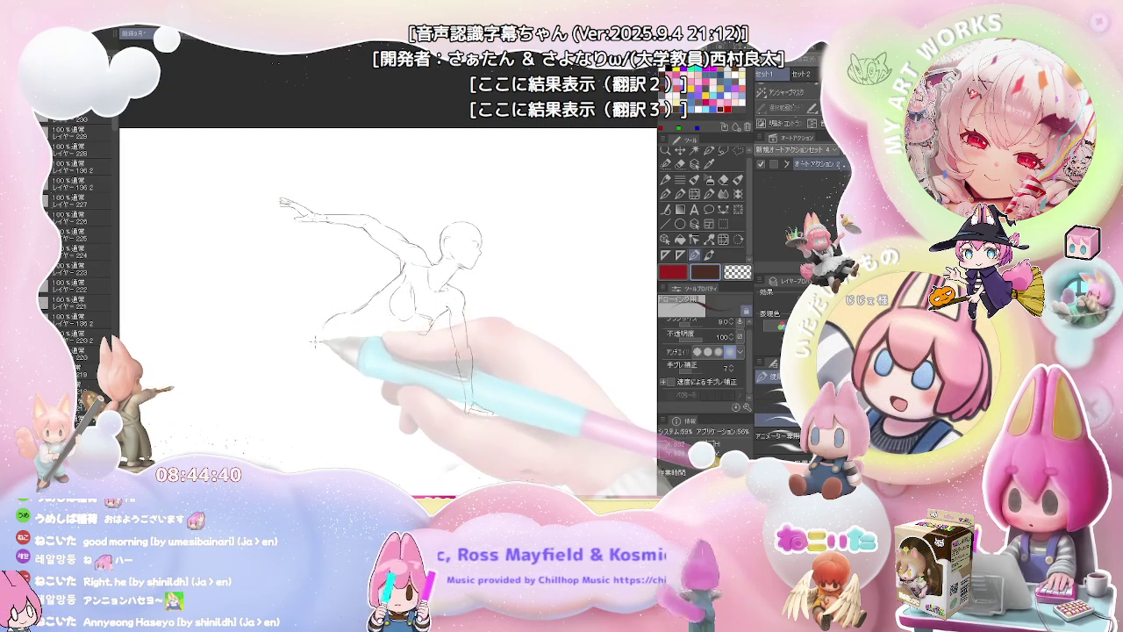
key(e)
key(p)
Step: Draw the bent leg, the breast and torso curves, and a leg line down from the thigh
drag(320, 360, 337, 316)
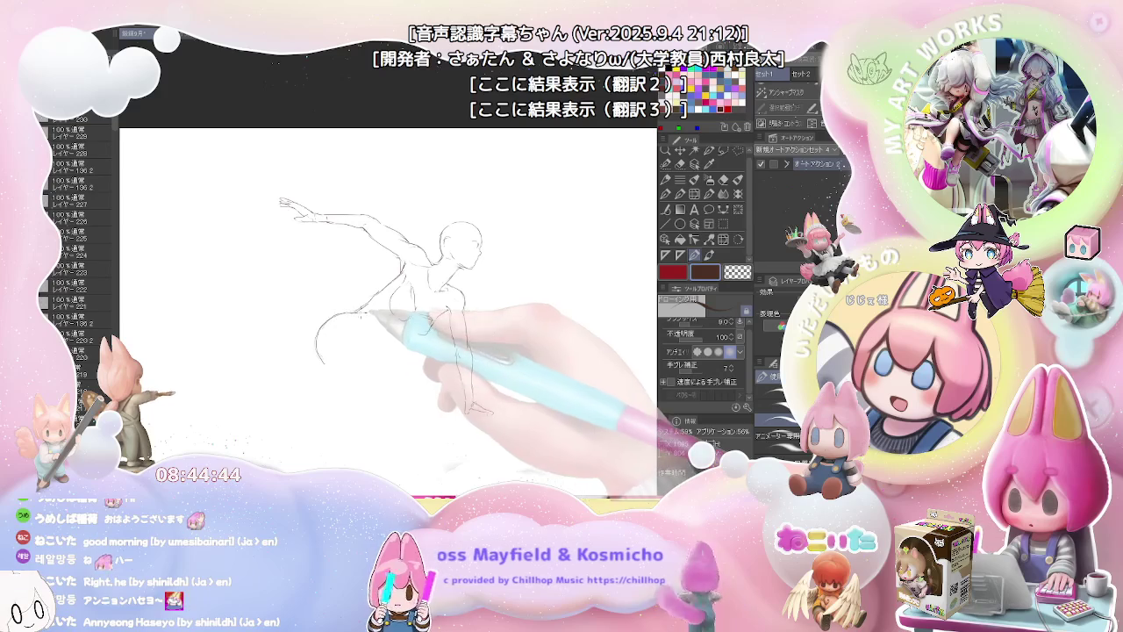
drag(393, 285, 414, 318)
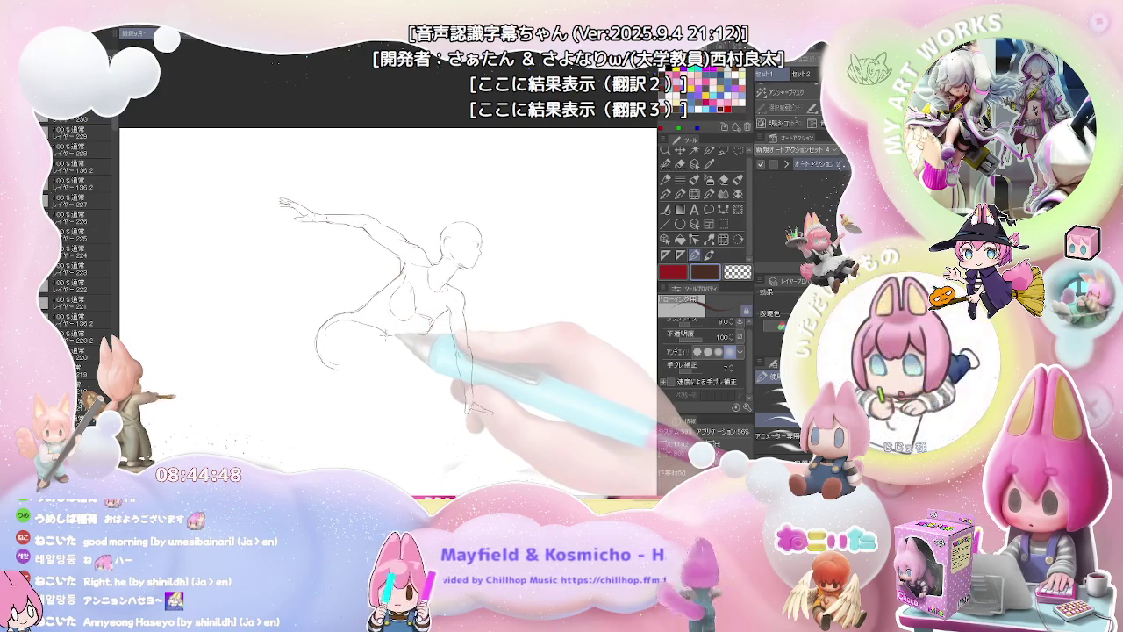
key(e)
key(p)
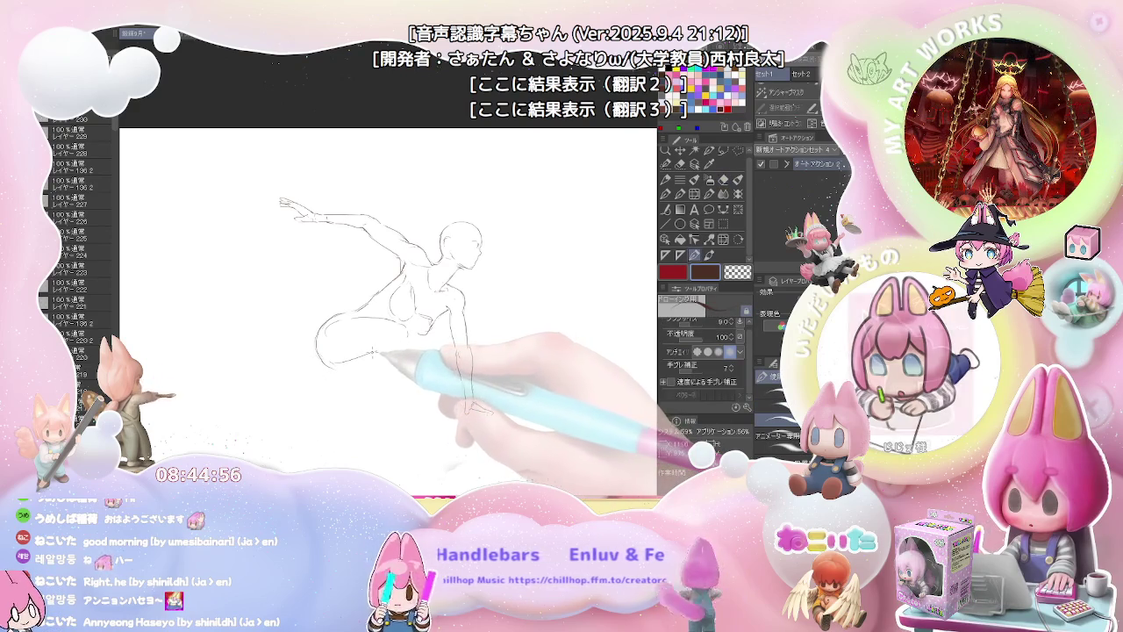
drag(399, 357, 374, 303)
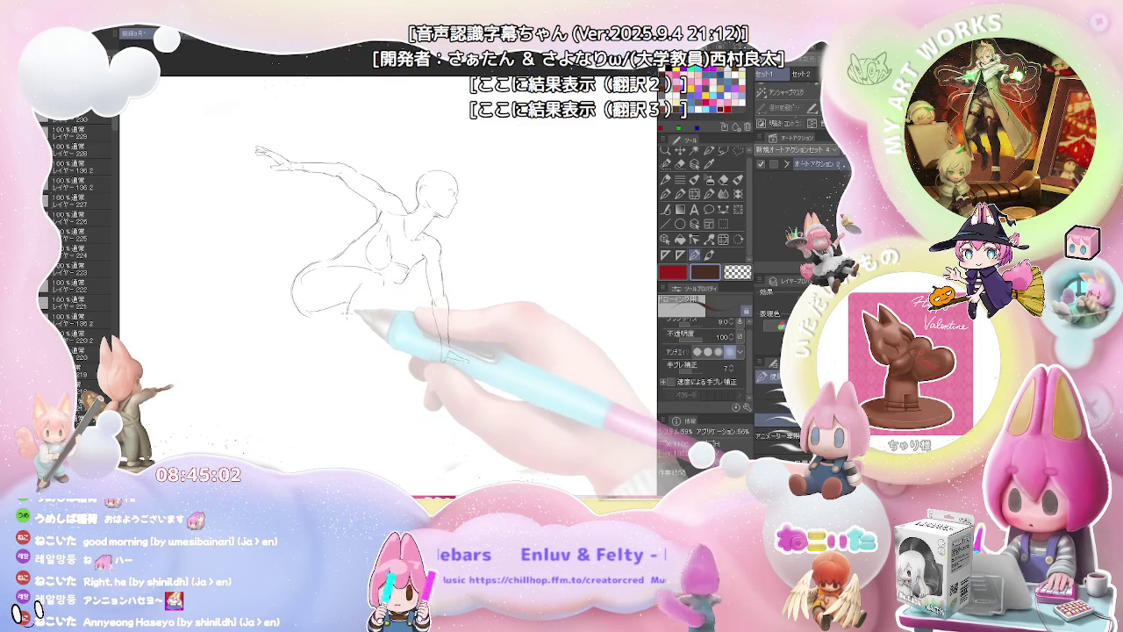
drag(348, 303, 334, 349)
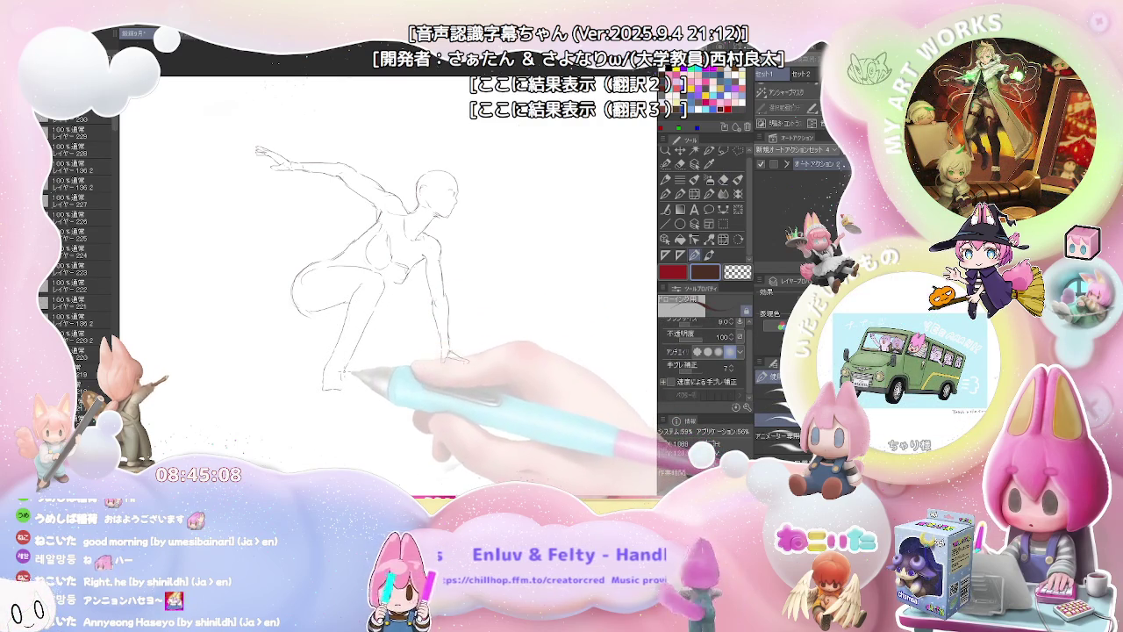
drag(352, 380, 344, 372)
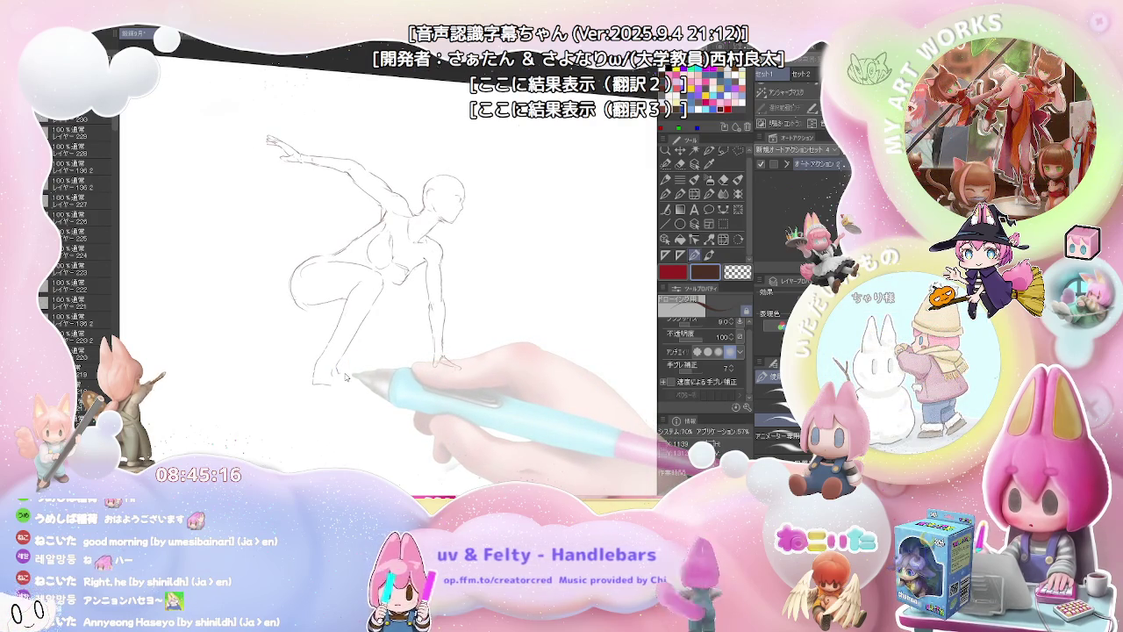
drag(345, 374, 347, 371)
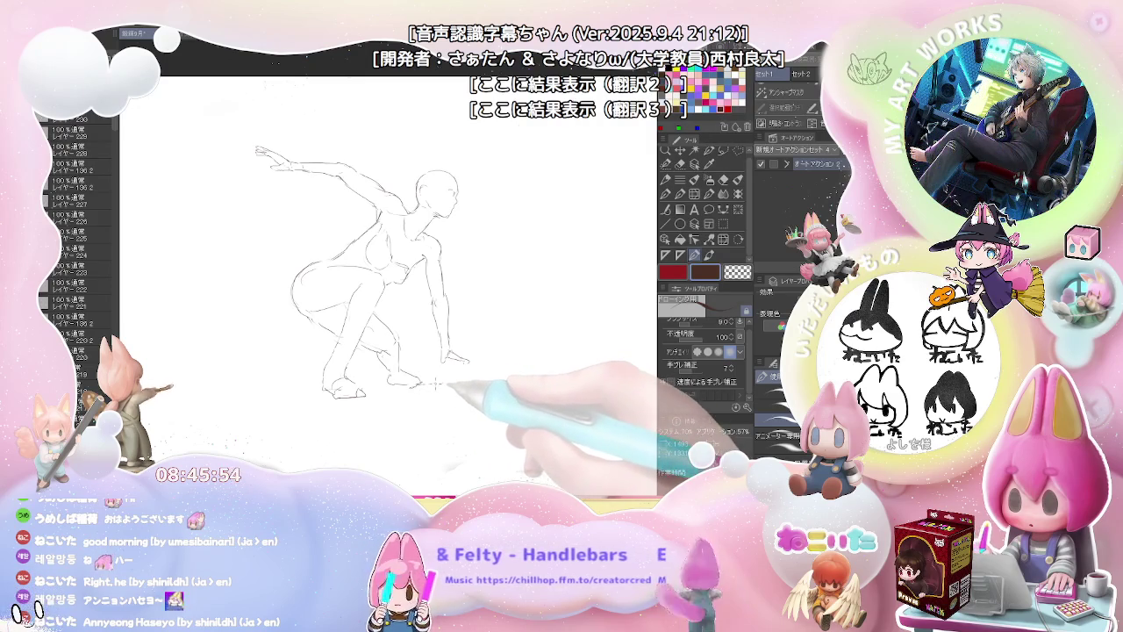
Step: Erase the rough strokes of the figure's hand with the soft eraser
key(e)
drag(443, 351, 470, 359)
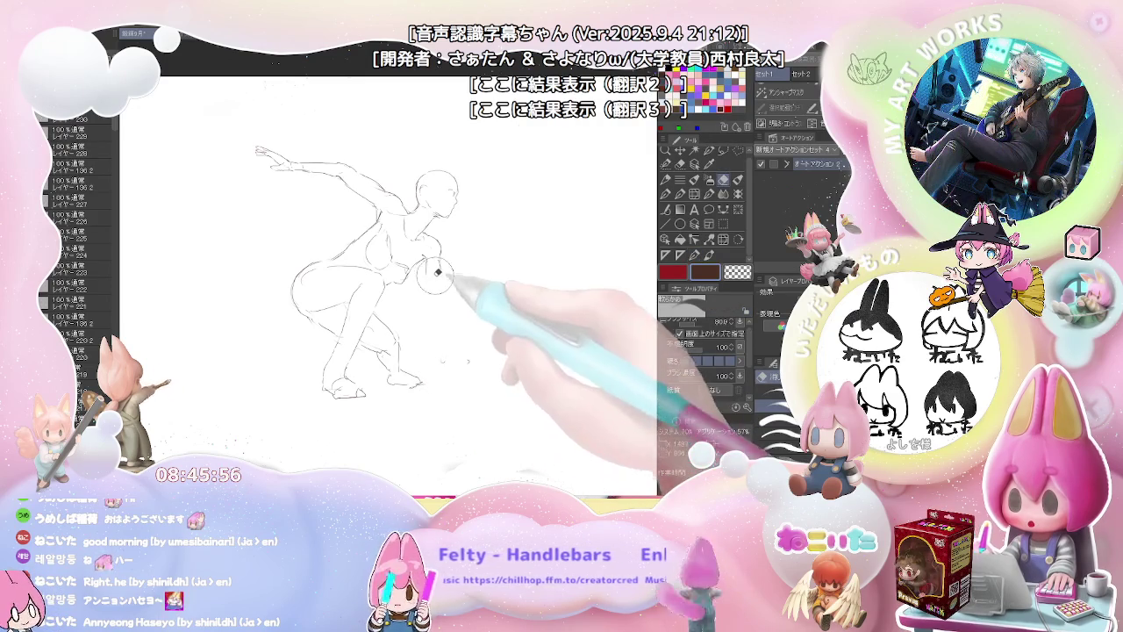
drag(402, 283, 395, 302)
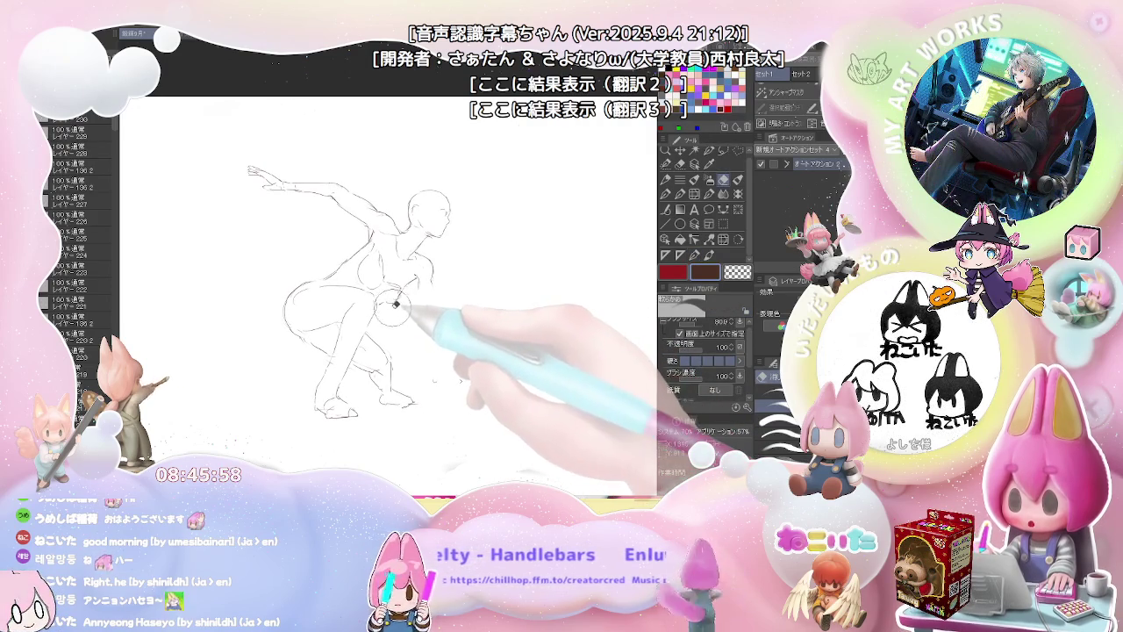
key(p)
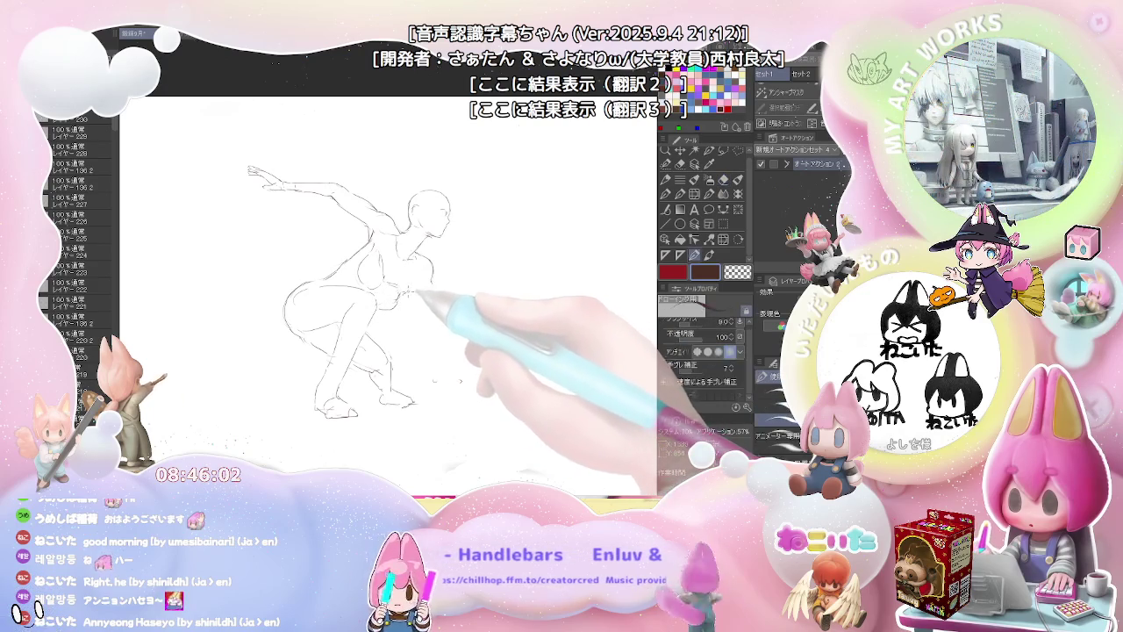
Step: Rotate the view to touch up contours, then zoom out and straighten the canvas
key(e)
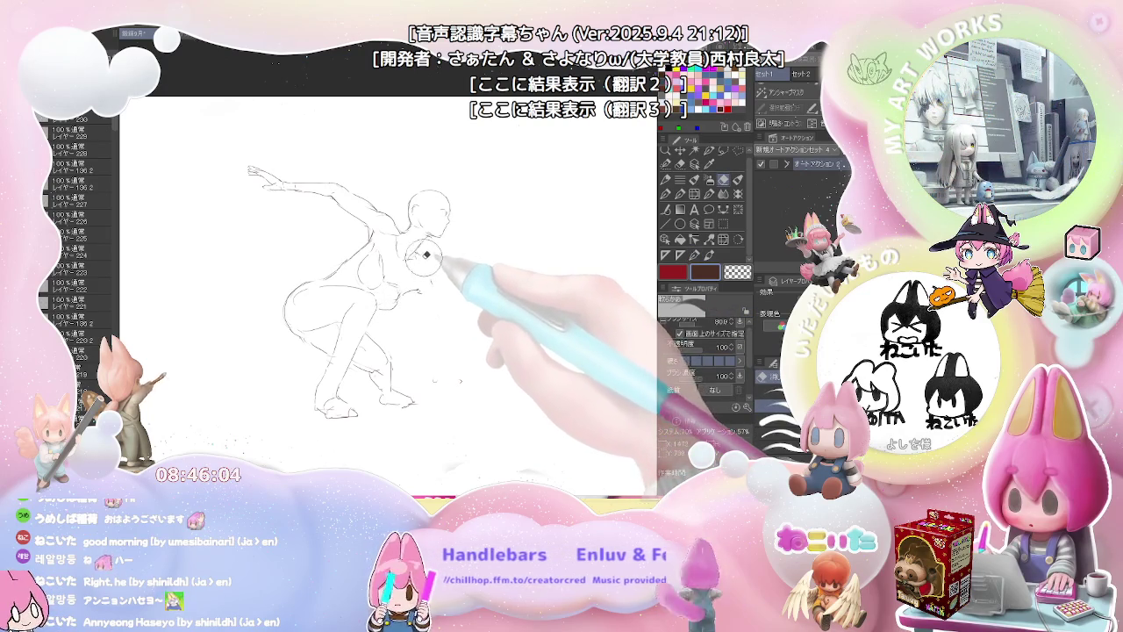
key(asciicircum)
key(asciicircum)
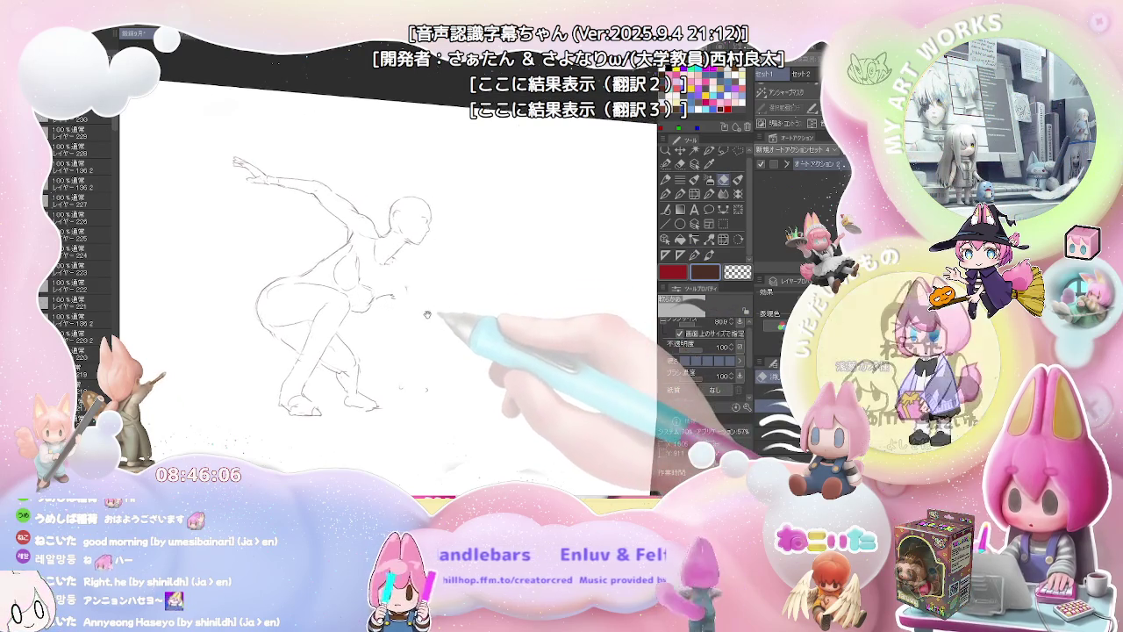
scroll(432, 321, down, 2)
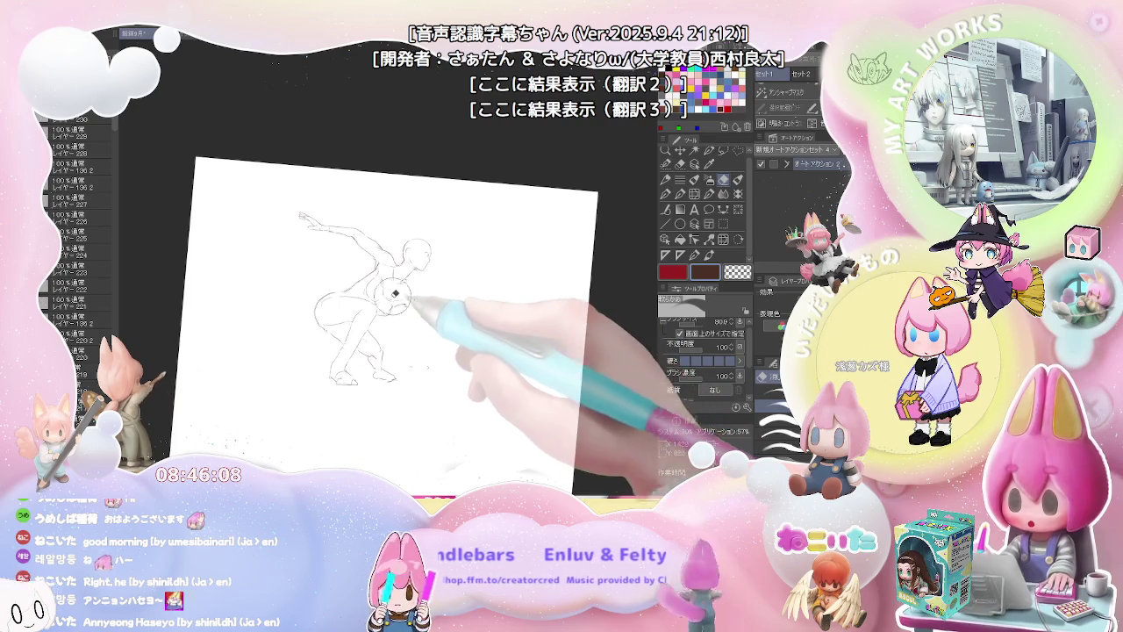
key(p)
scroll(357, 298, up, 2)
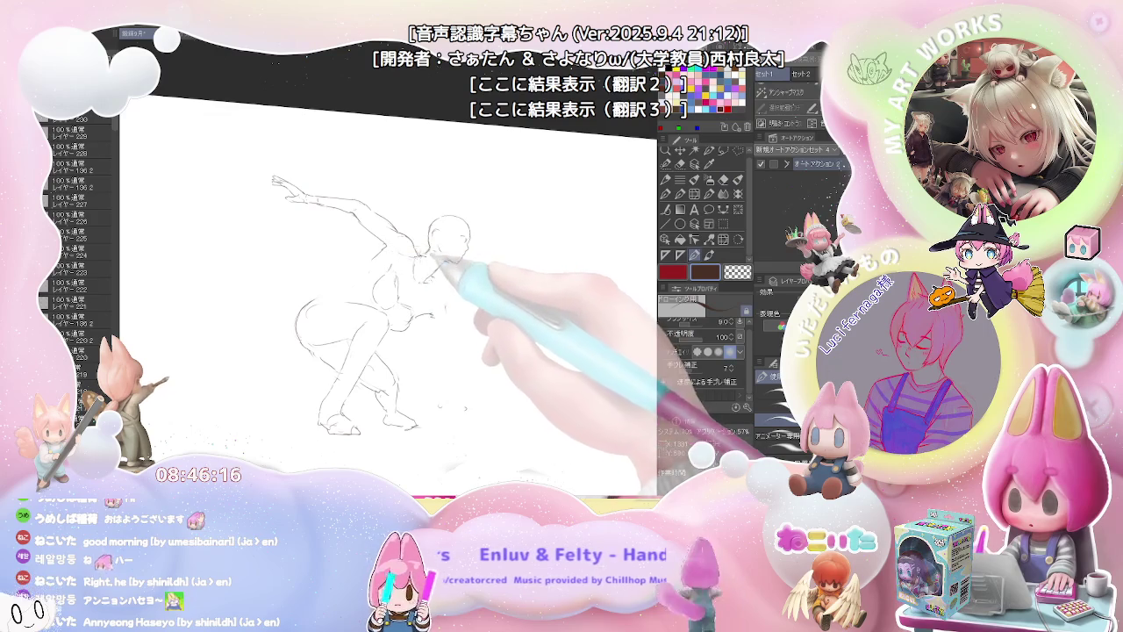
key(ctrl+minus)
key(ctrl+@)
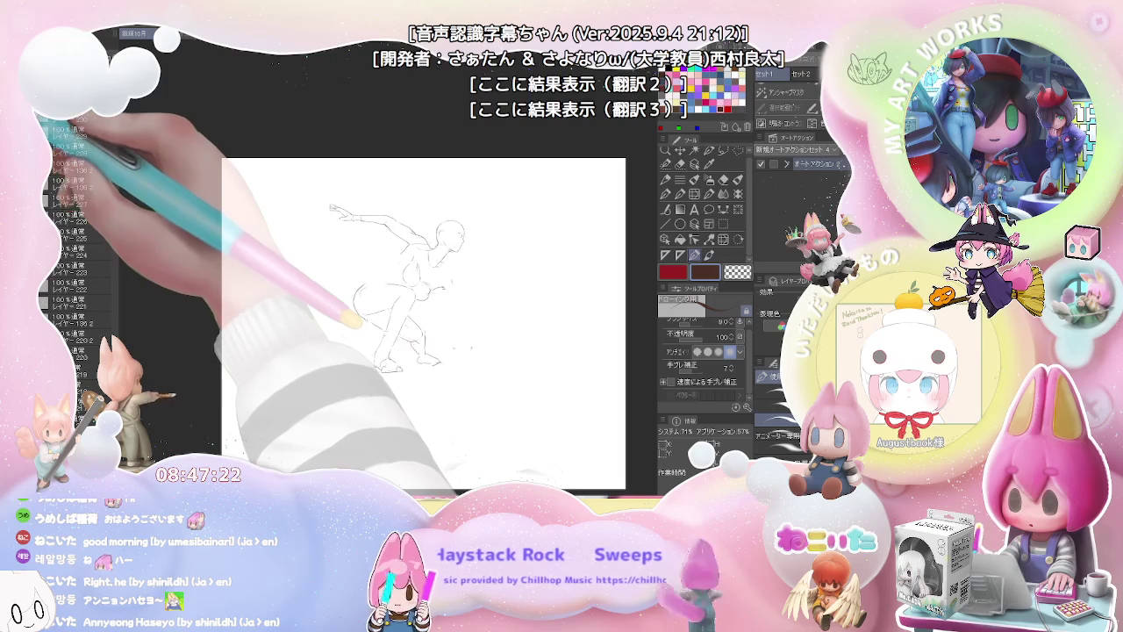
Step: Hide the crouching figure and show the box-and-cylinder study with earlier gesture layers
key(Delete)
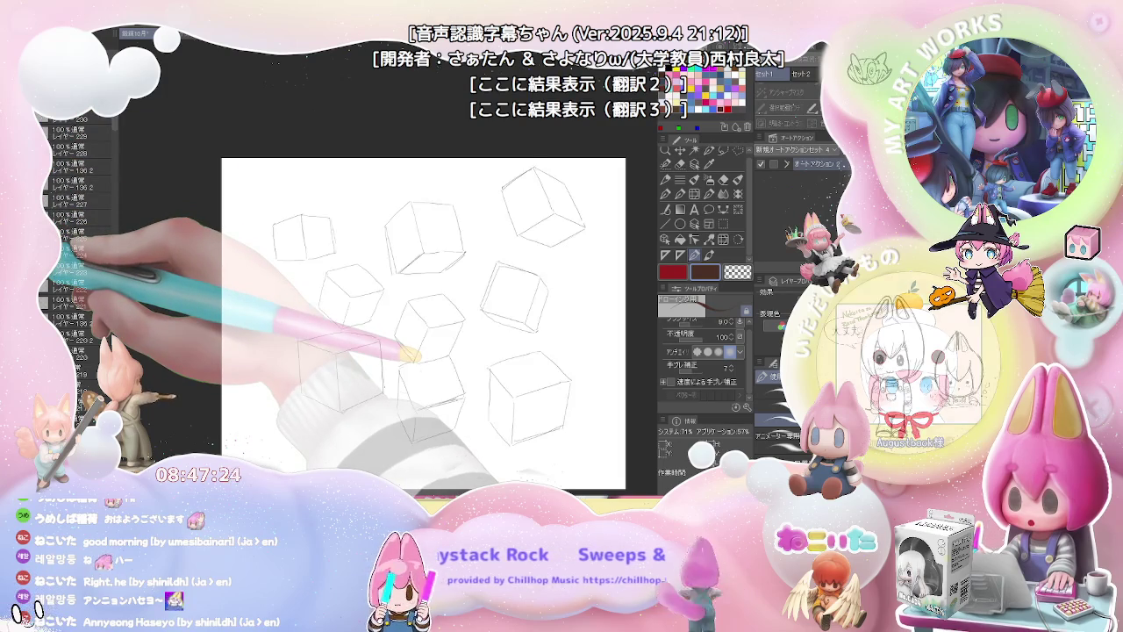
scroll(79, 264, down, 1)
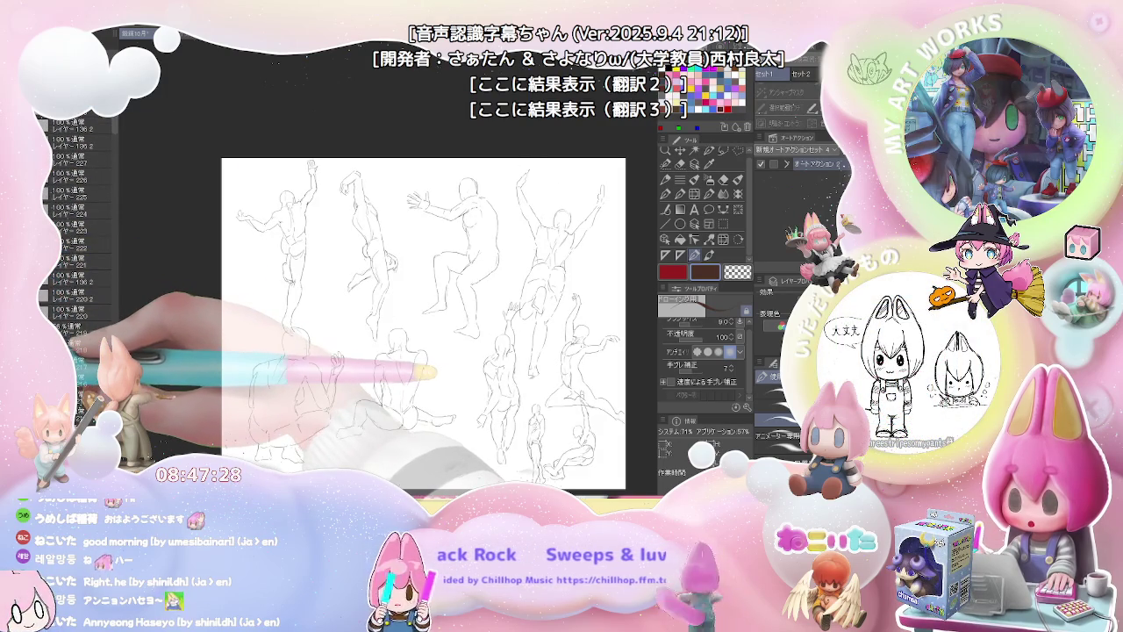
scroll(79, 263, down, 1)
scroll(78, 263, down, 2)
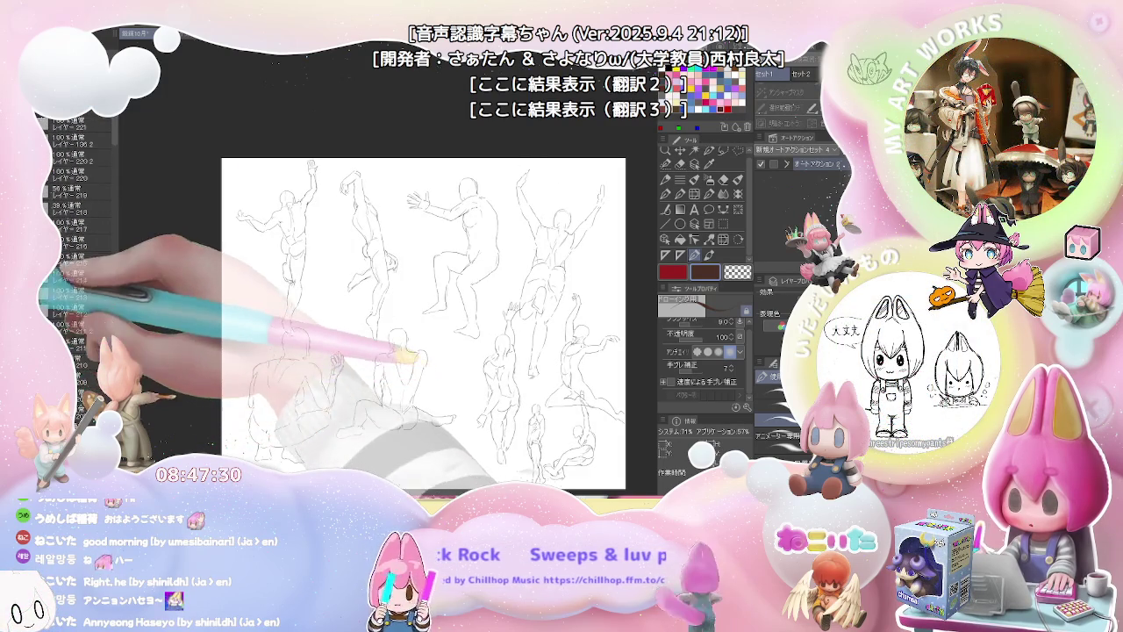
click(44, 290)
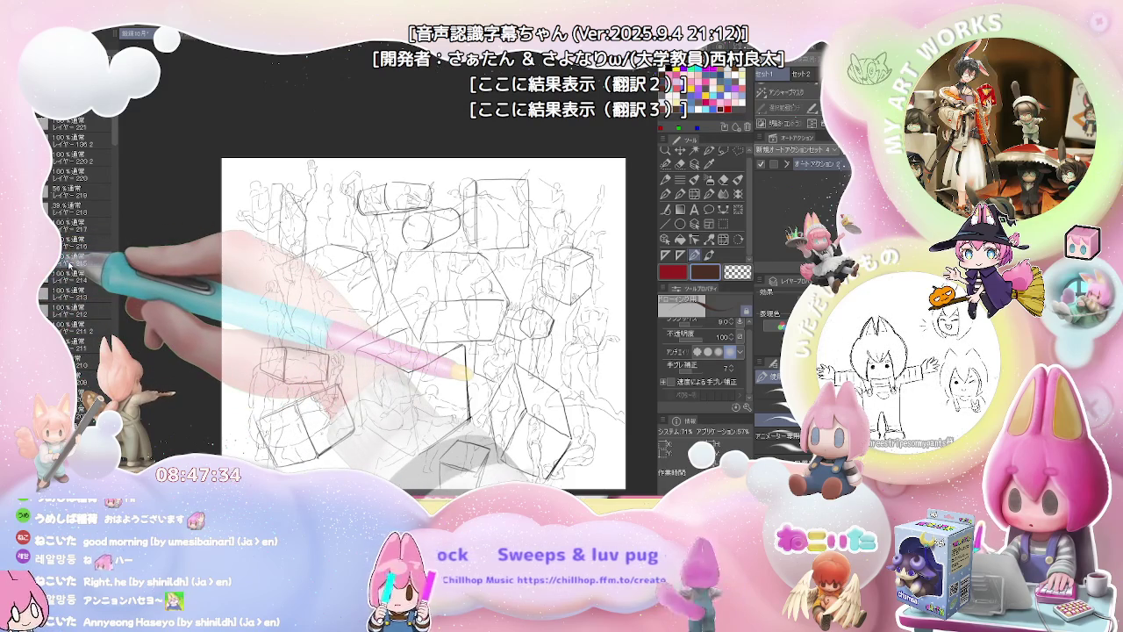
scroll(68, 264, up, 1)
scroll(68, 265, up, 1)
scroll(69, 267, up, 1)
scroll(68, 270, up, 1)
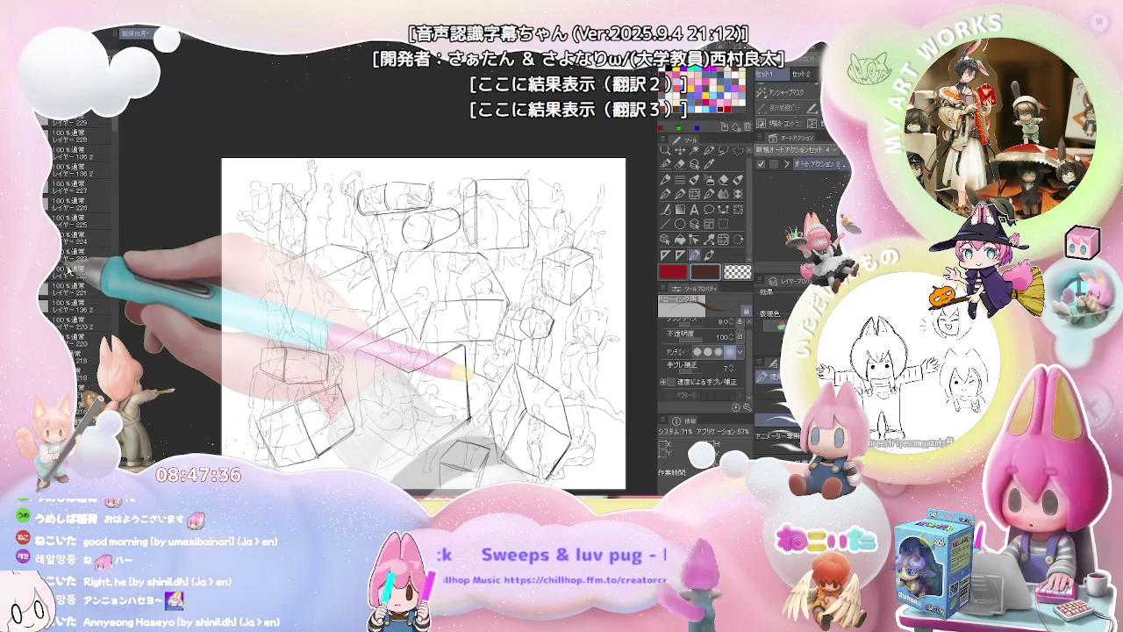
scroll(69, 269, up, 2)
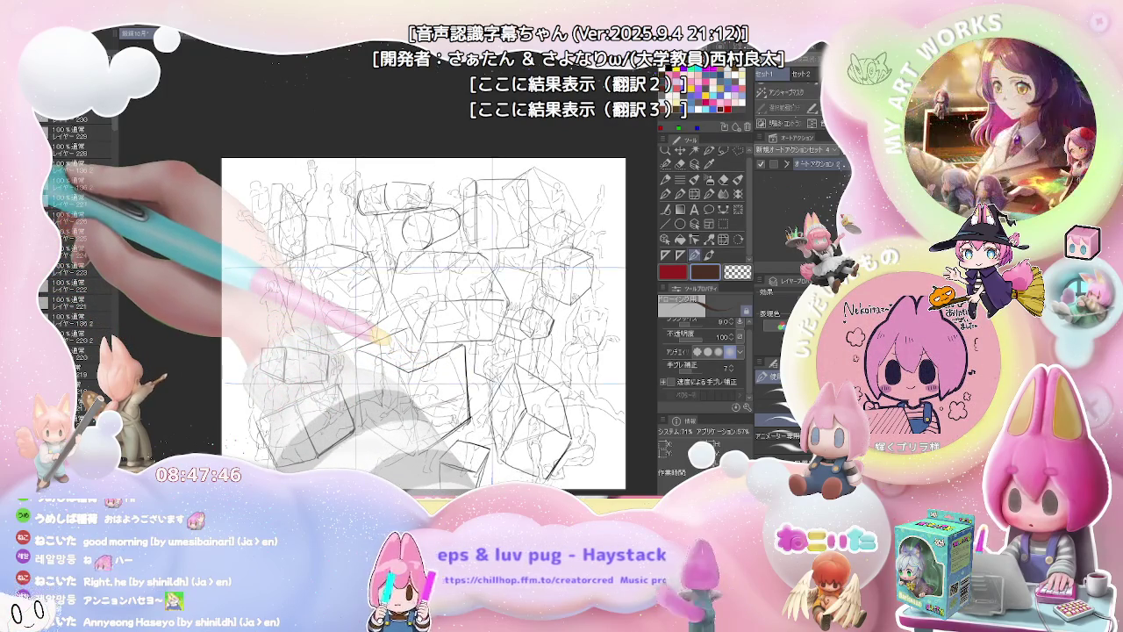
key(ctrl+z)
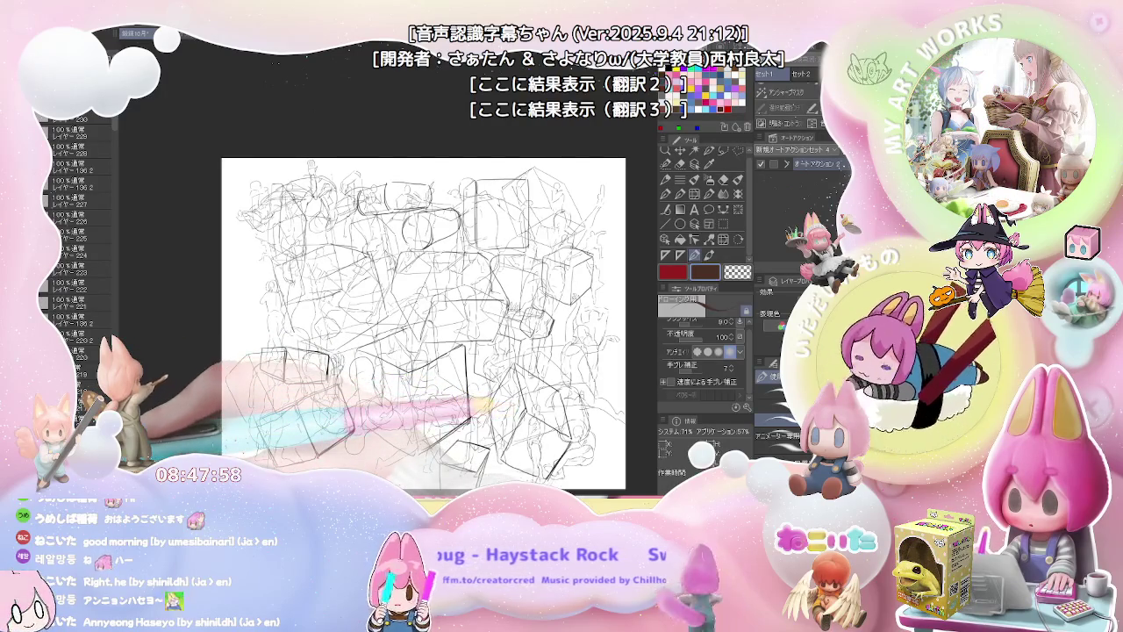
scroll(78, 263, down, 3)
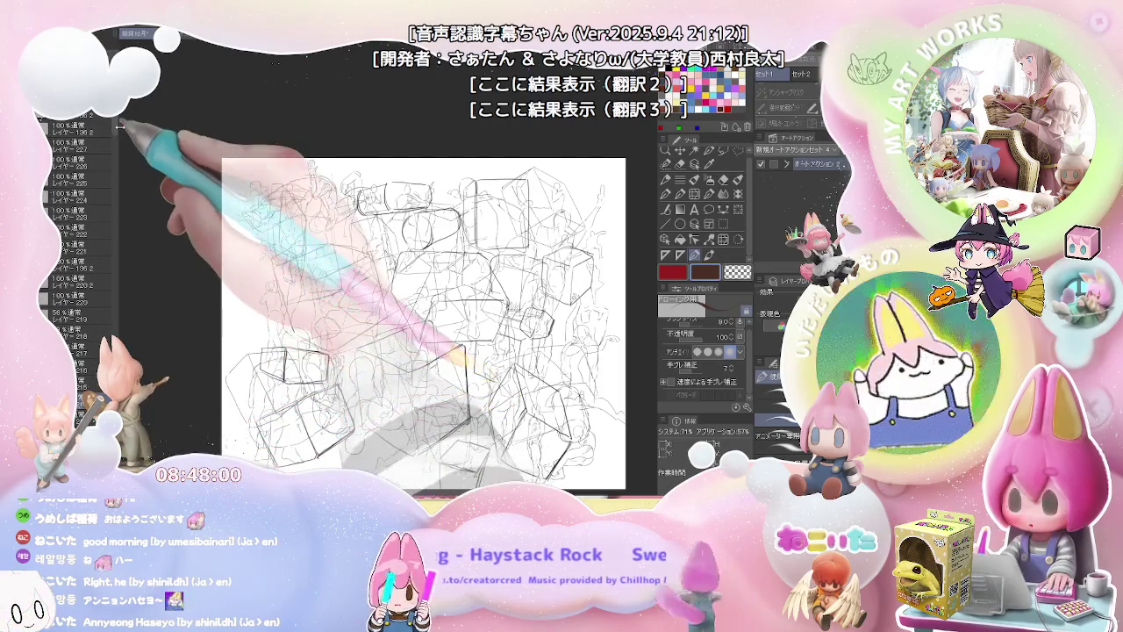
Step: Browse the Layer palette, selecting layers 'レイヤー 136 2' and 'レイヤー 215'
drag(115, 127, 115, 386)
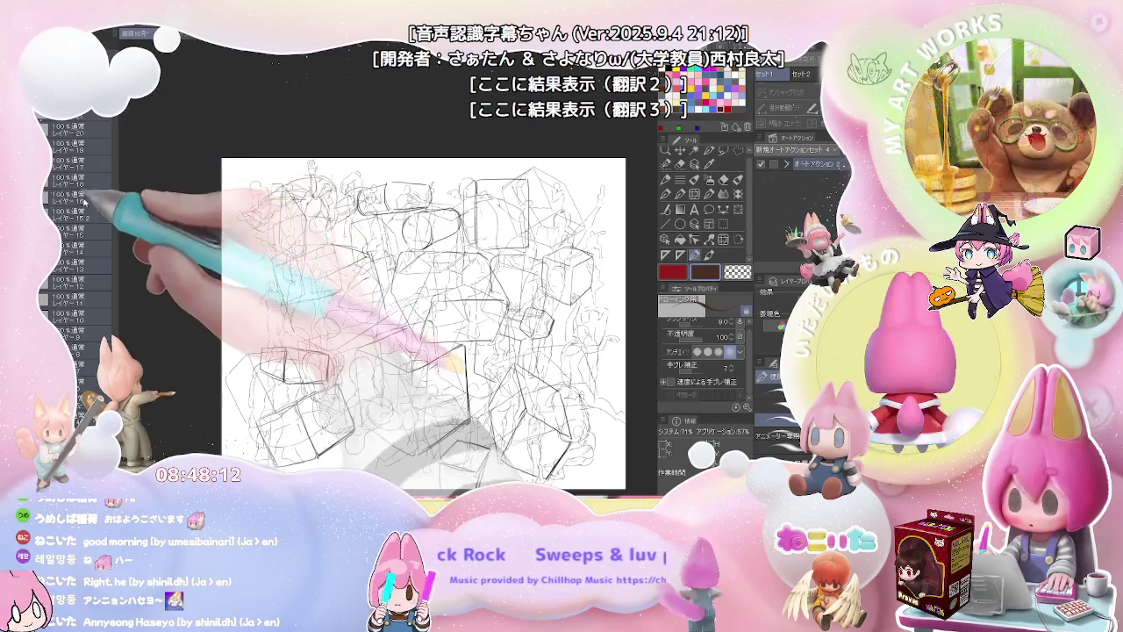
scroll(77, 245, up, 10)
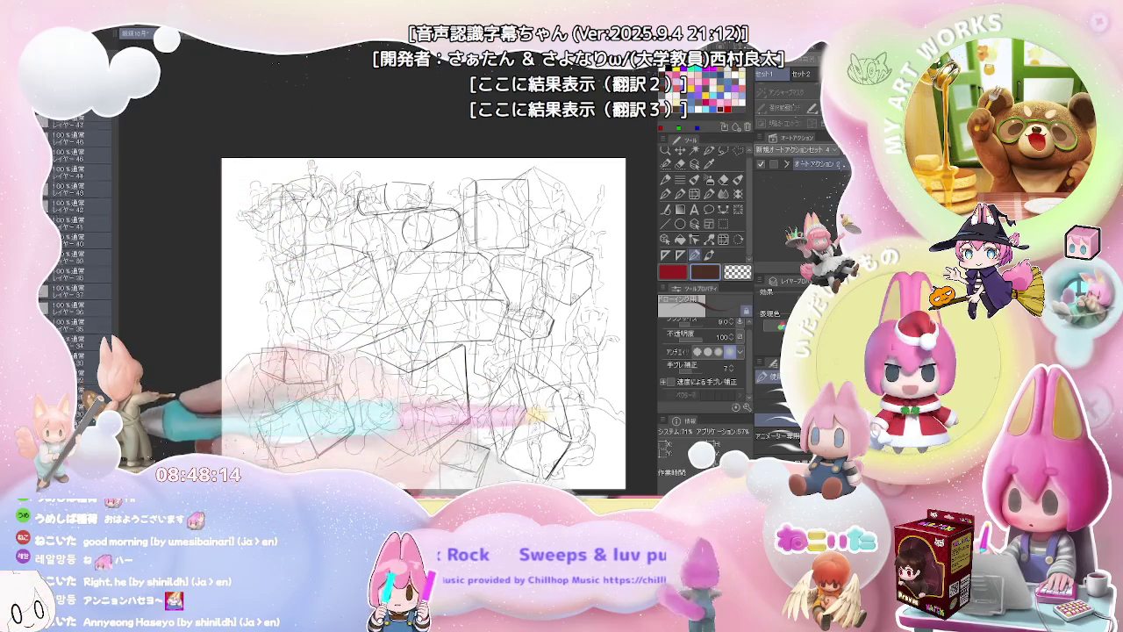
scroll(78, 264, up, 10)
scroll(77, 264, up, 10)
scroll(77, 263, up, 10)
scroll(77, 263, up, 10)
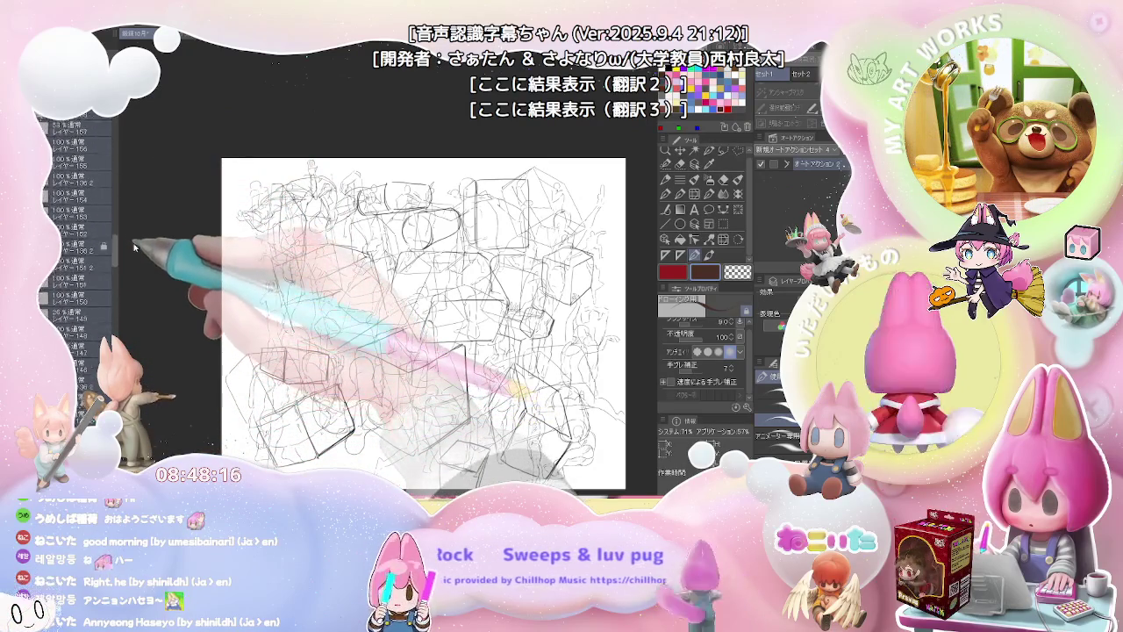
scroll(79, 263, down, 5)
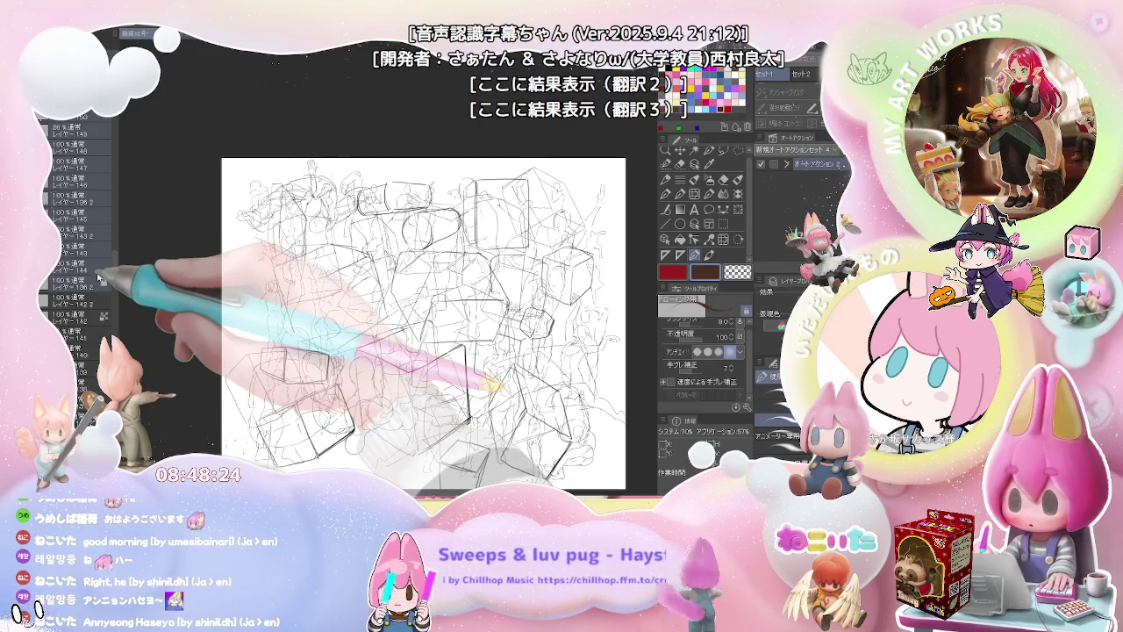
scroll(98, 263, up, 5)
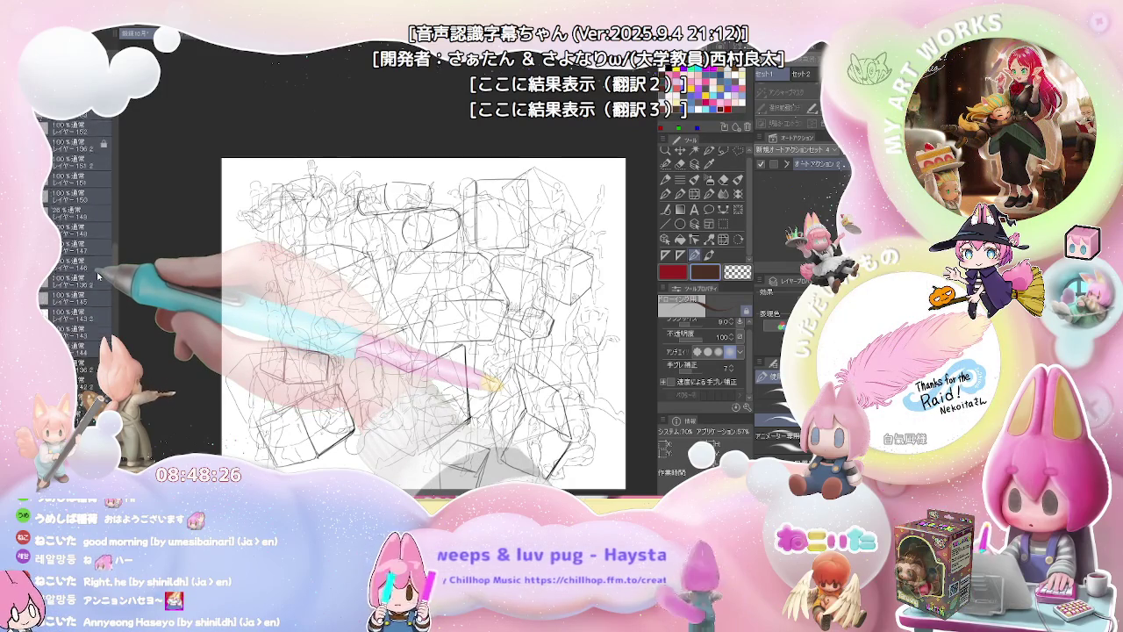
click(84, 213)
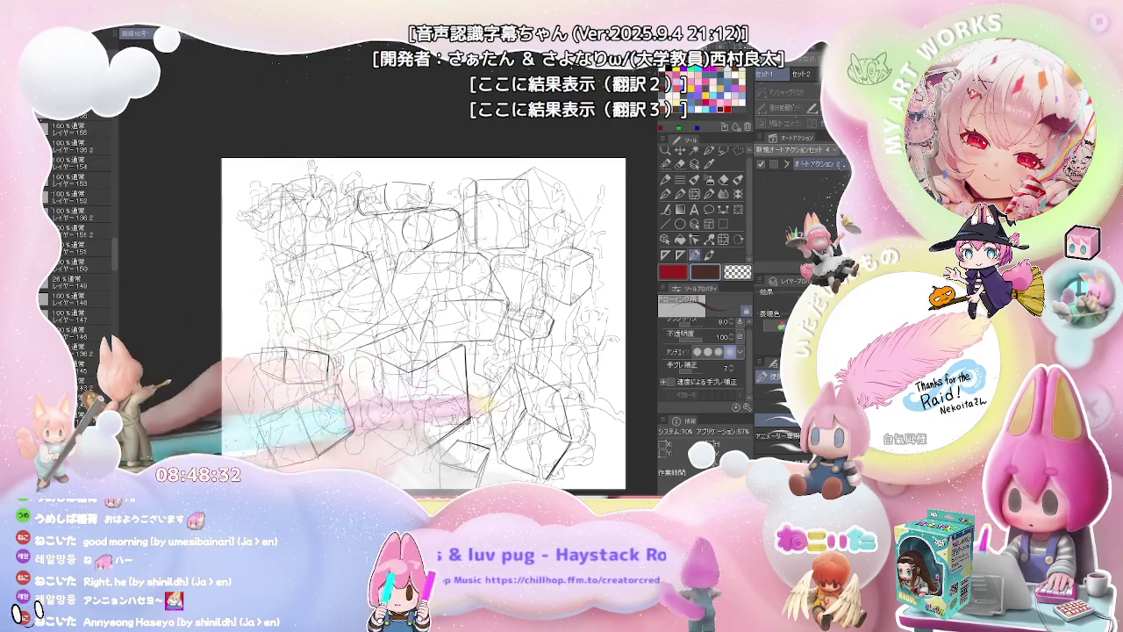
scroll(78, 264, up, 5)
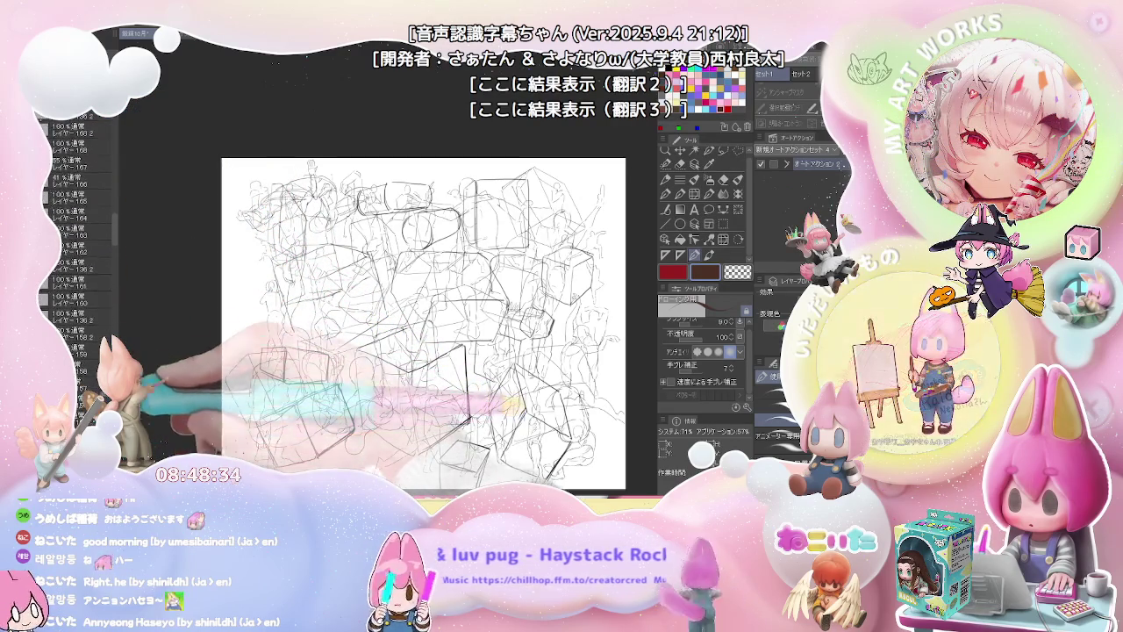
drag(115, 219, 116, 123)
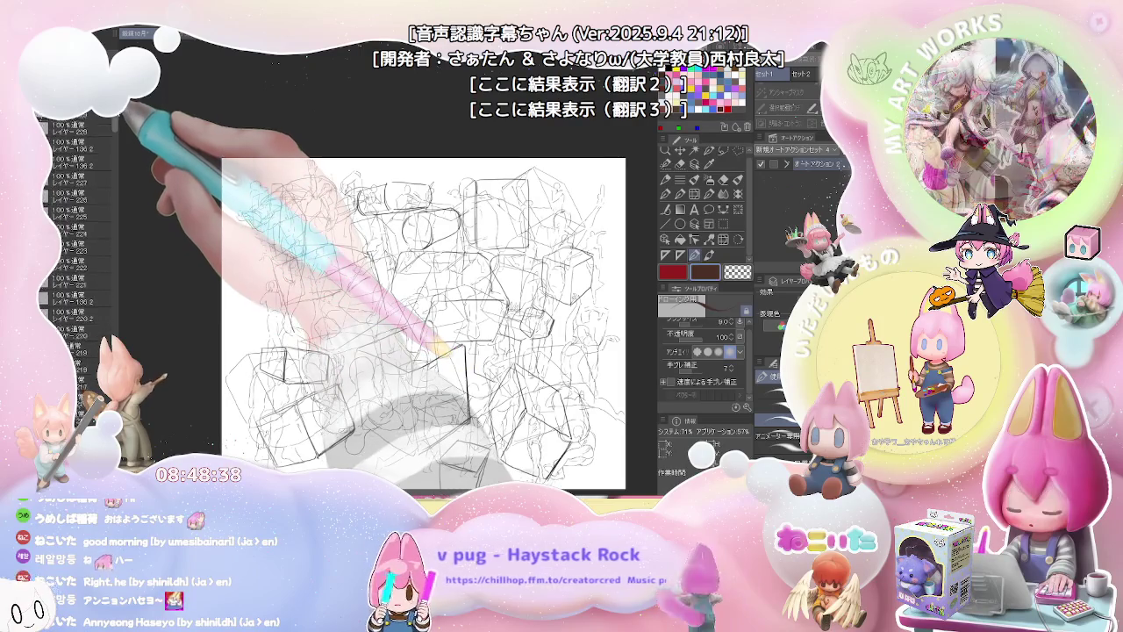
scroll(84, 165, down, 4)
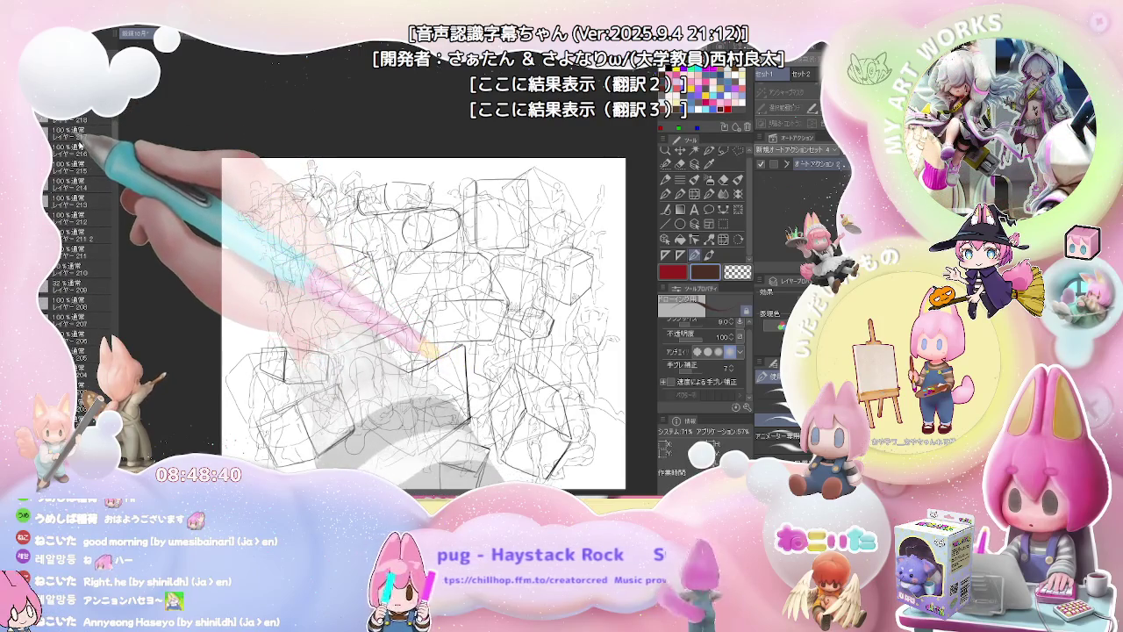
click(79, 168)
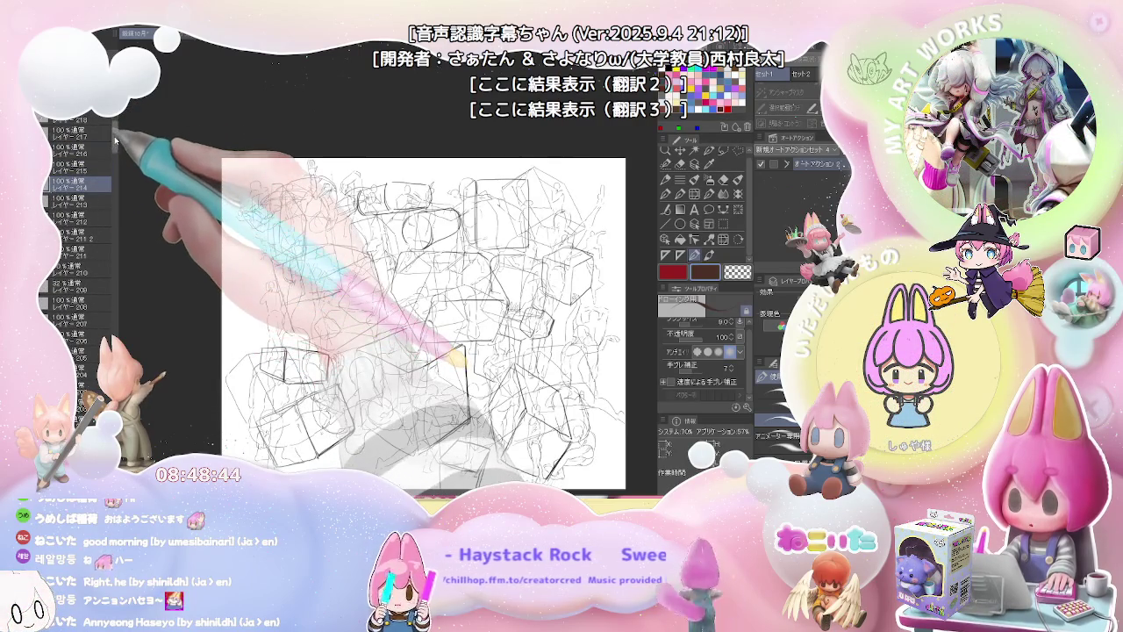
Step: Hide the scribble, pose-figure and box sketch layers
scroll(83, 202, down, 9)
drag(113, 223, 113, 412)
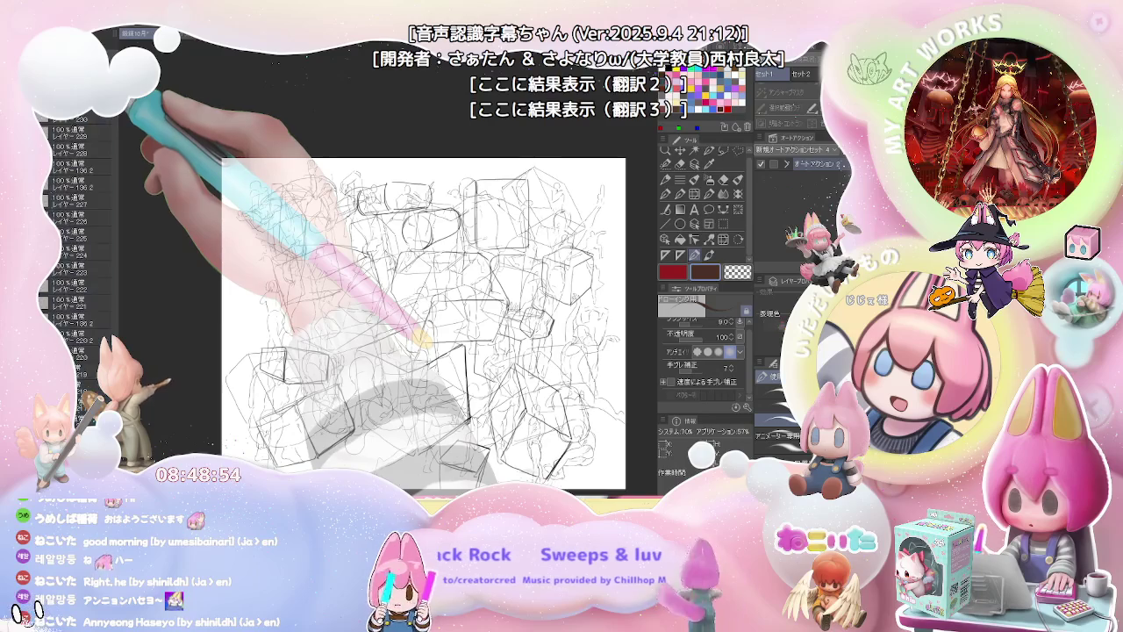
scroll(88, 283, up, 10)
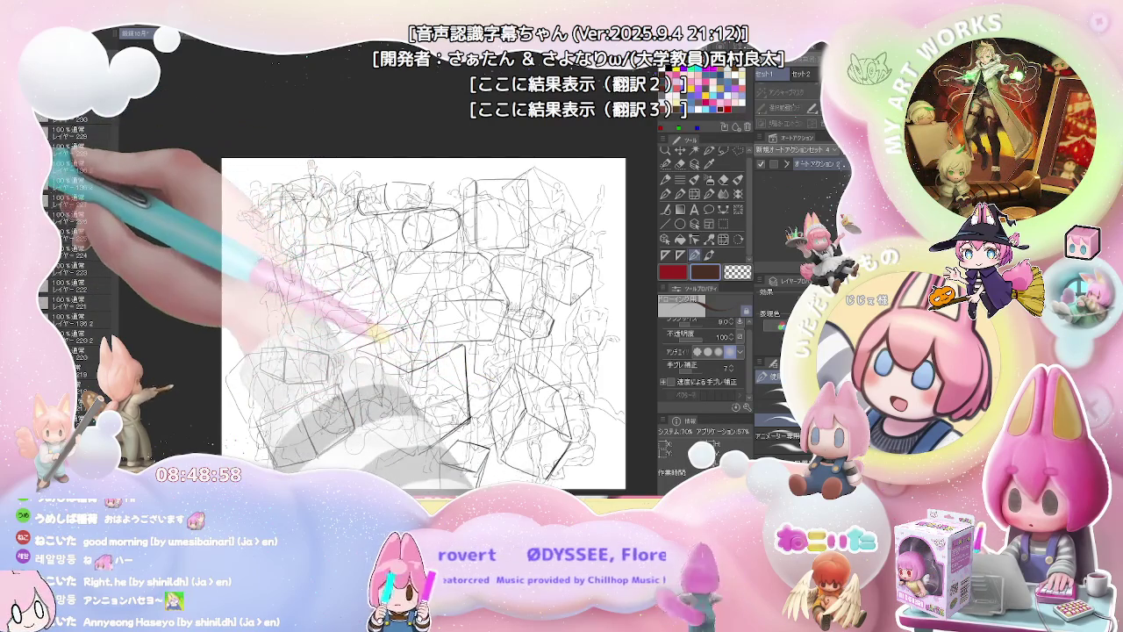
click(50, 289)
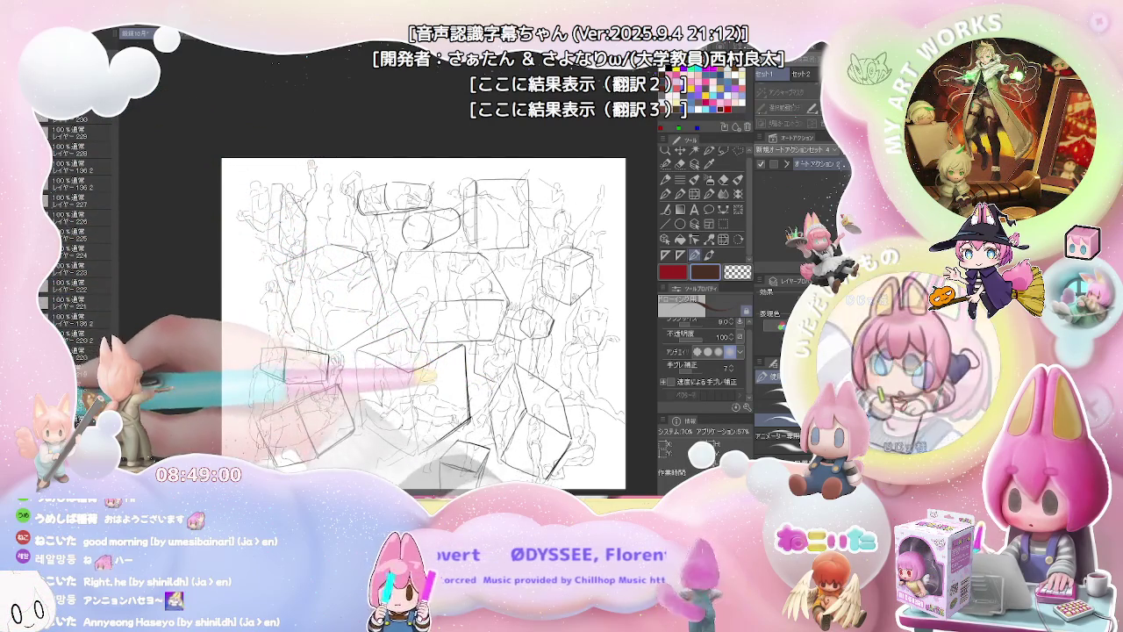
click(45, 303)
click(46, 316)
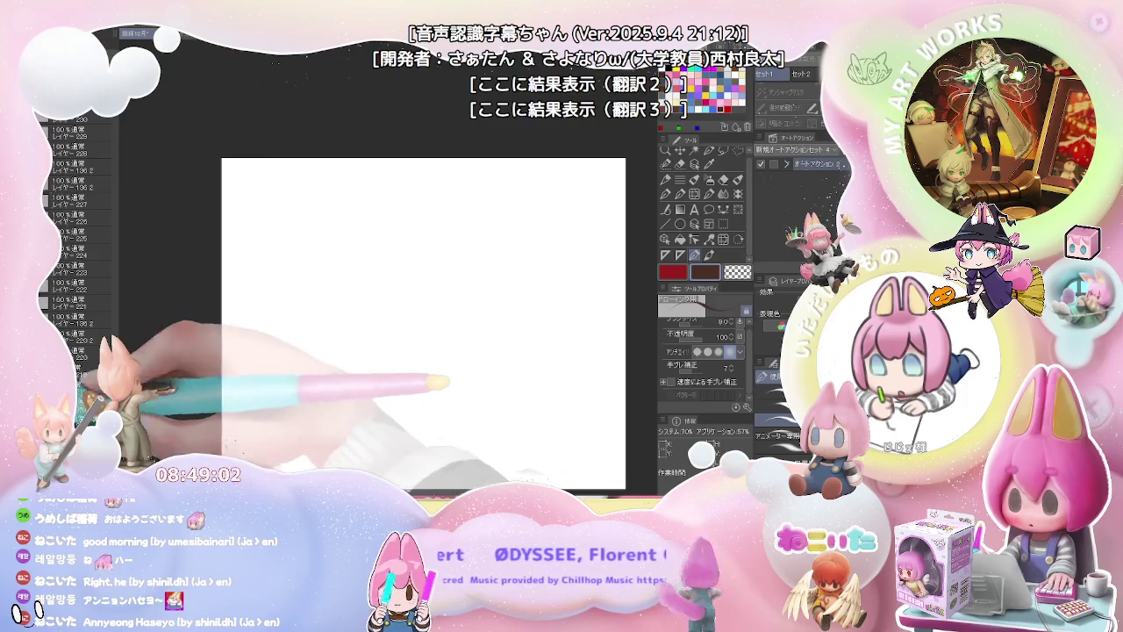
Step: Show the crouching figure sketch, frame it, and redraw its arm-to-shoulder contour
click(46, 329)
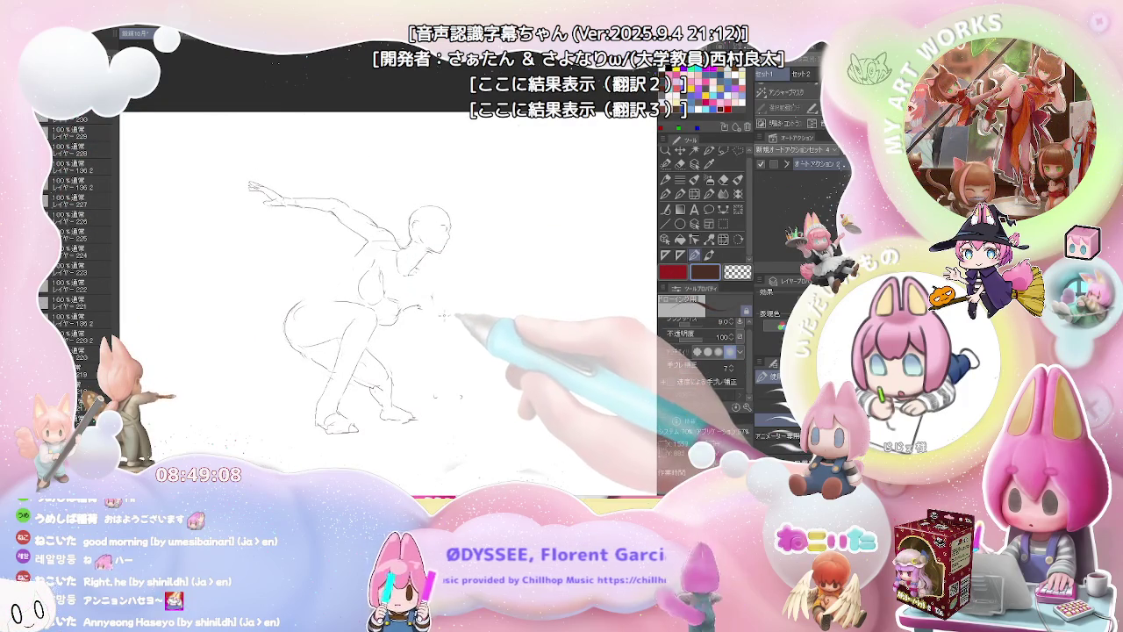
drag(443, 289, 379, 320)
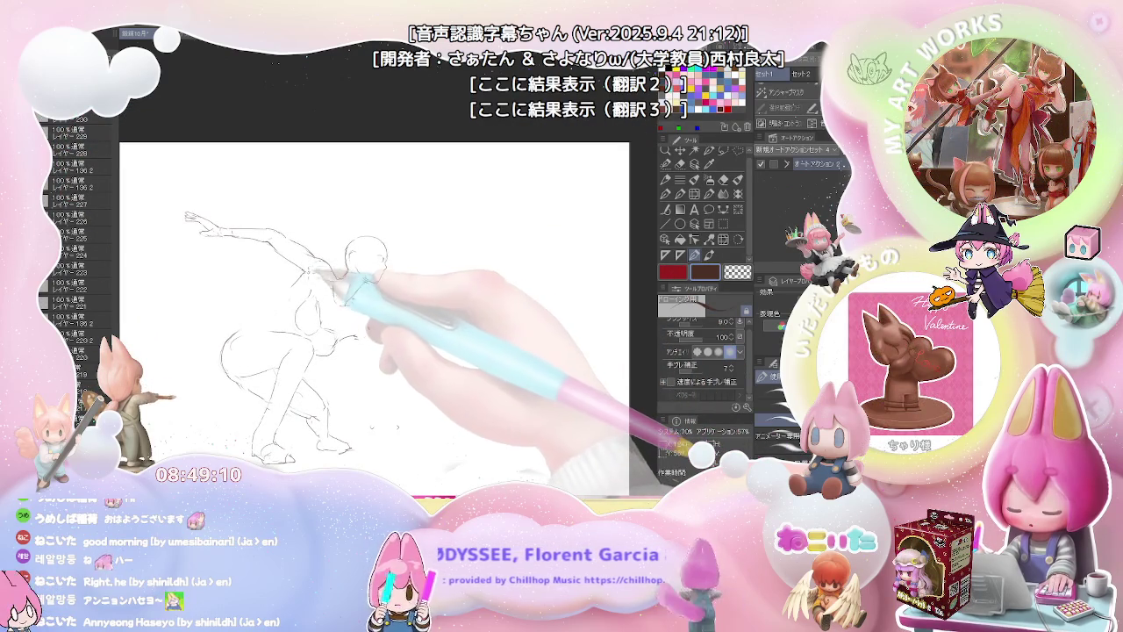
key(e)
key(p)
mouse_move(289, 250)
mouse_down()
mouse_move(347, 276)
mouse_move(376, 274)
mouse_up()
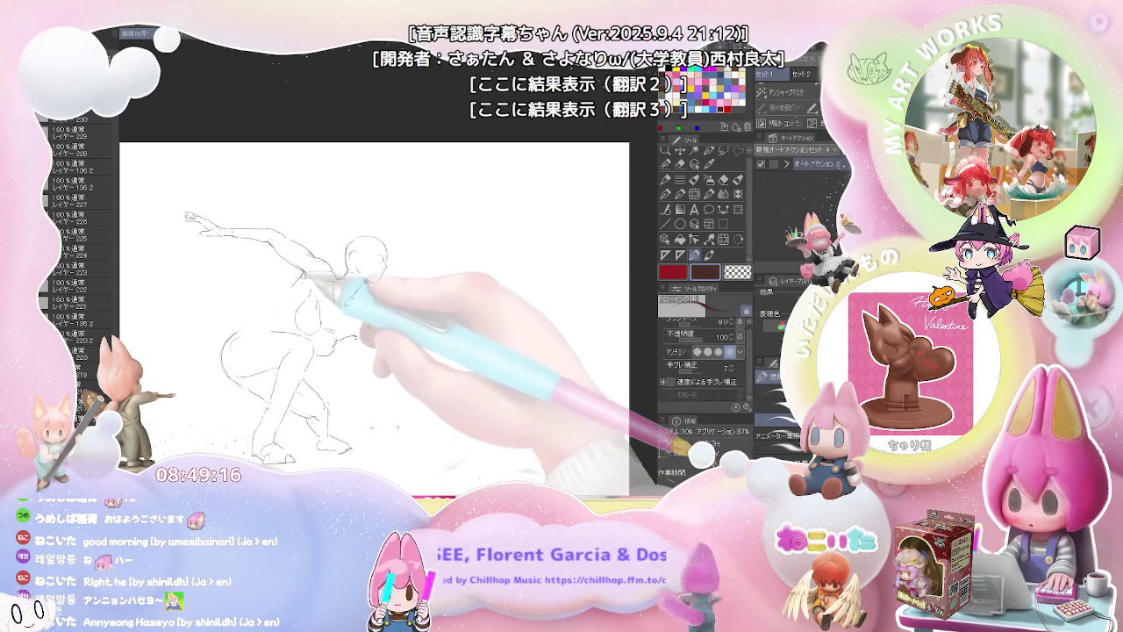
key(e)
key(p)
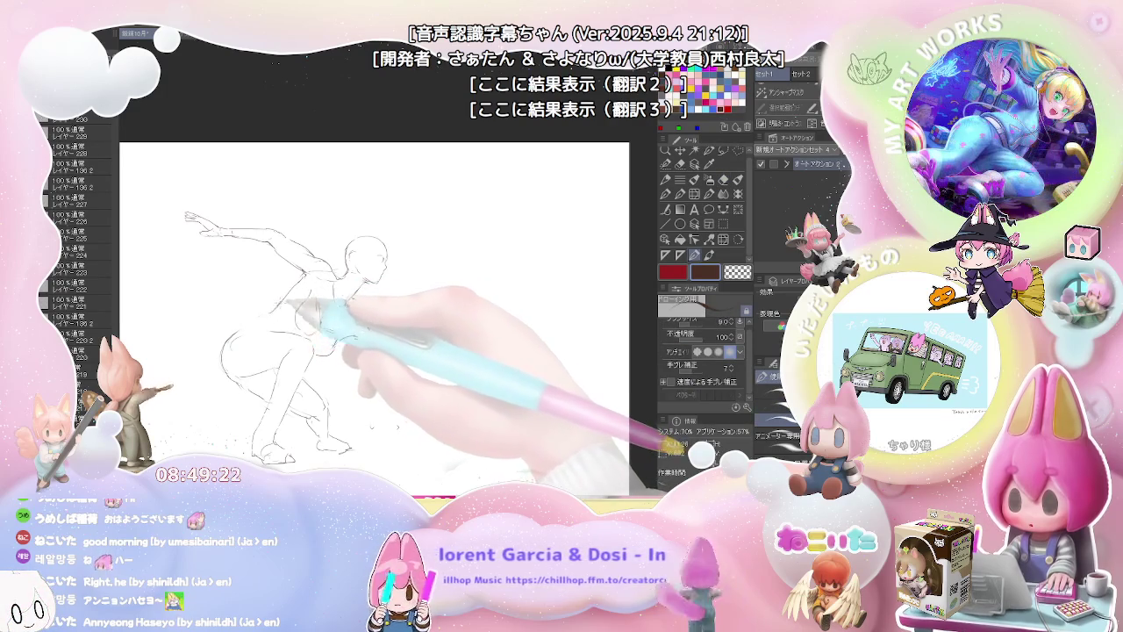
Step: Define the torso and belly lines and extend the forearm downward
drag(305, 302, 326, 346)
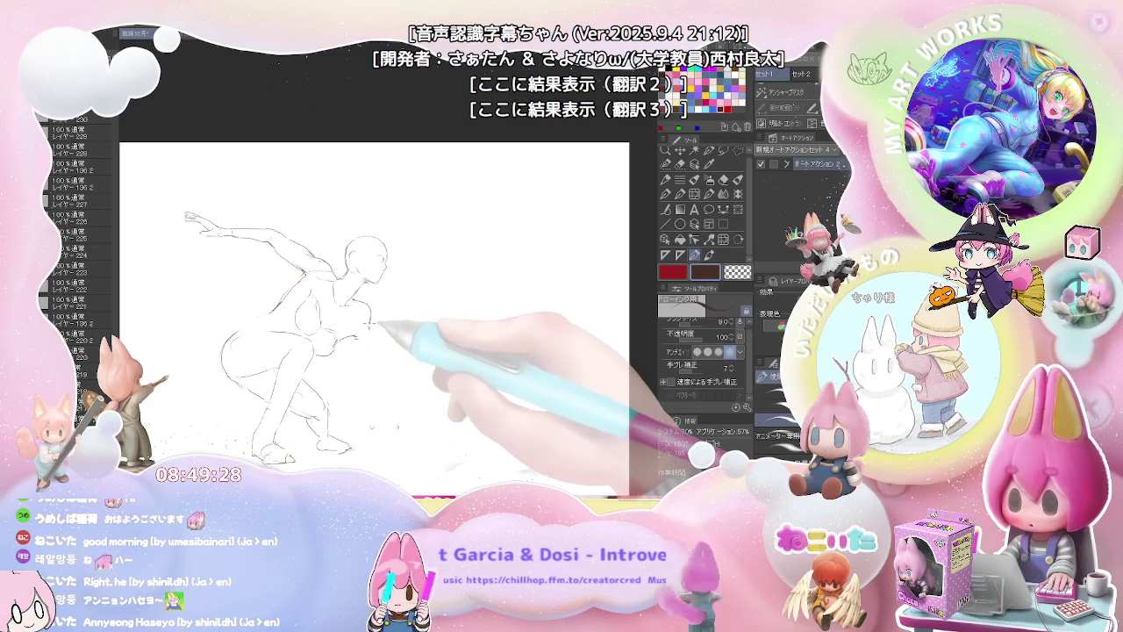
key(e)
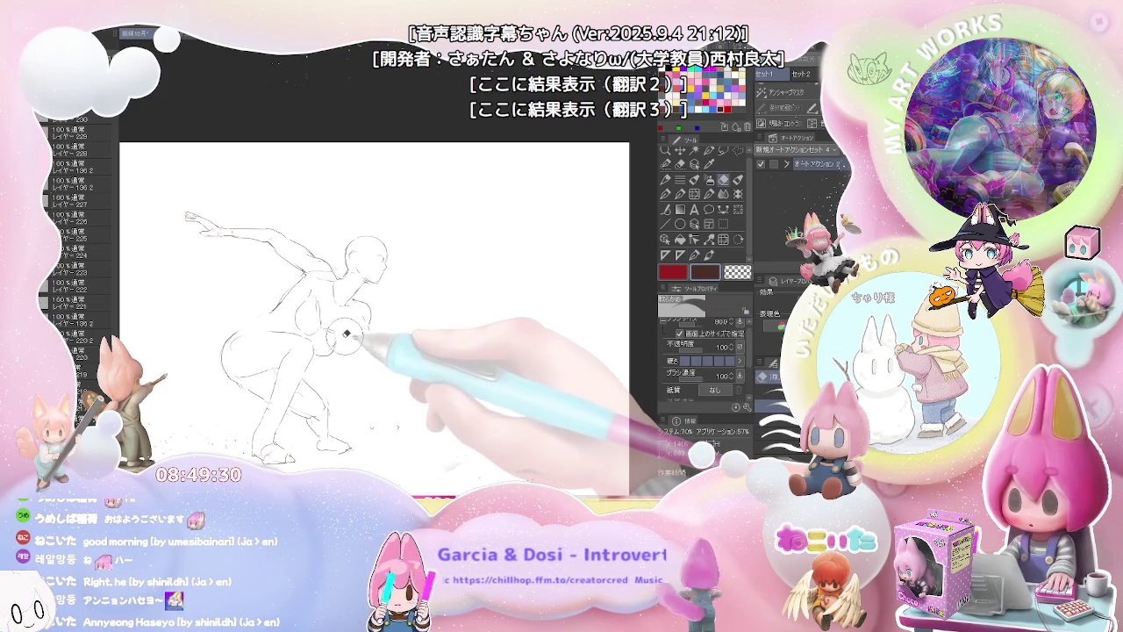
key(p)
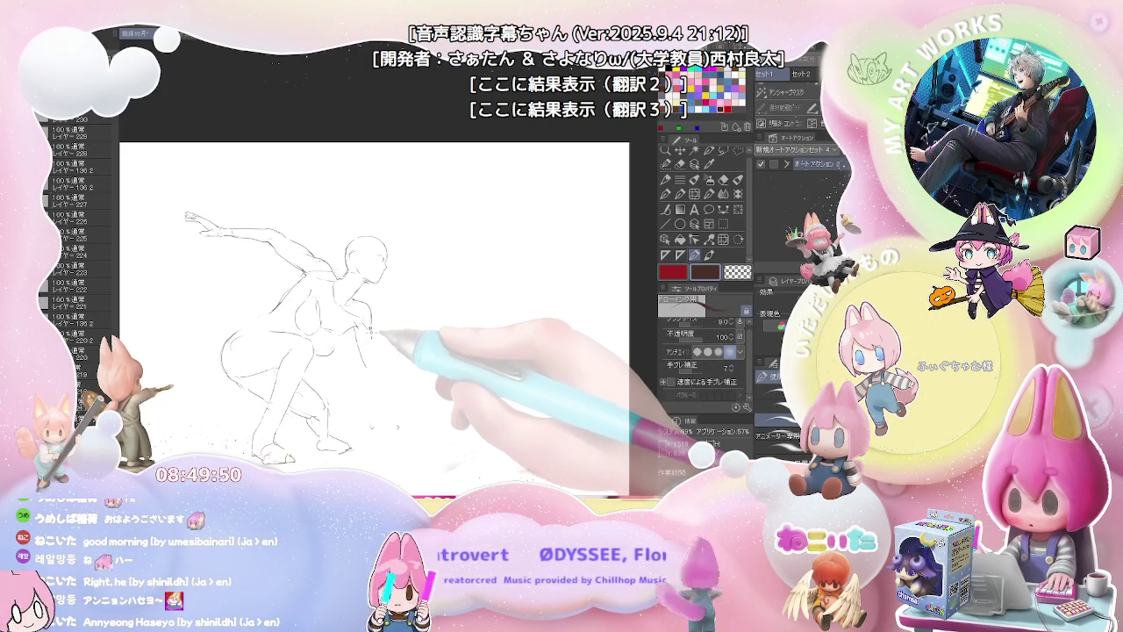
mouse_move(364, 344)
mouse_down()
mouse_move(377, 370)
mouse_move(359, 359)
mouse_up()
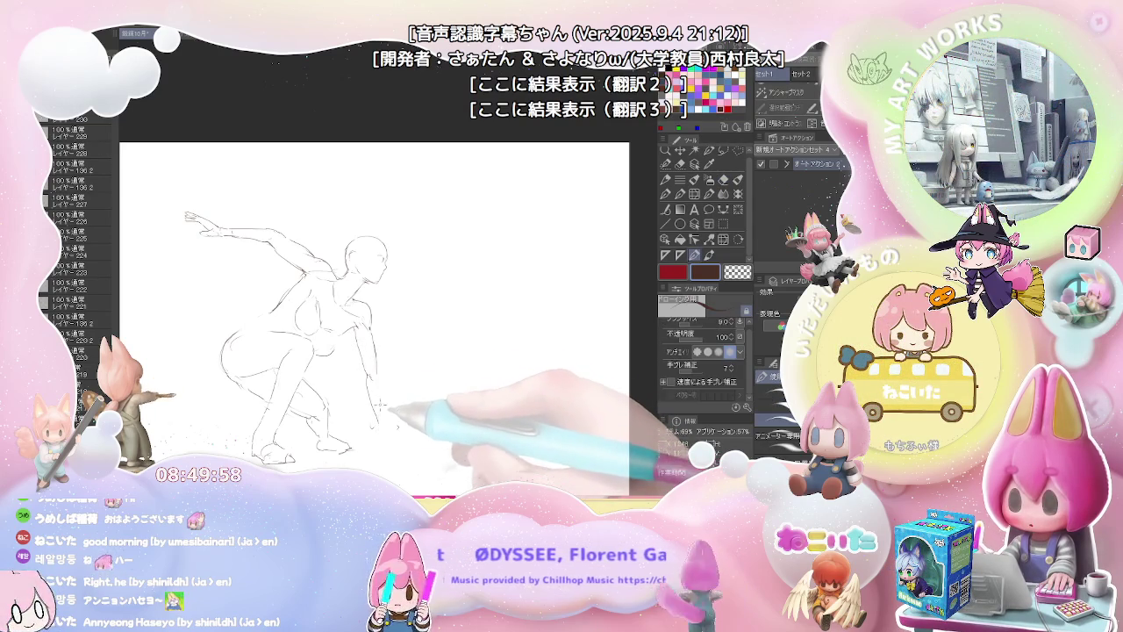
key(e)
key(p)
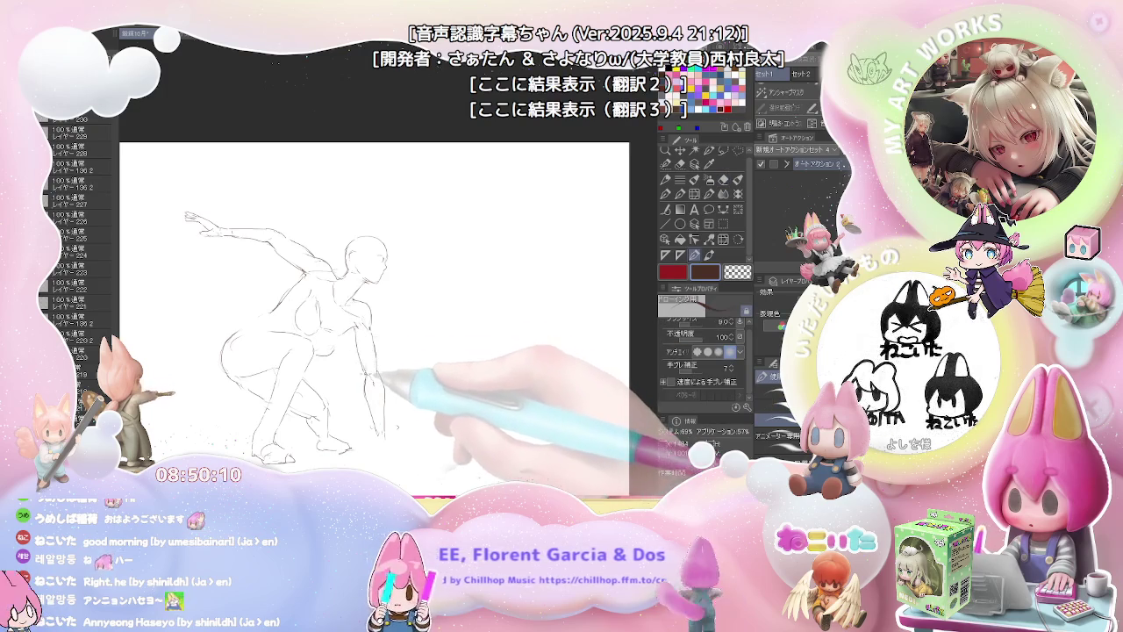
scroll(374, 298, down, 2)
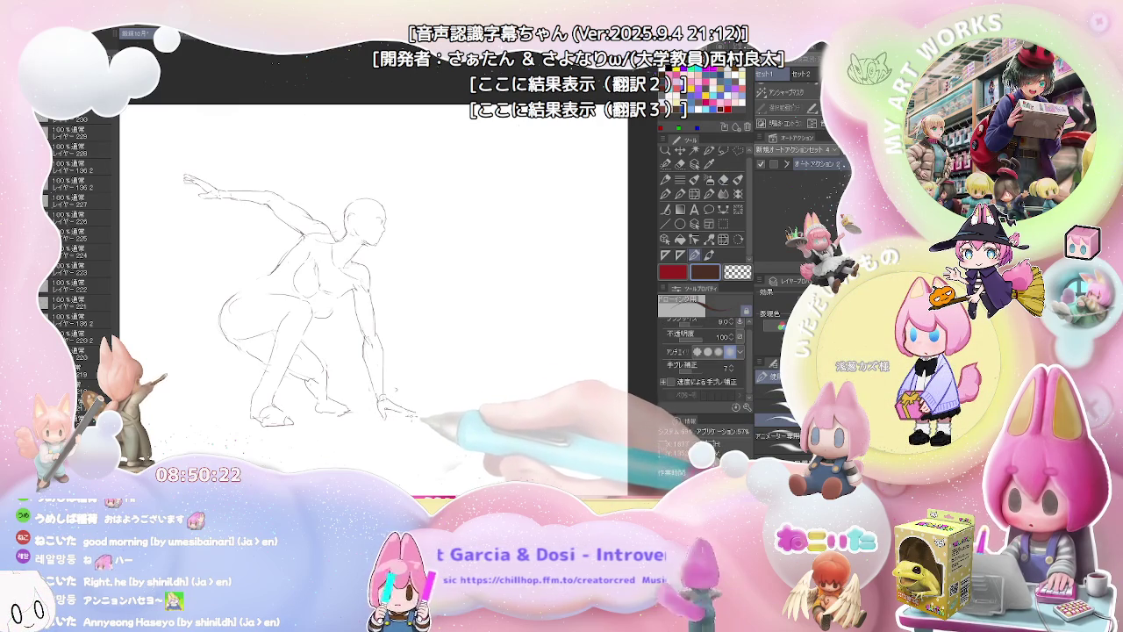
Step: Add a curved torso contour and lighten the stray lines around it
key(e)
key(p)
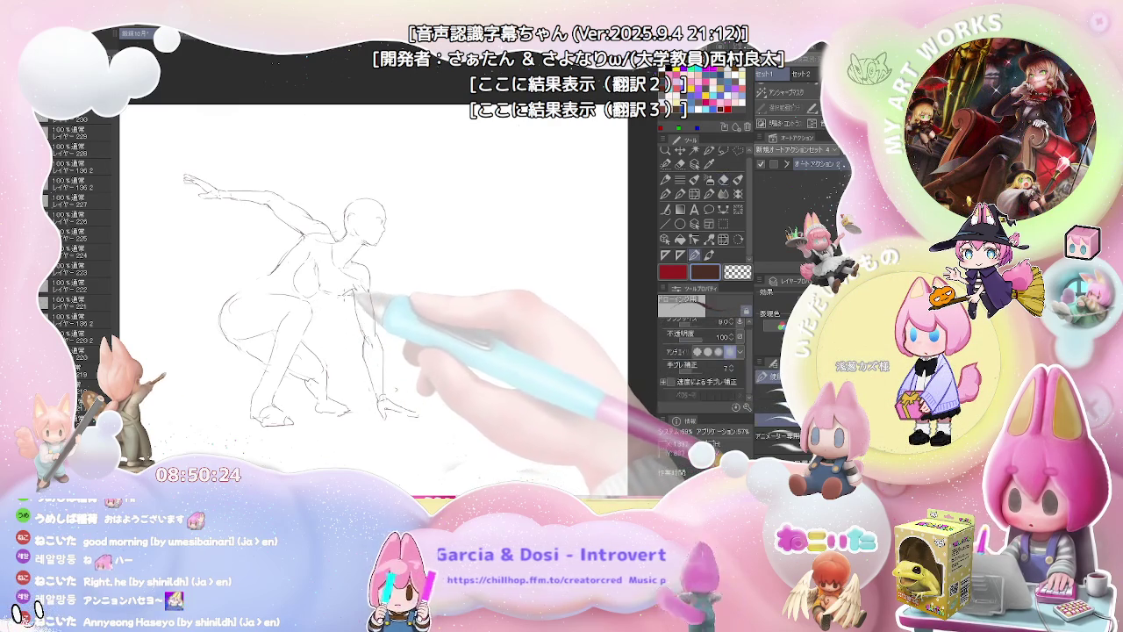
drag(337, 304, 318, 324)
key(e)
key(p)
key(e)
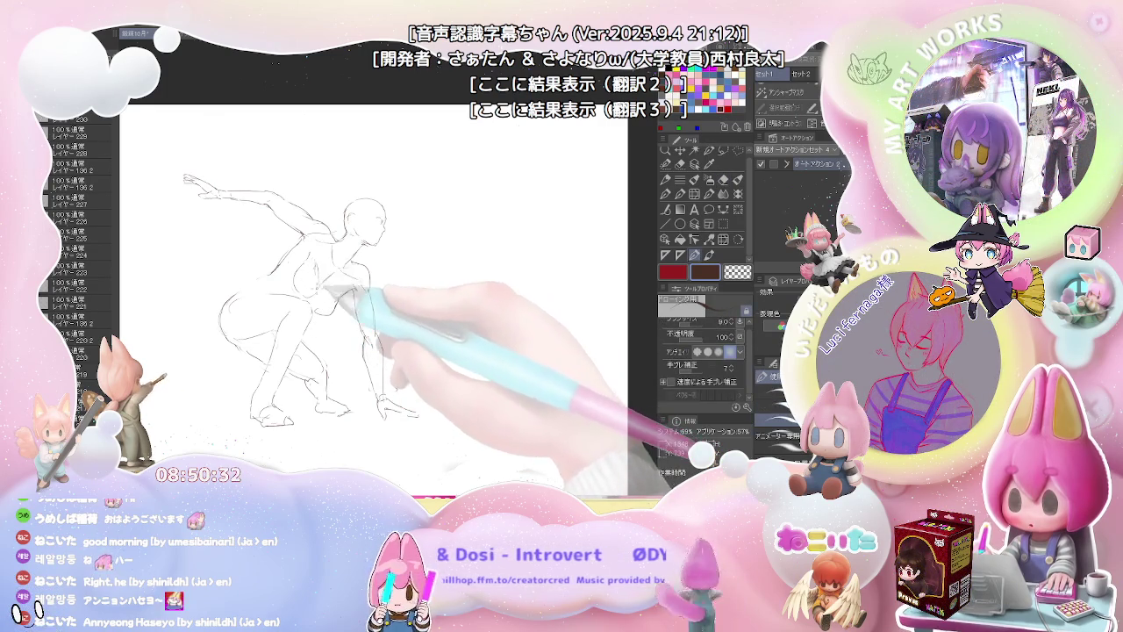
key(p)
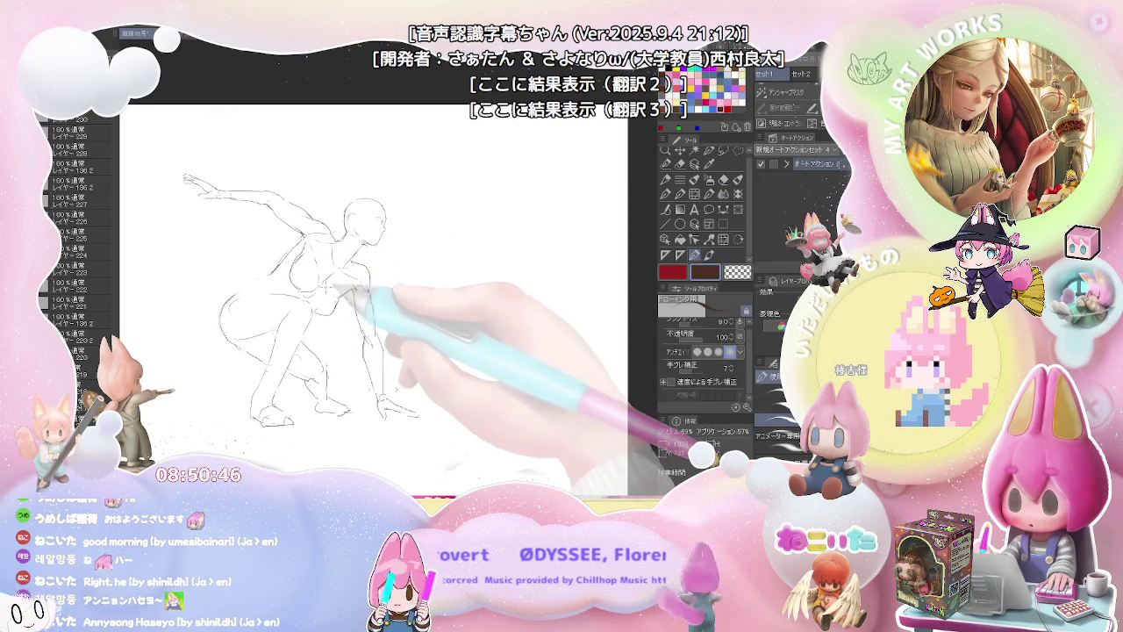
key(e)
key(p)
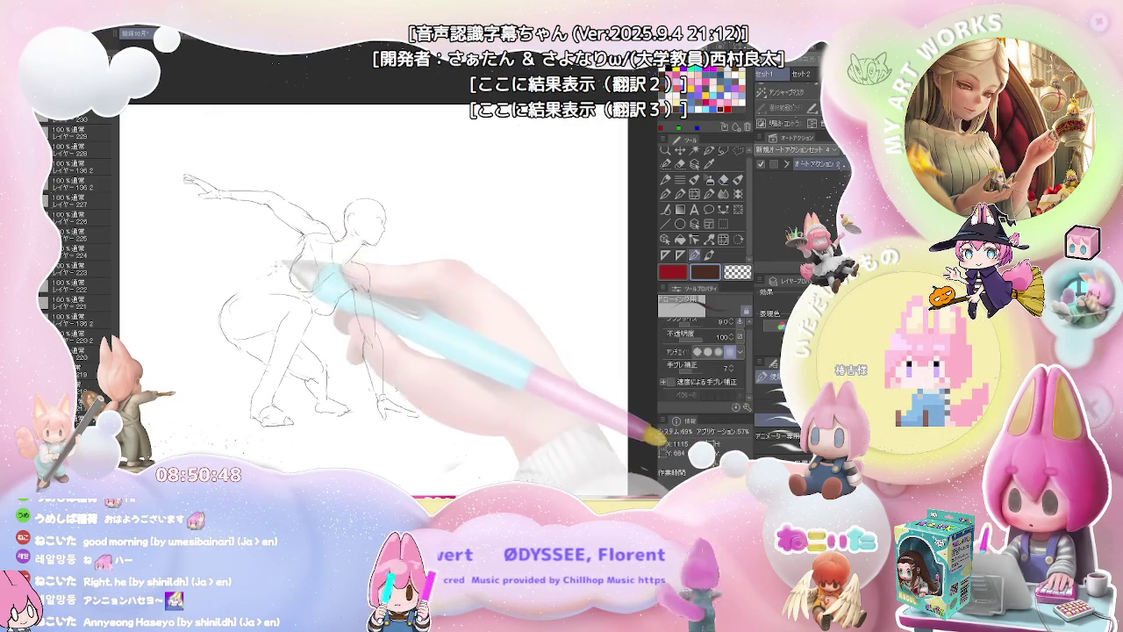
key(minus)
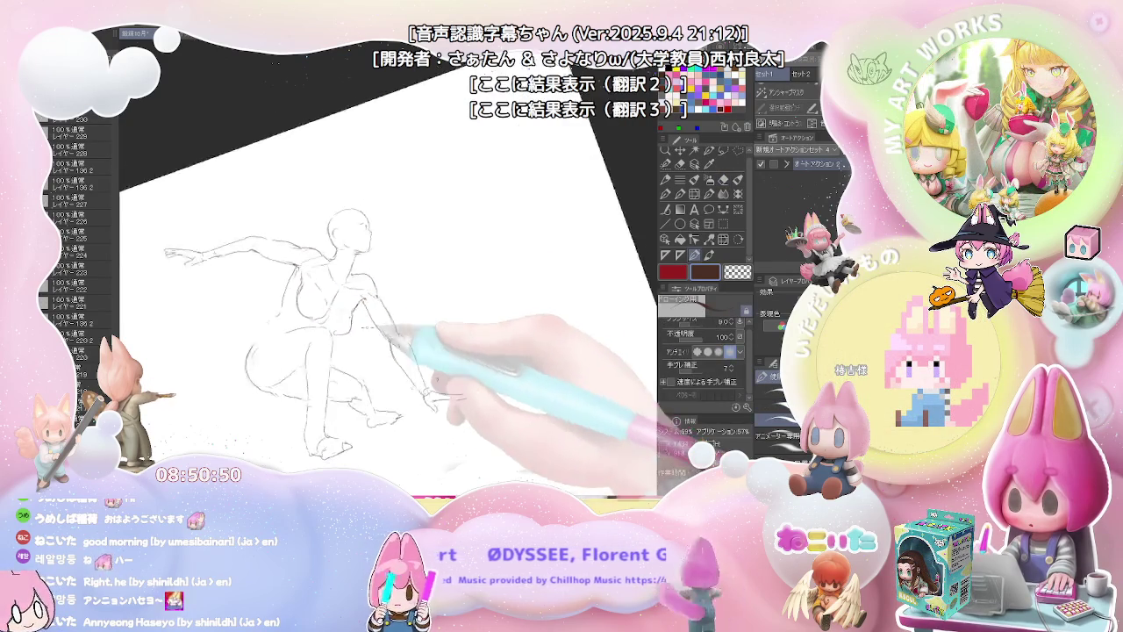
Step: Rotate the canvas to add a faint hip line, then level and frame the hip
key(minus)
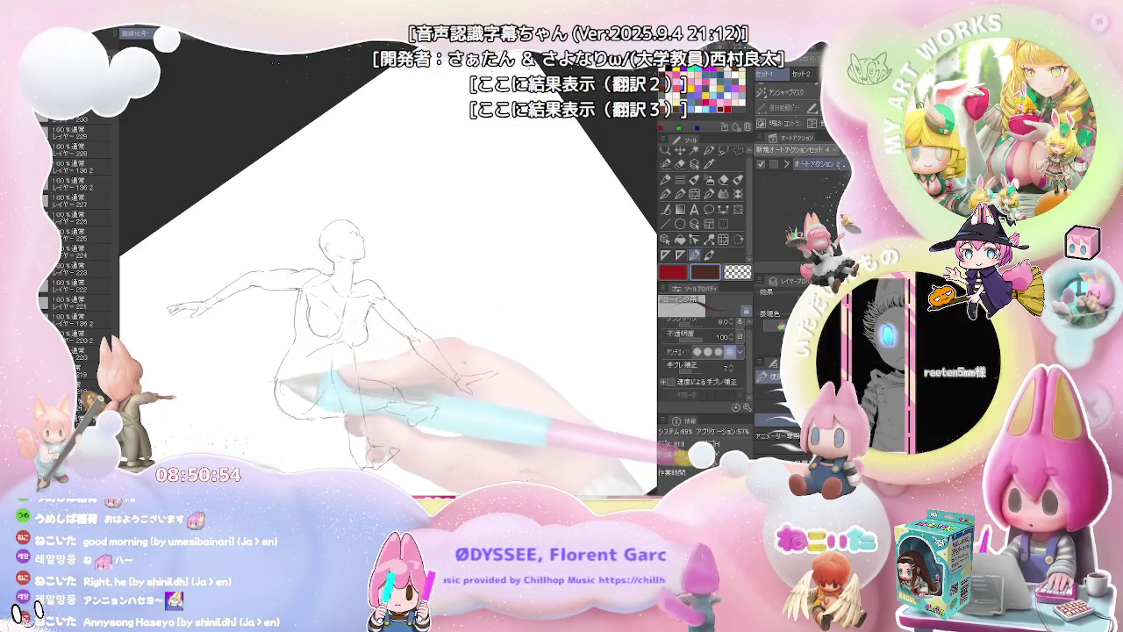
key(asciicircum)
key(asciicircum)
key(asciicircum)
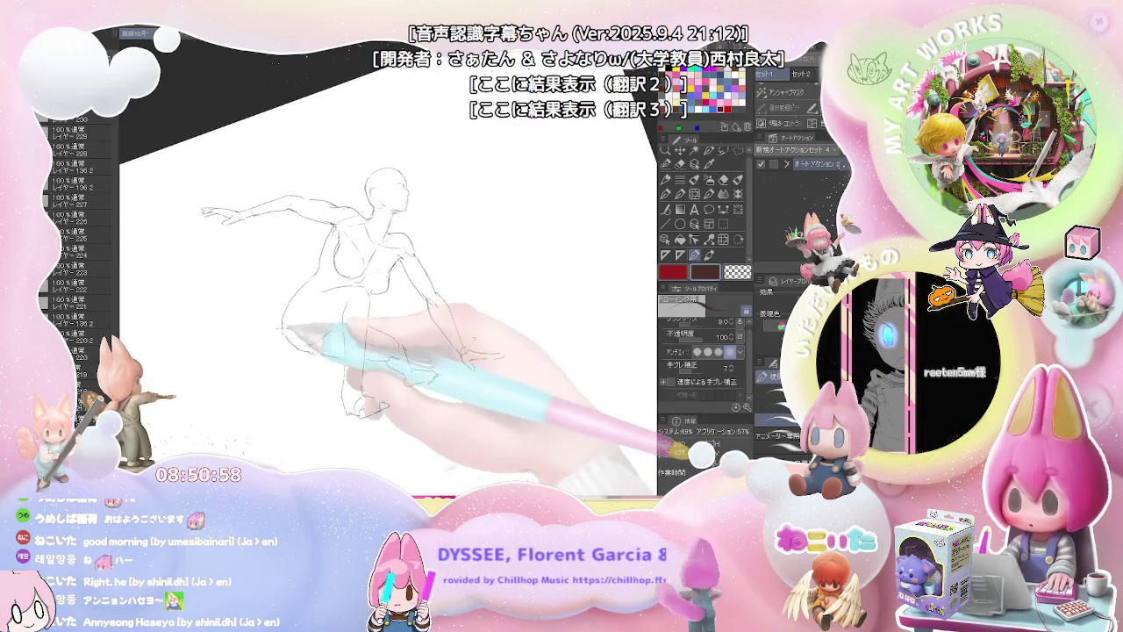
drag(298, 292, 279, 314)
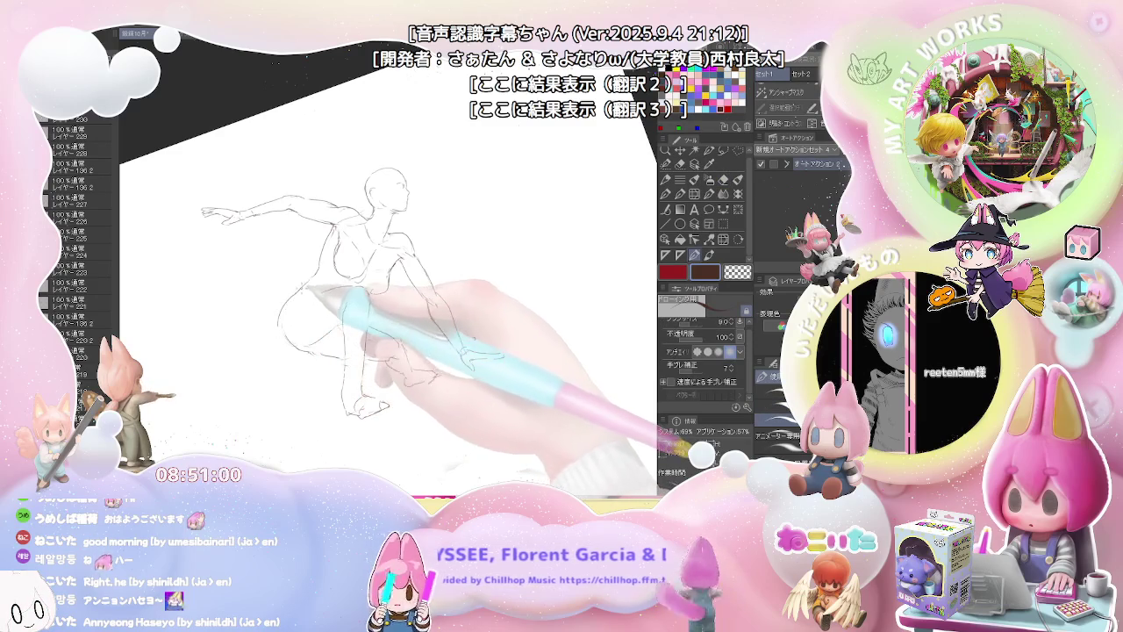
key(asciicircum)
key(asciicircum)
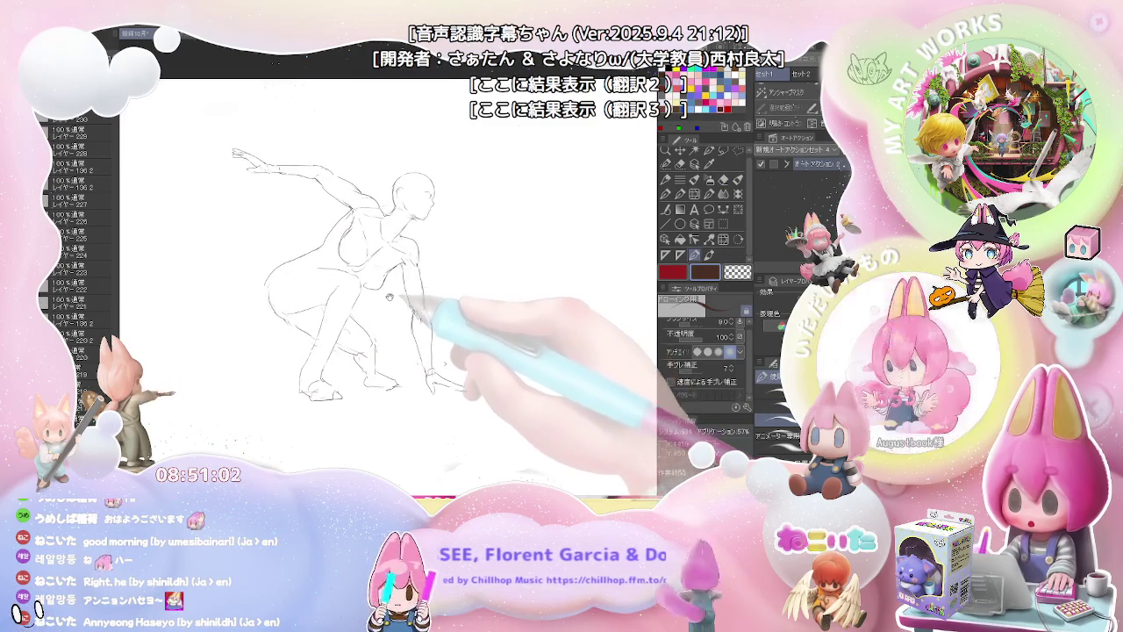
drag(395, 263, 415, 293)
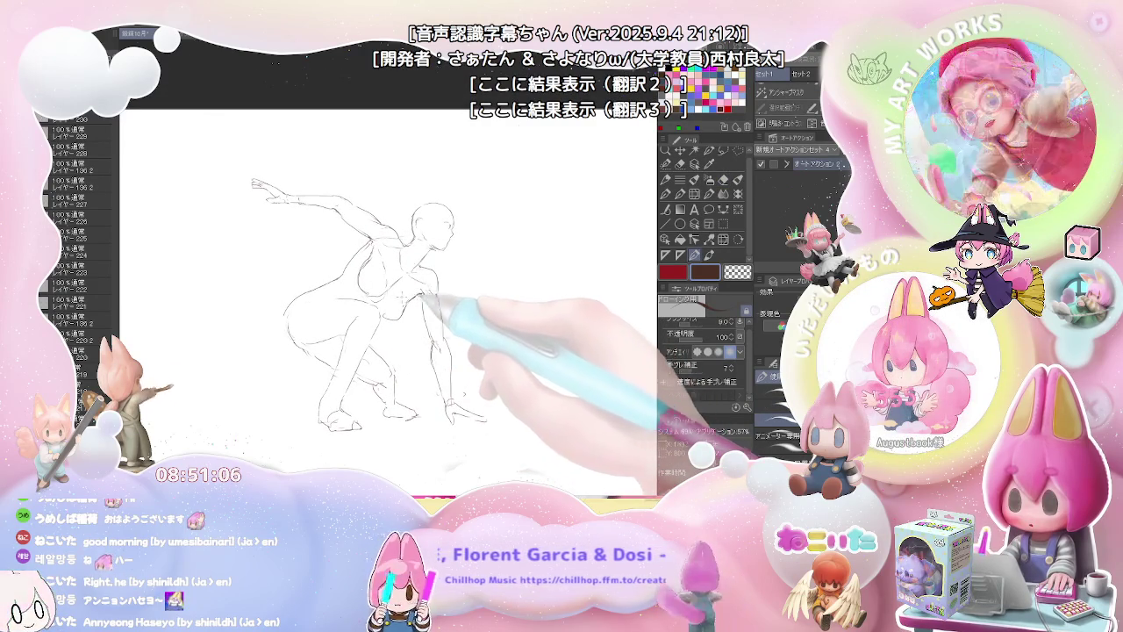
Step: Erase stray sketch lines around the hip and draw a cleaner waist-to-hip line
key(e)
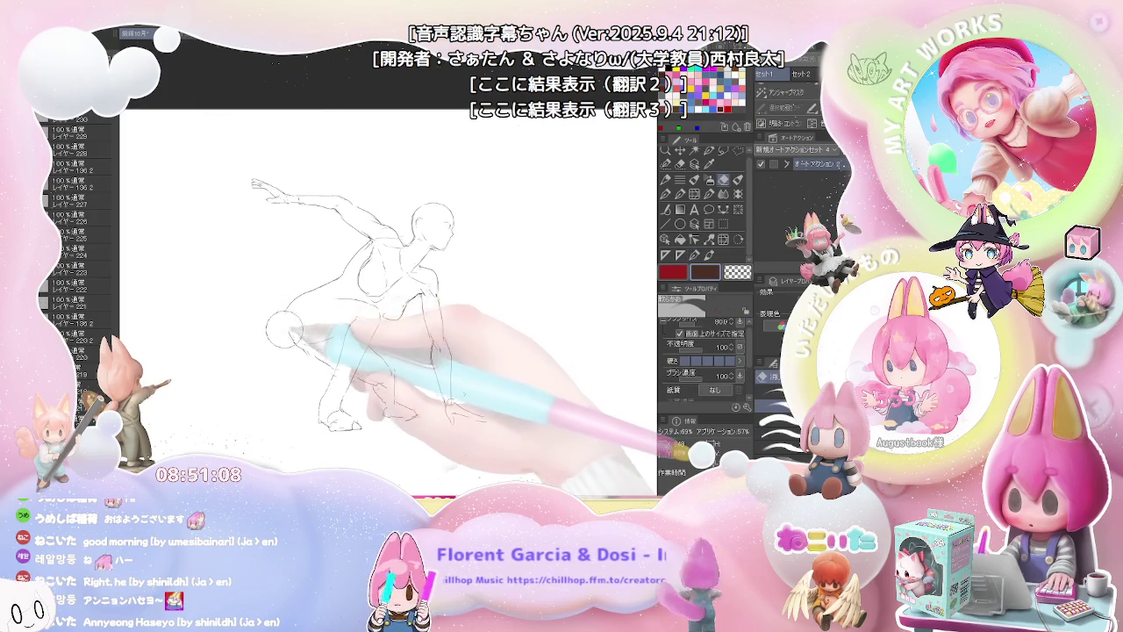
drag(290, 332, 360, 317)
key(p)
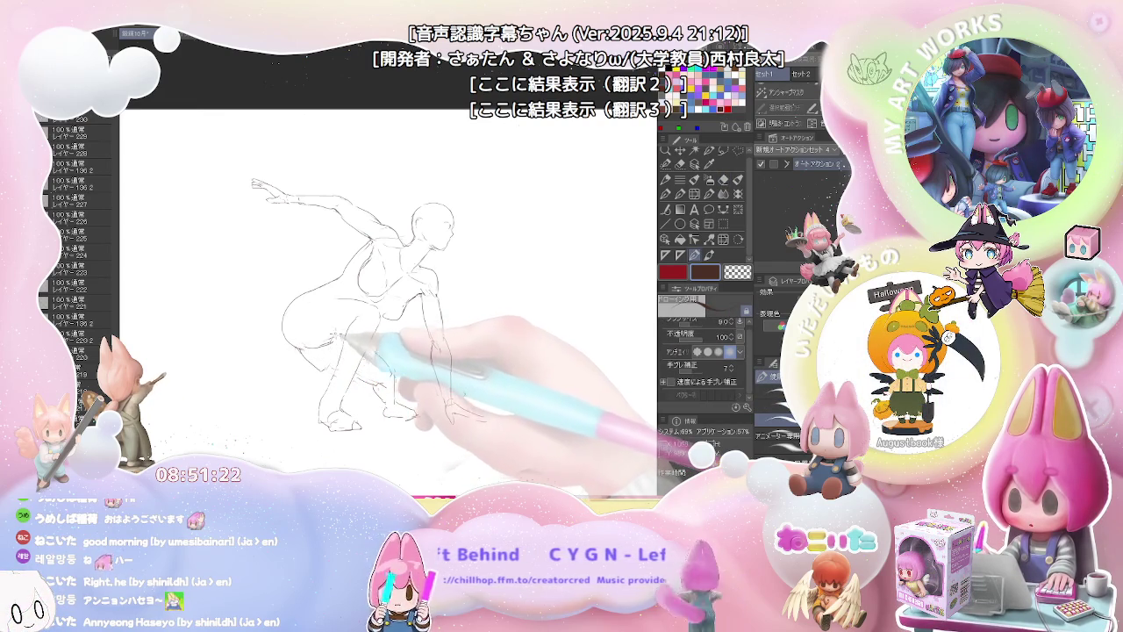
key(e)
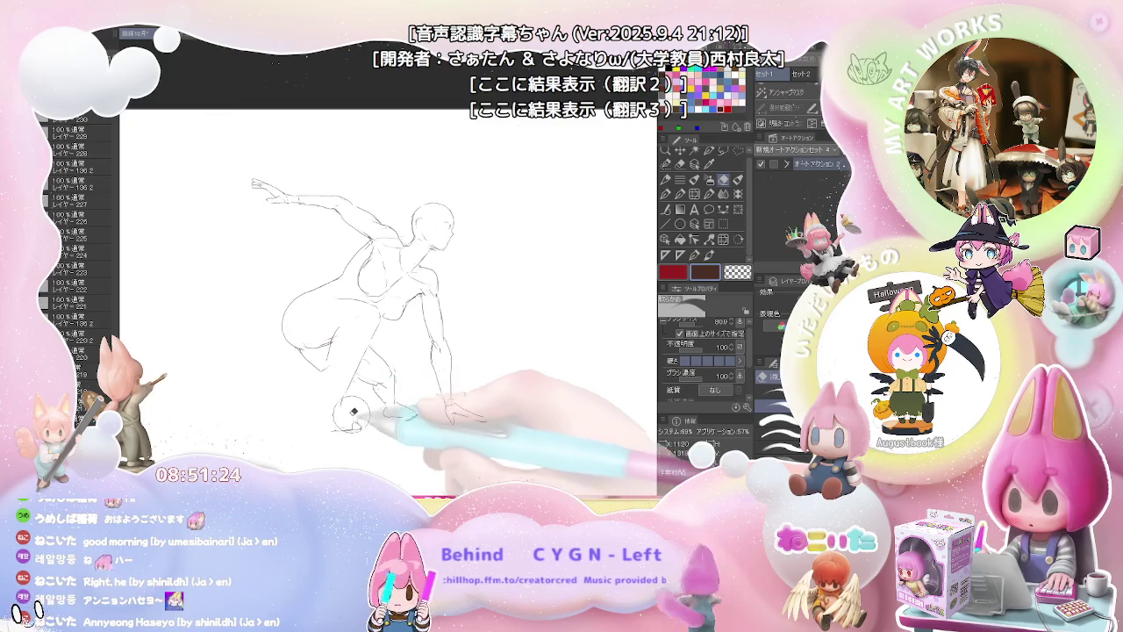
key(p)
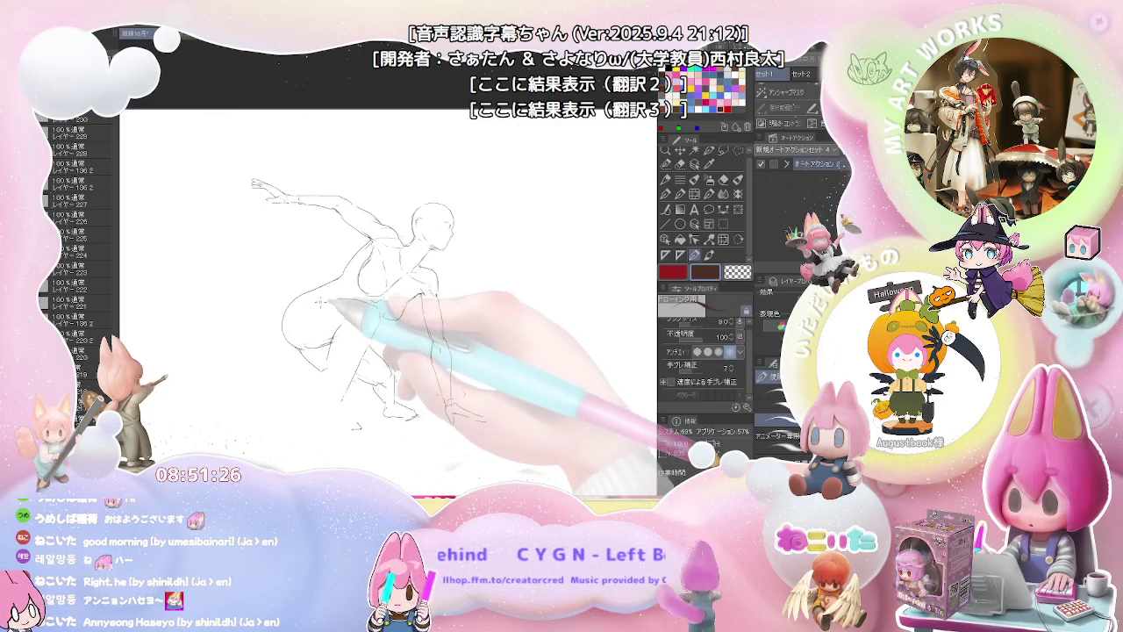
drag(320, 301, 373, 304)
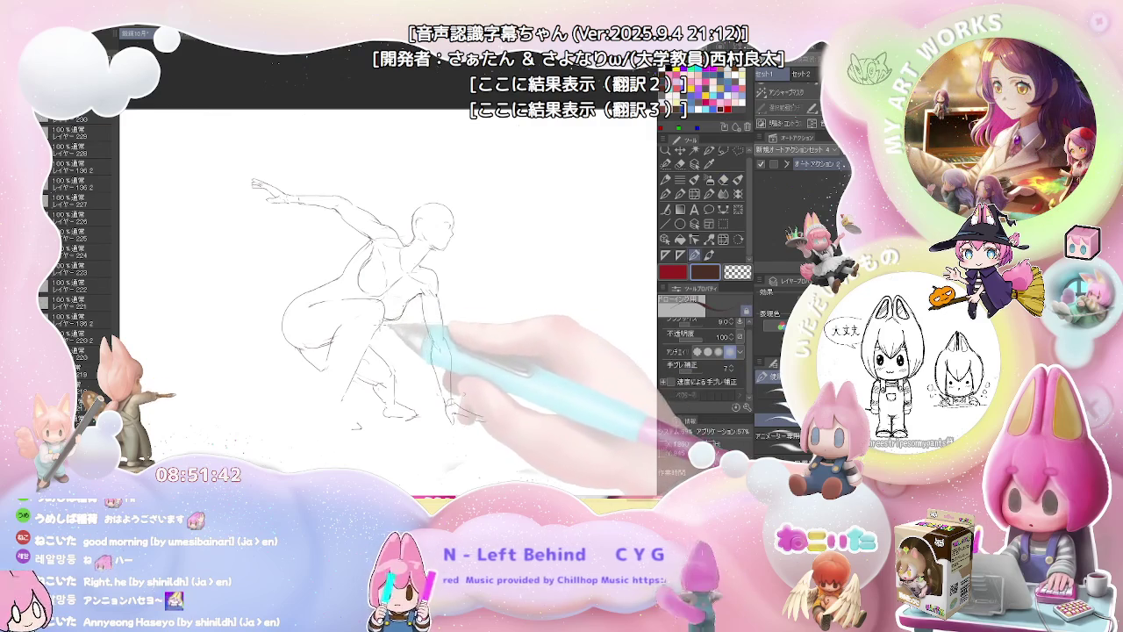
Step: Redraw the planted arm with fresh pencil strokes down to the hand near the feet
drag(393, 331, 412, 303)
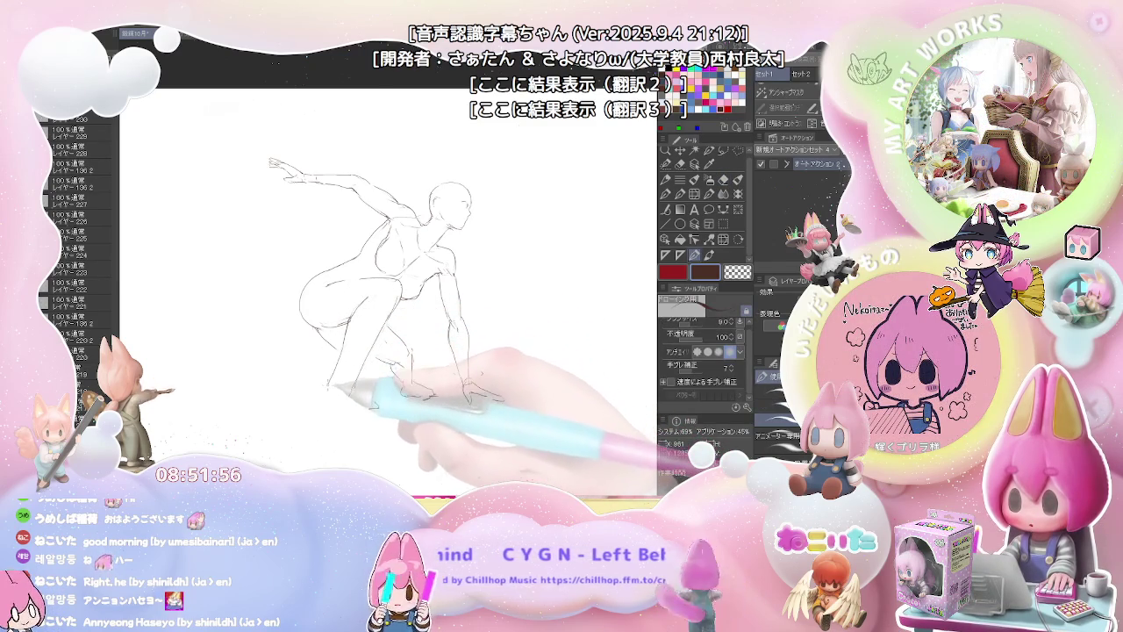
key(e)
key(p)
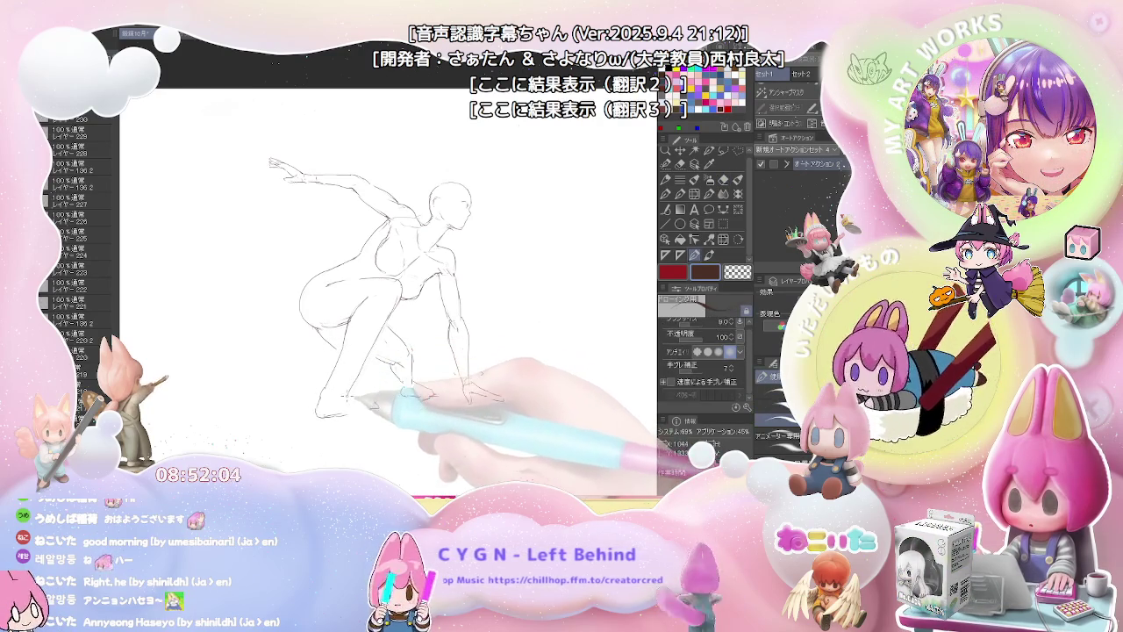
key(e)
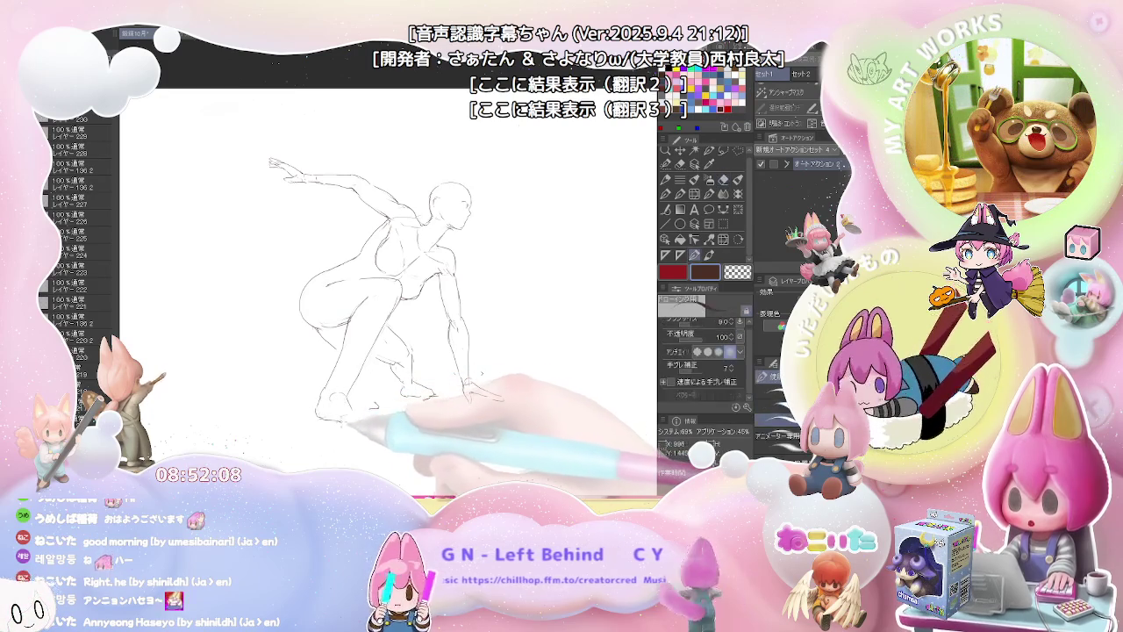
key(p)
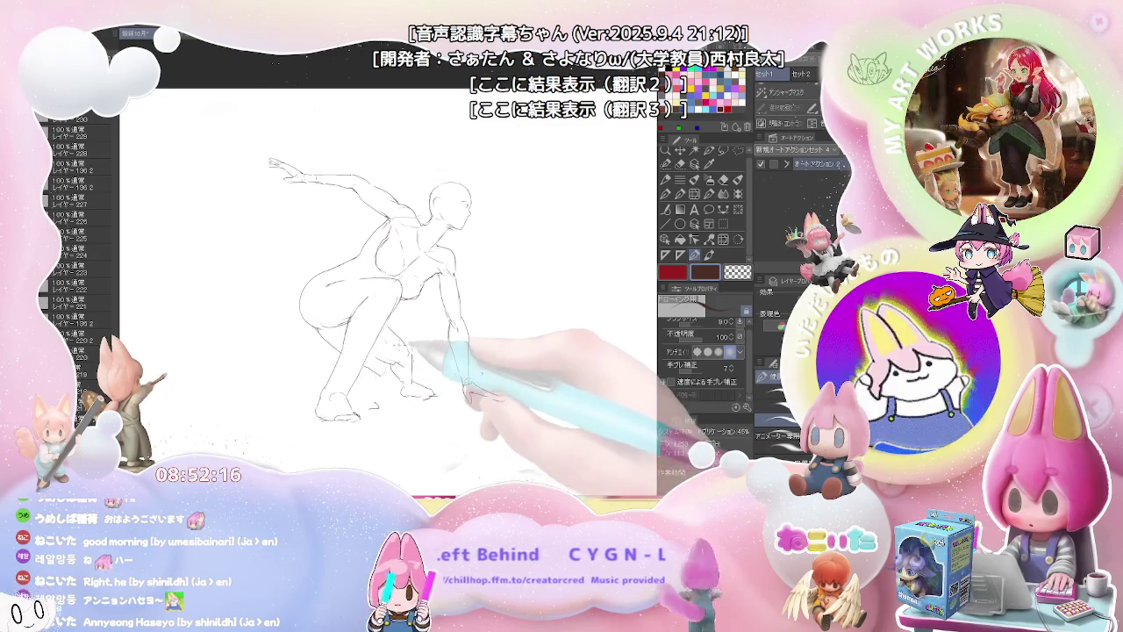
key(e)
key(p)
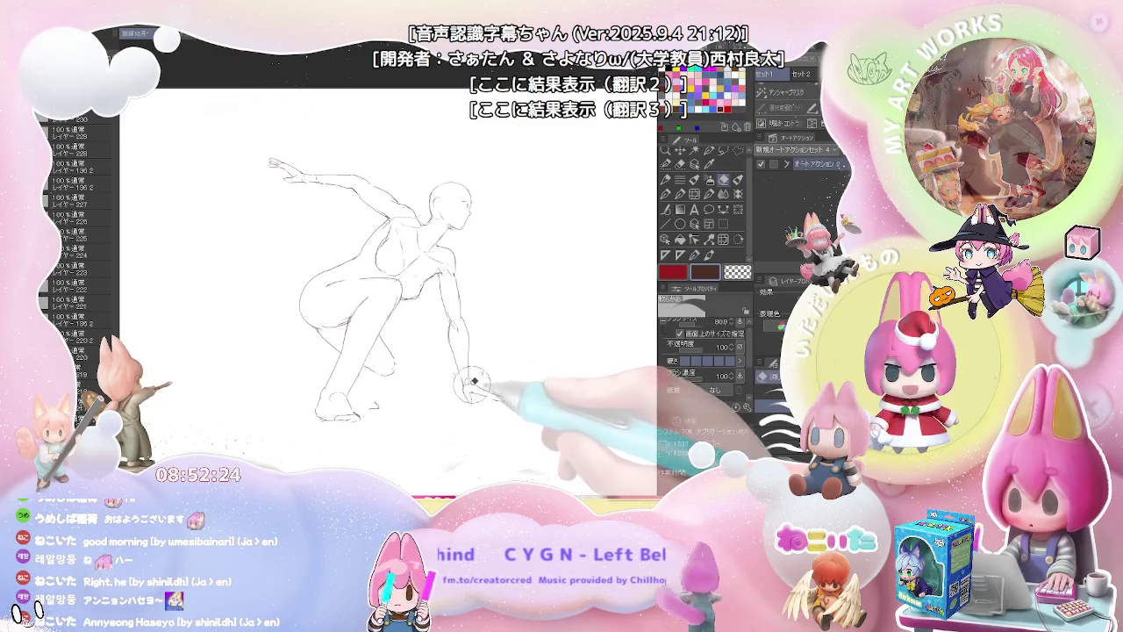
Step: Sketch and tidy the fingers of the planted hand near the crouching figure's feet
drag(423, 360, 354, 355)
key(e)
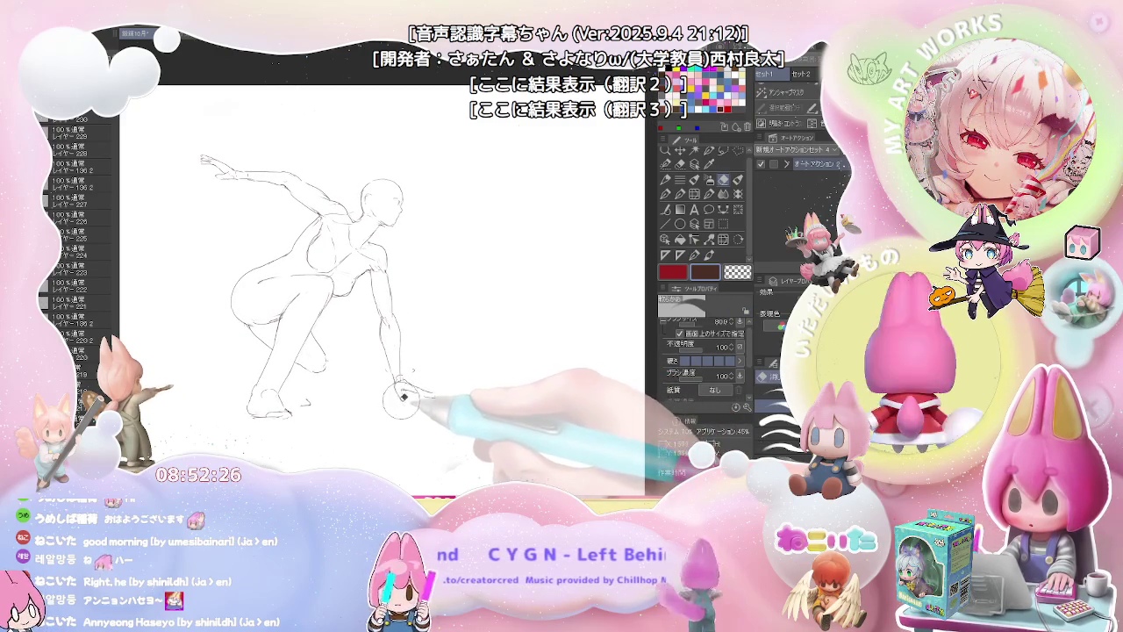
key(p)
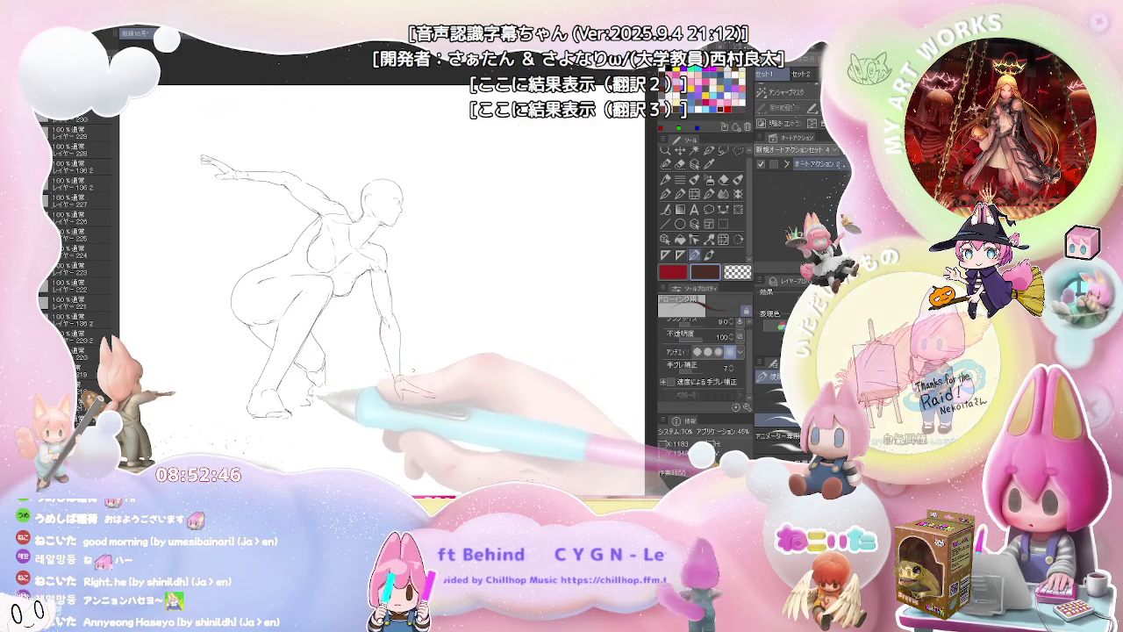
key(e)
key(p)
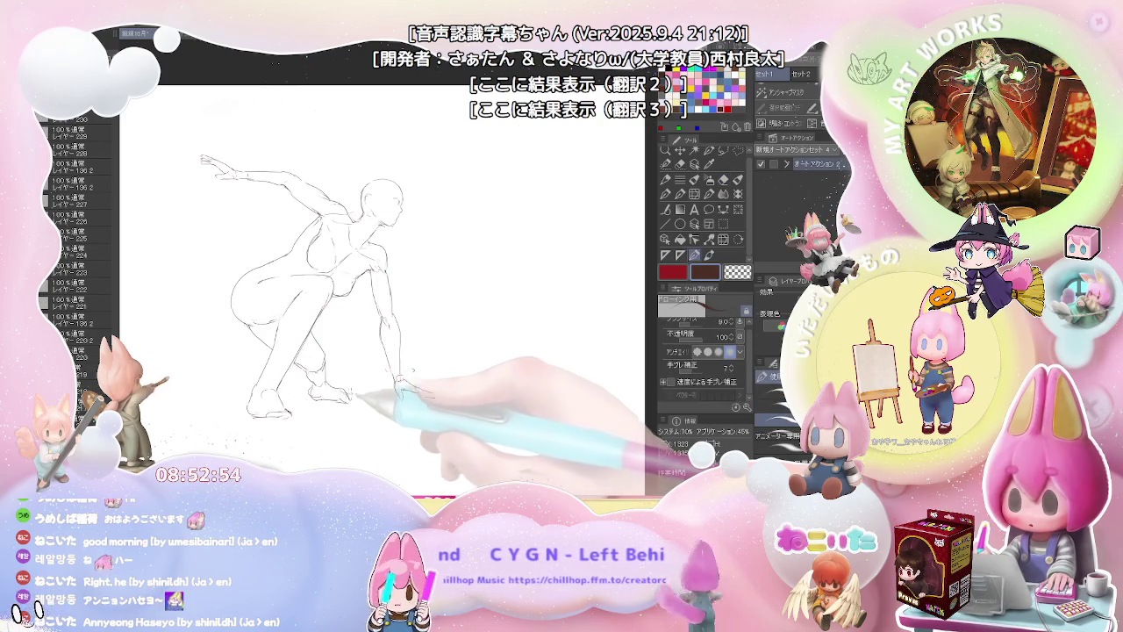
drag(404, 386, 379, 379)
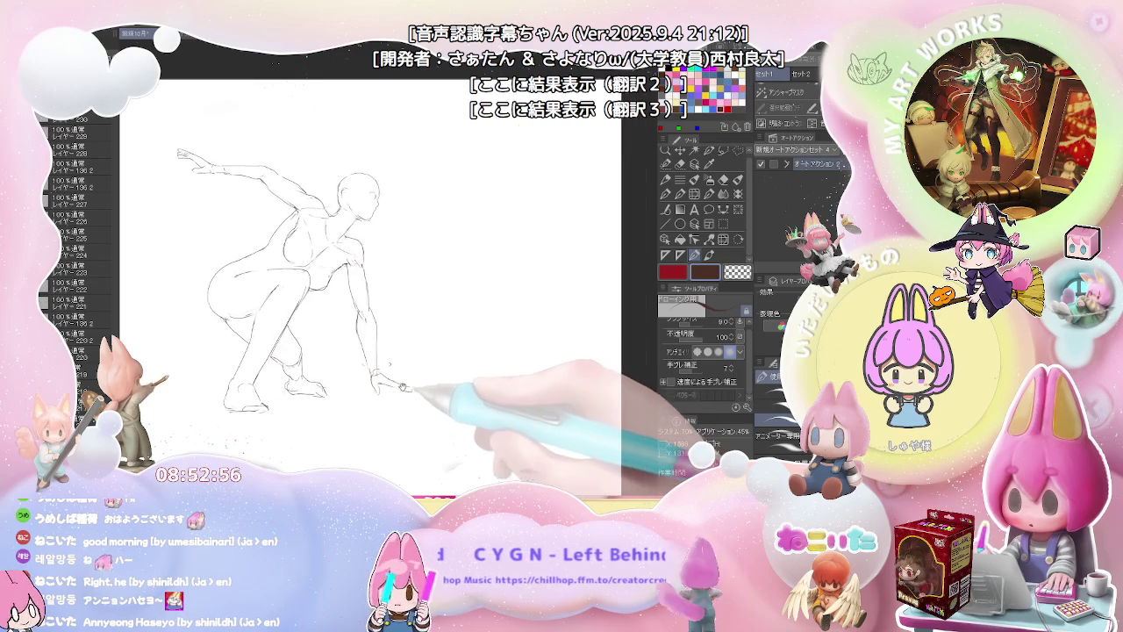
key(e)
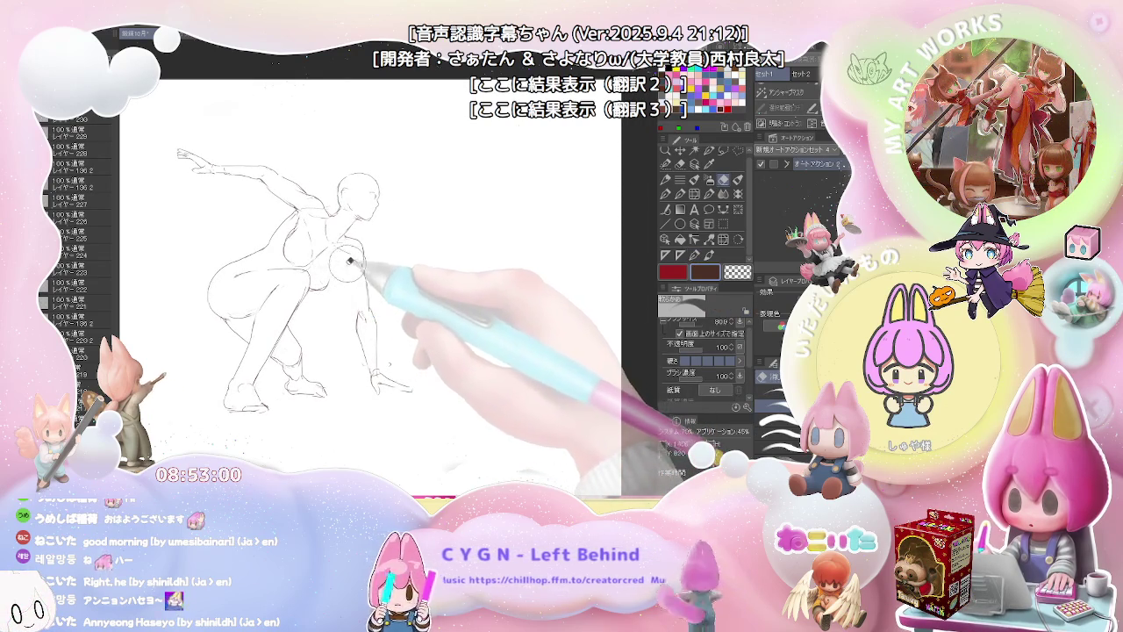
Step: Erase the old lower forearm and planted hand
key(p)
key(e)
key(p)
key(e)
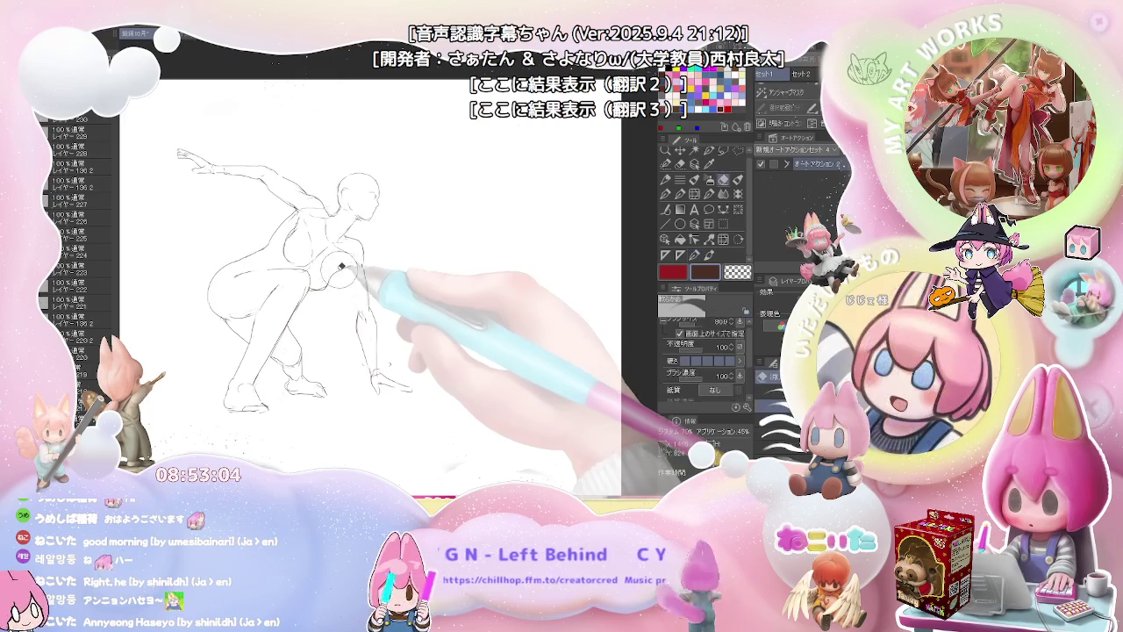
key(p)
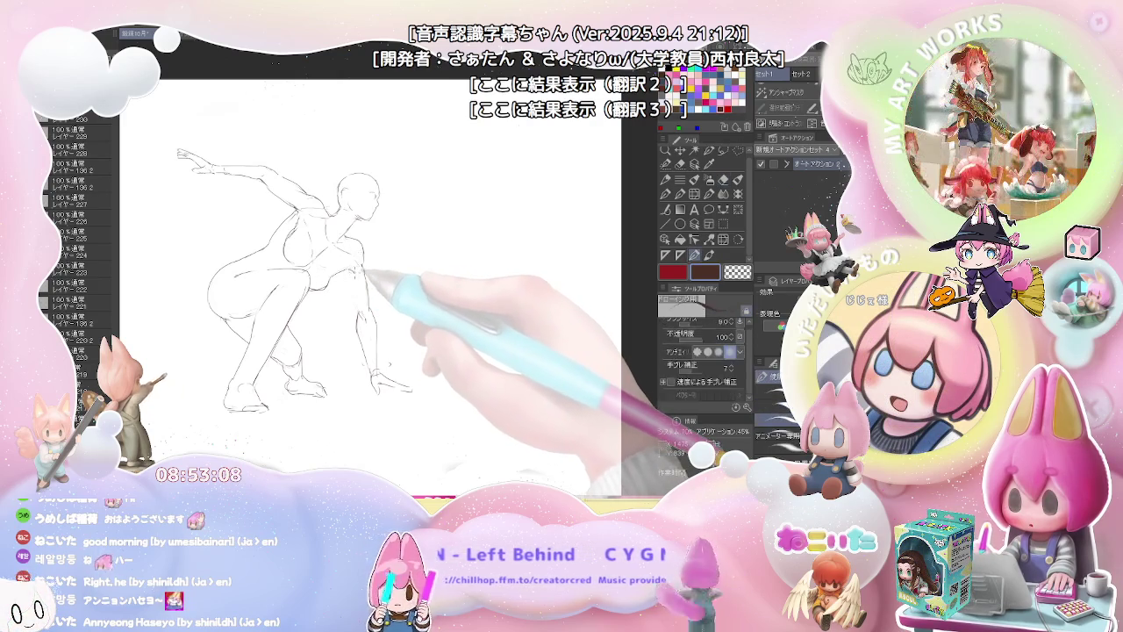
key(e)
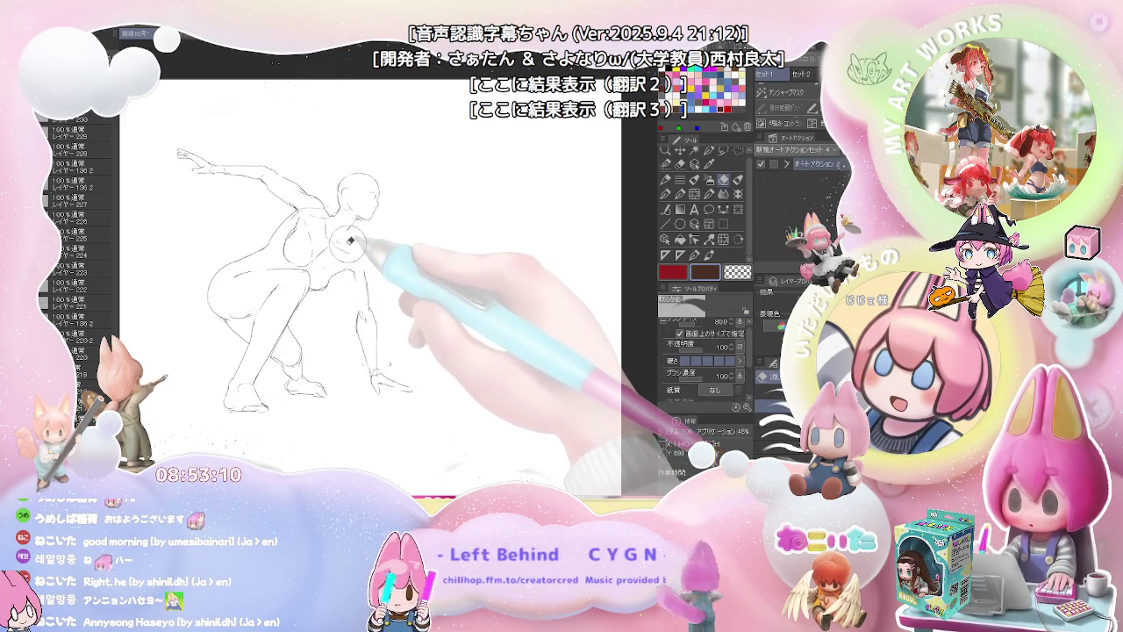
key(p)
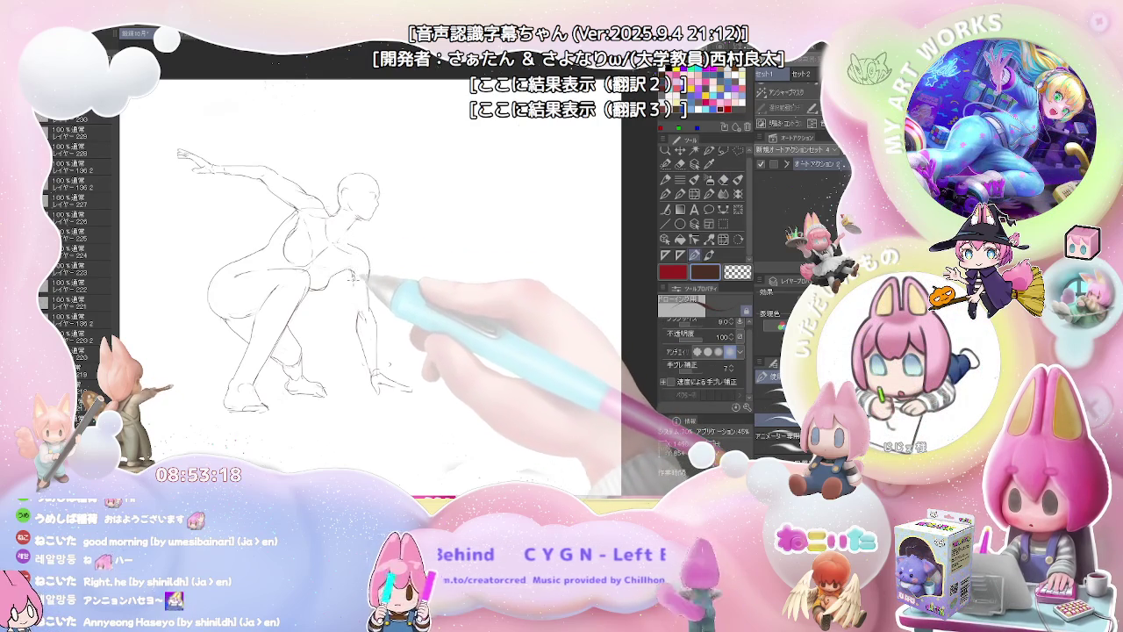
key(e)
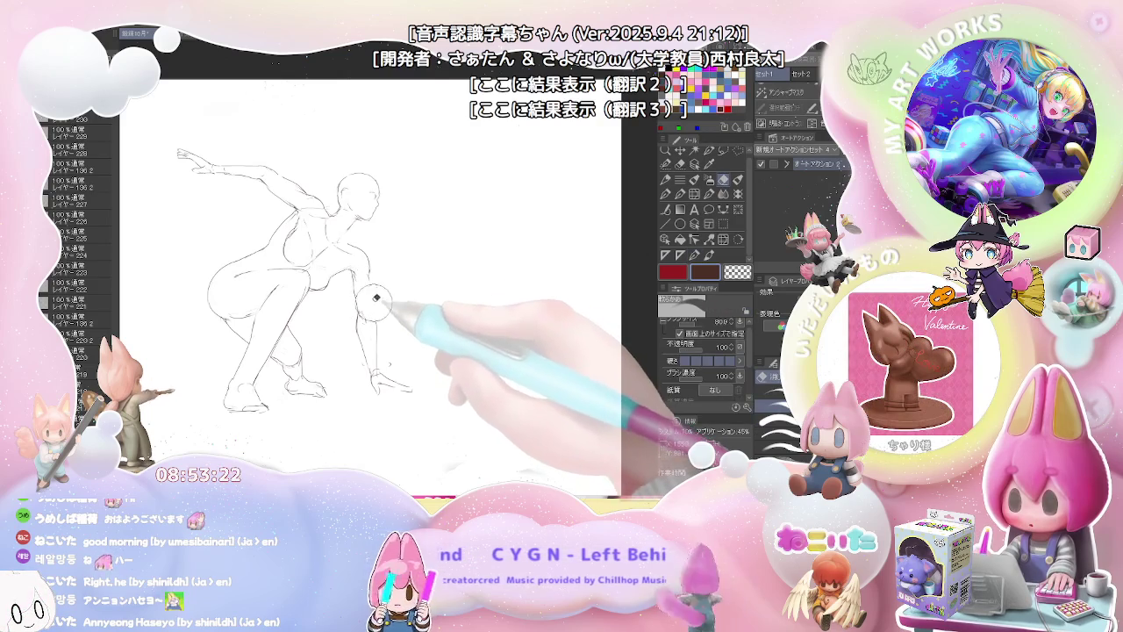
drag(376, 300, 375, 382)
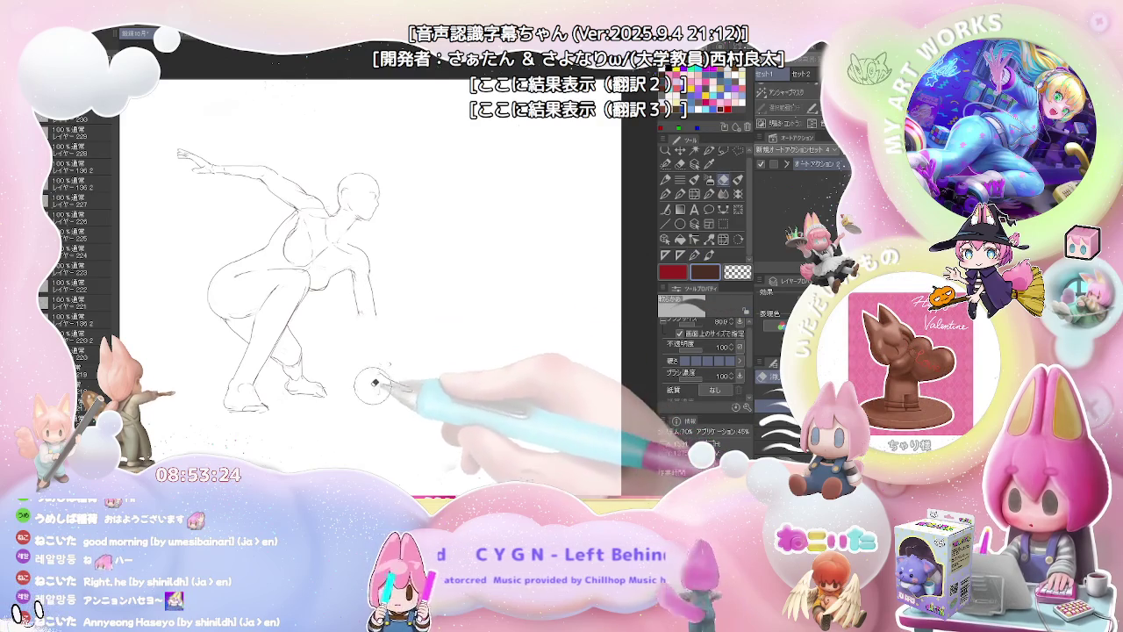
Step: Redraw the forearm extending further down, with the hand touching the ground
key(p)
drag(366, 281, 372, 318)
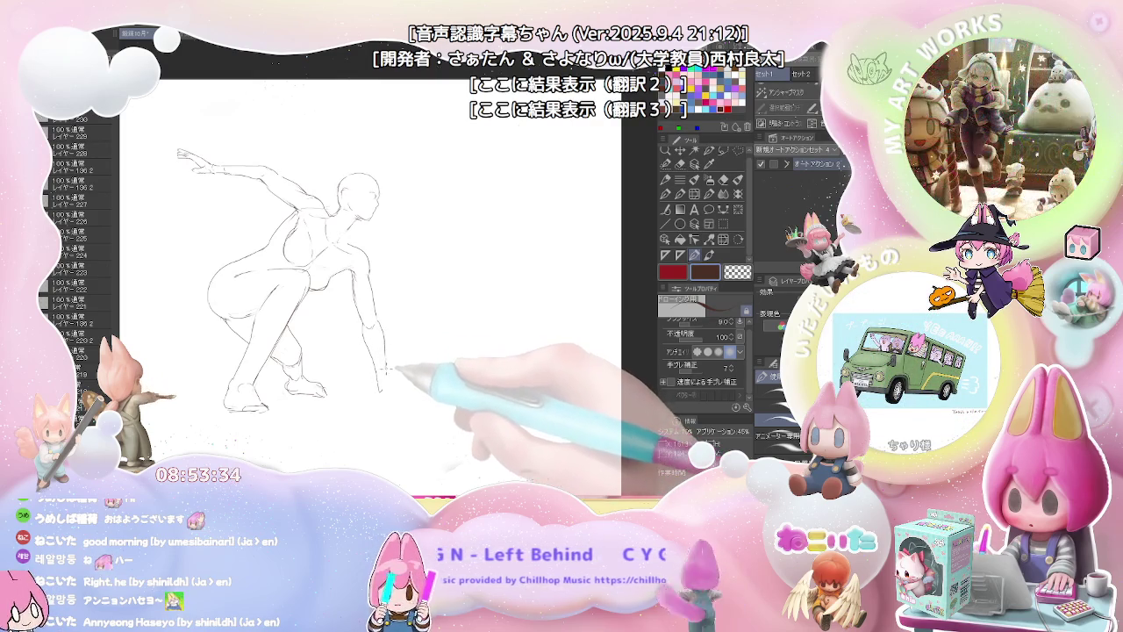
drag(383, 355, 386, 381)
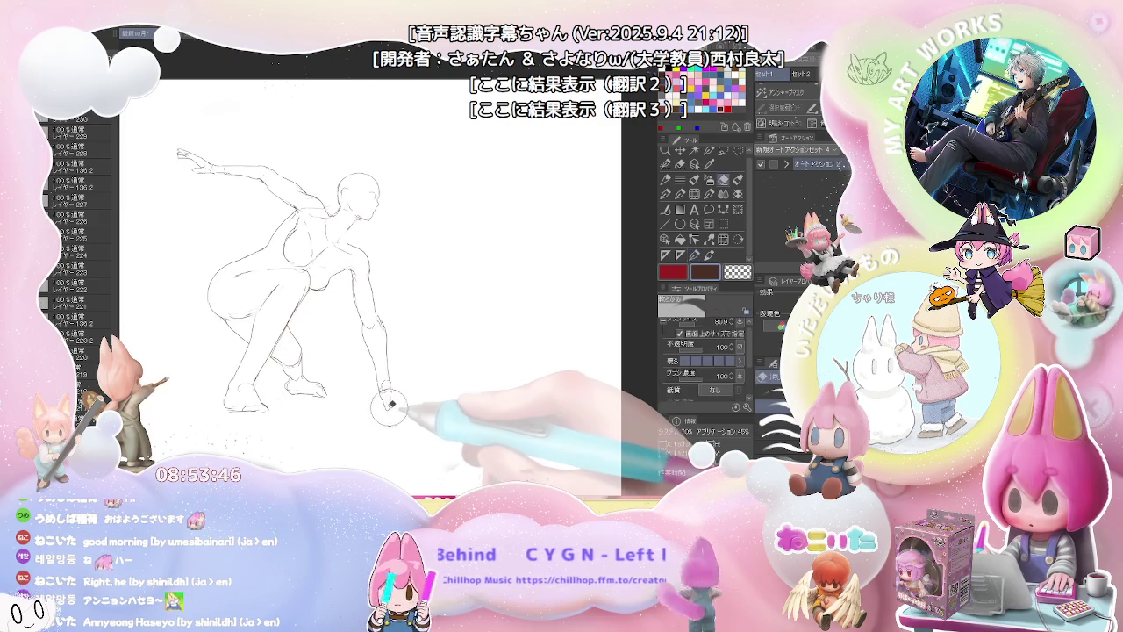
key(e)
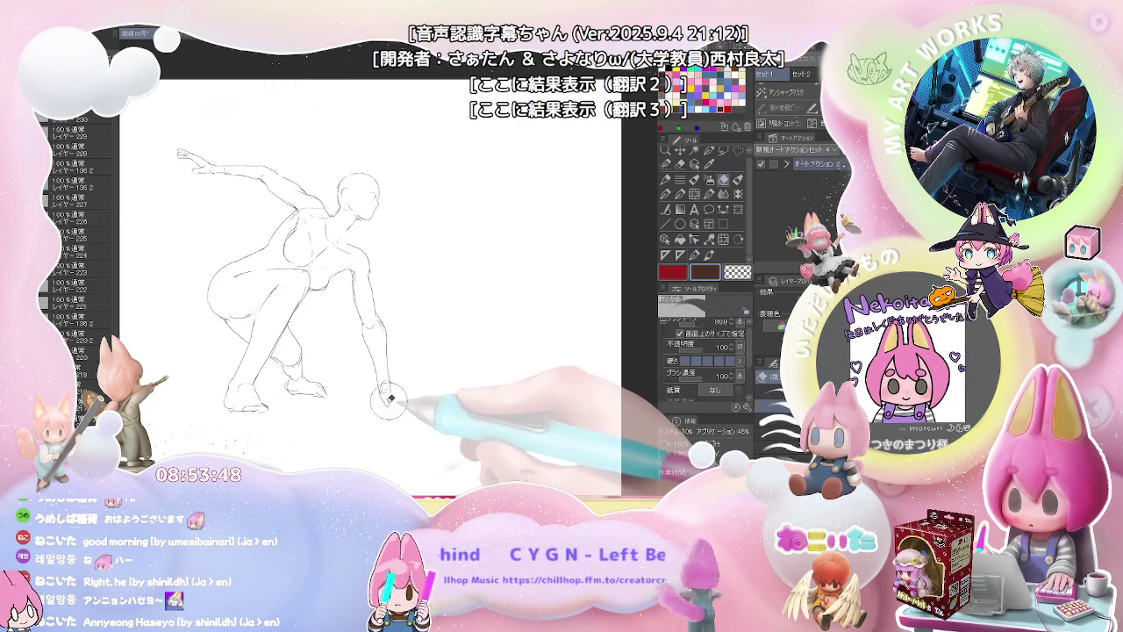
key(p)
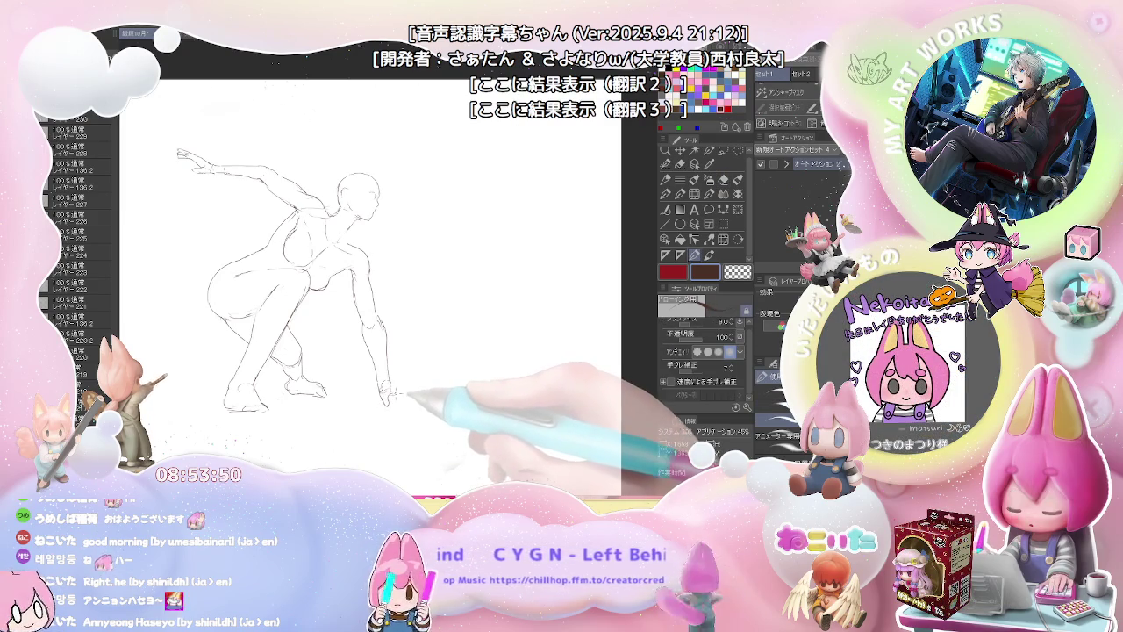
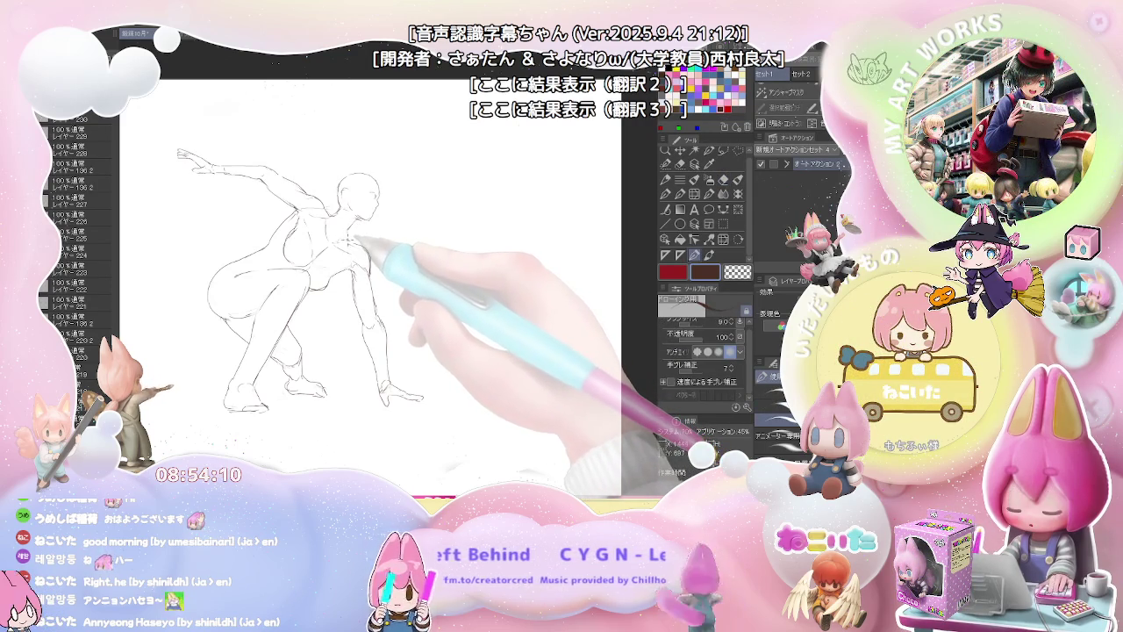
Step: Refine the head and neck contours, alternating pen and eraser to clean stray lines
key(e)
key(p)
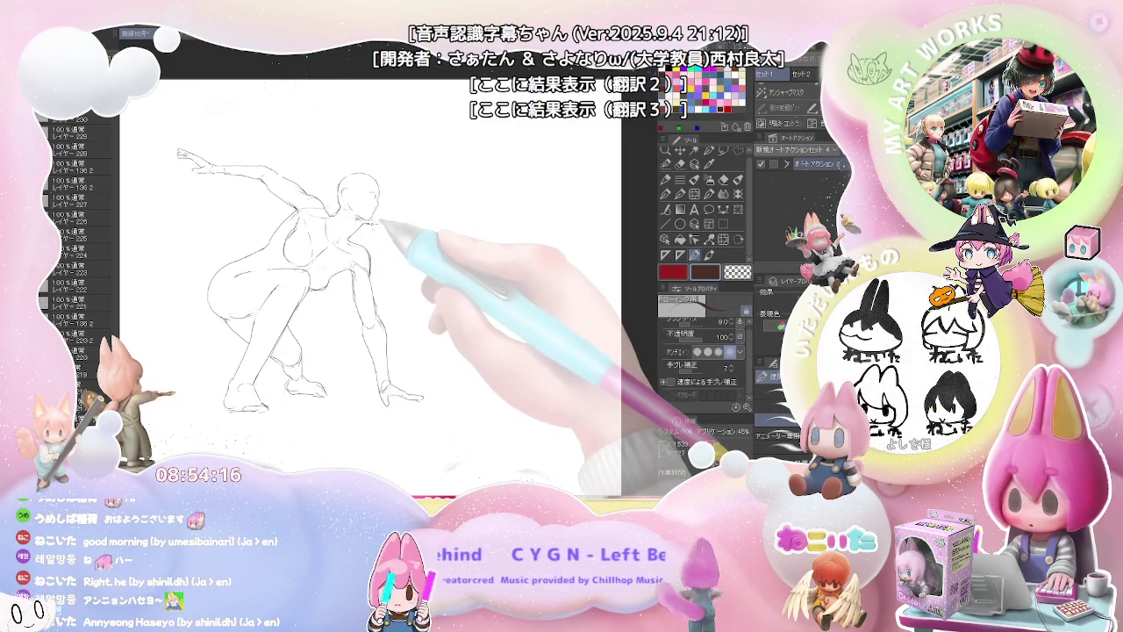
drag(369, 219, 353, 245)
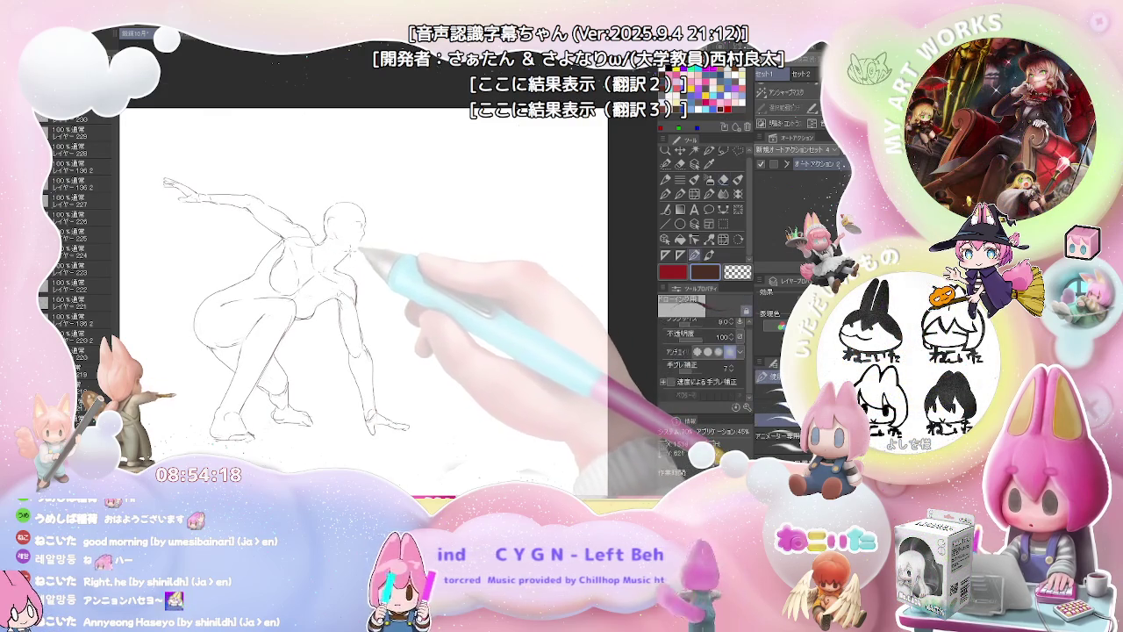
key(e)
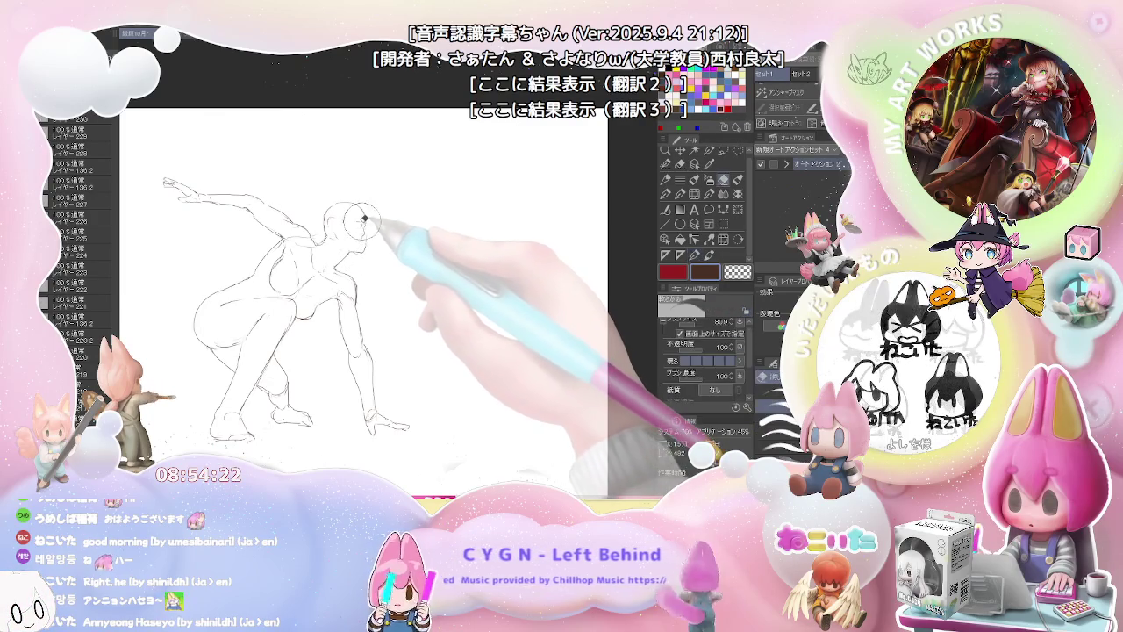
key(p)
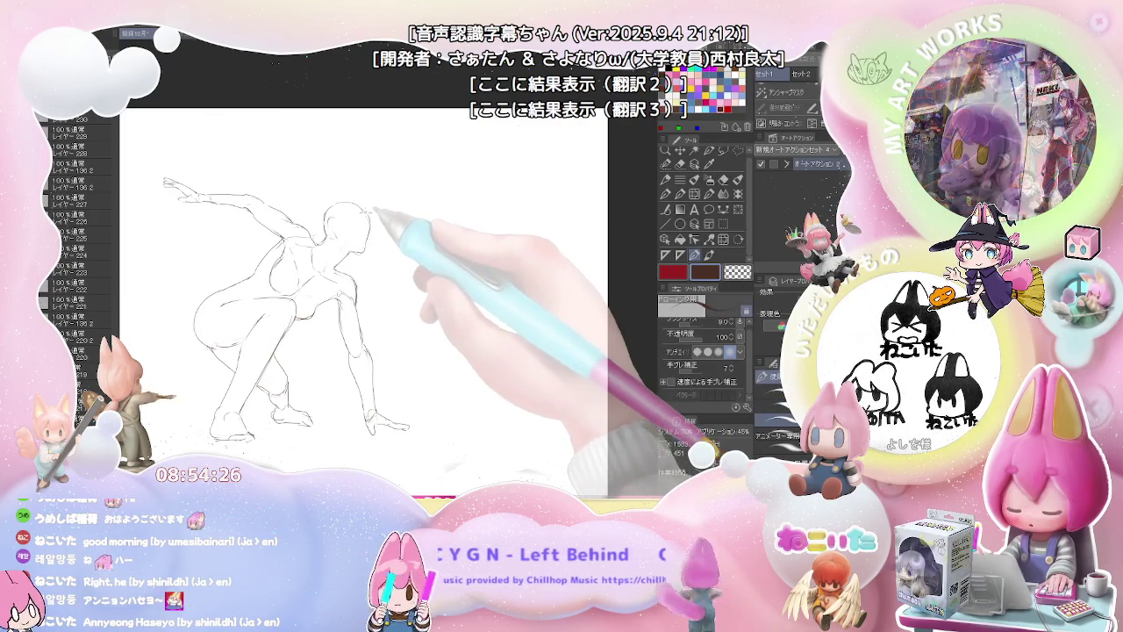
key(e)
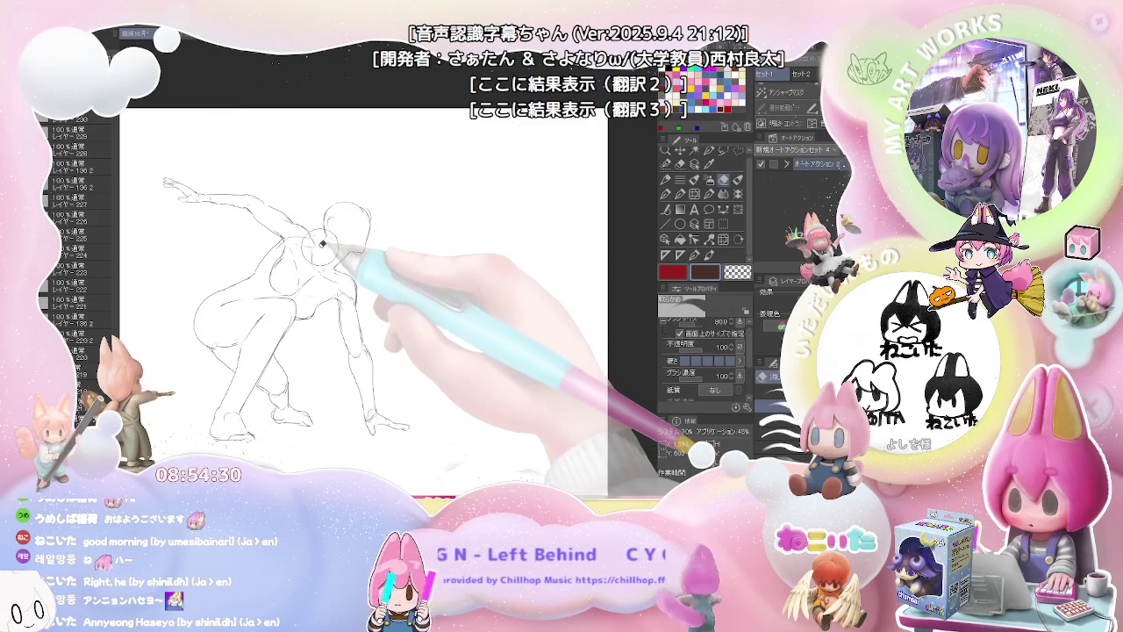
key(p)
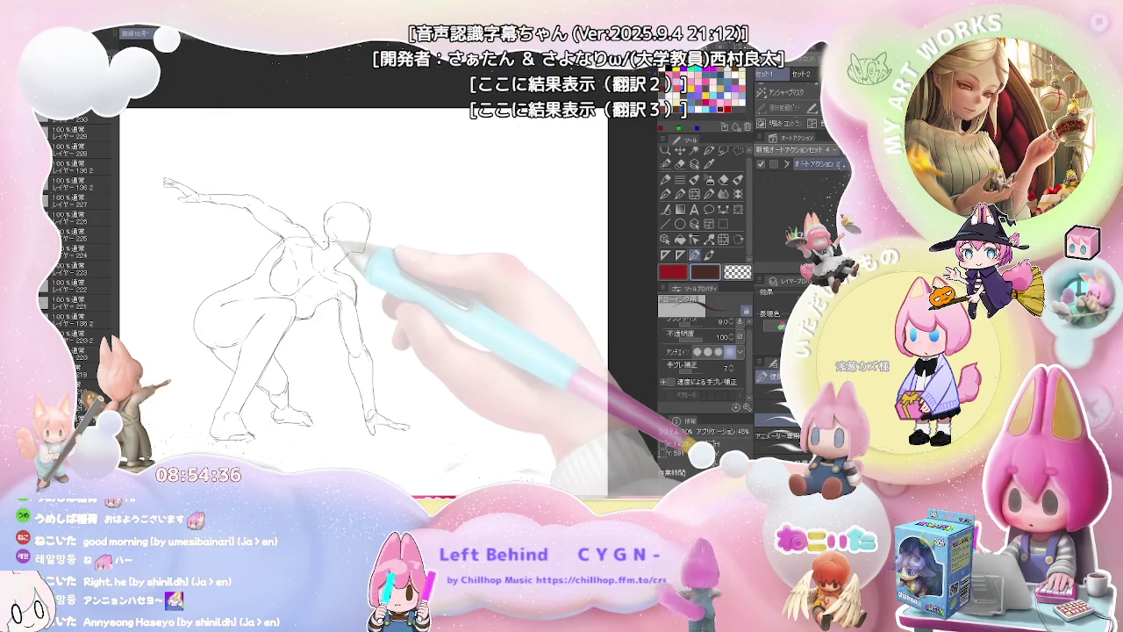
key(e)
key(p)
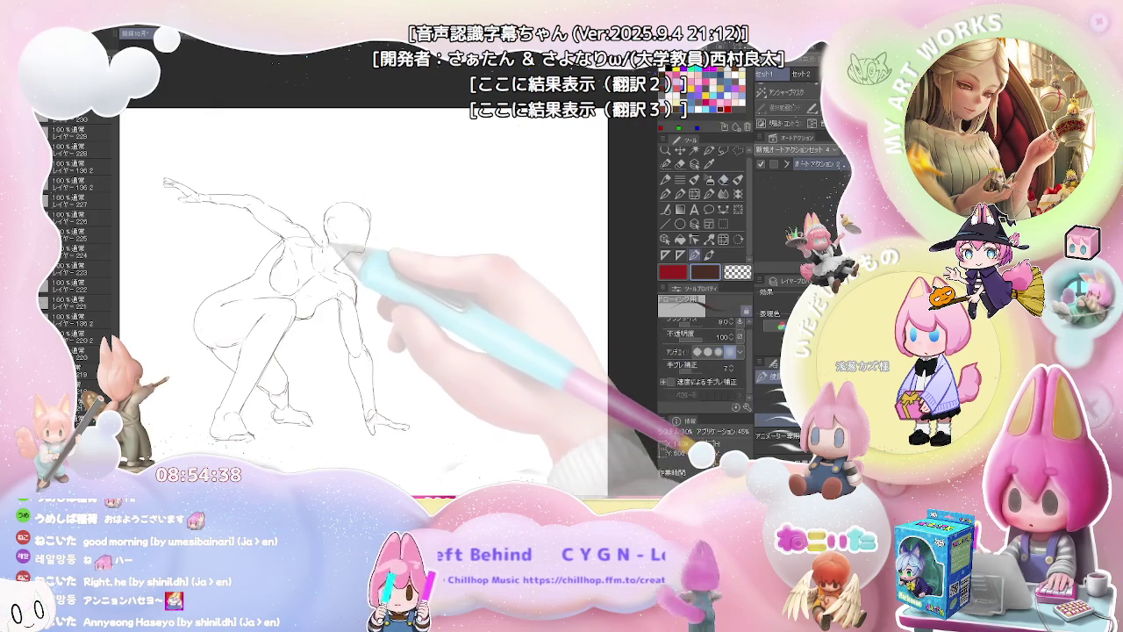
key(e)
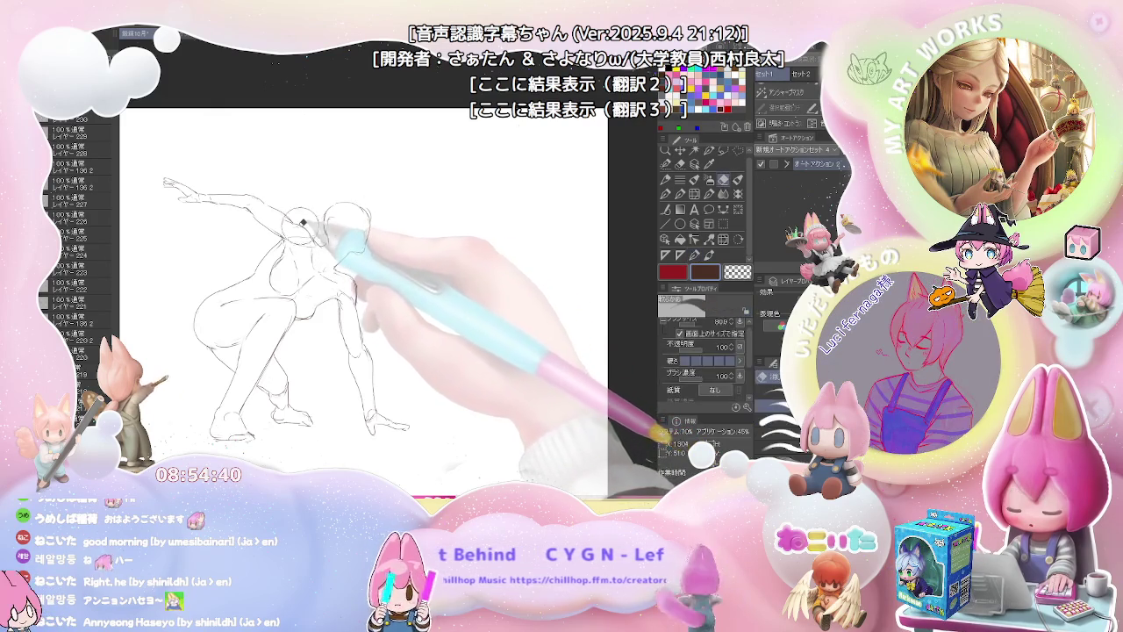
key(p)
key(e)
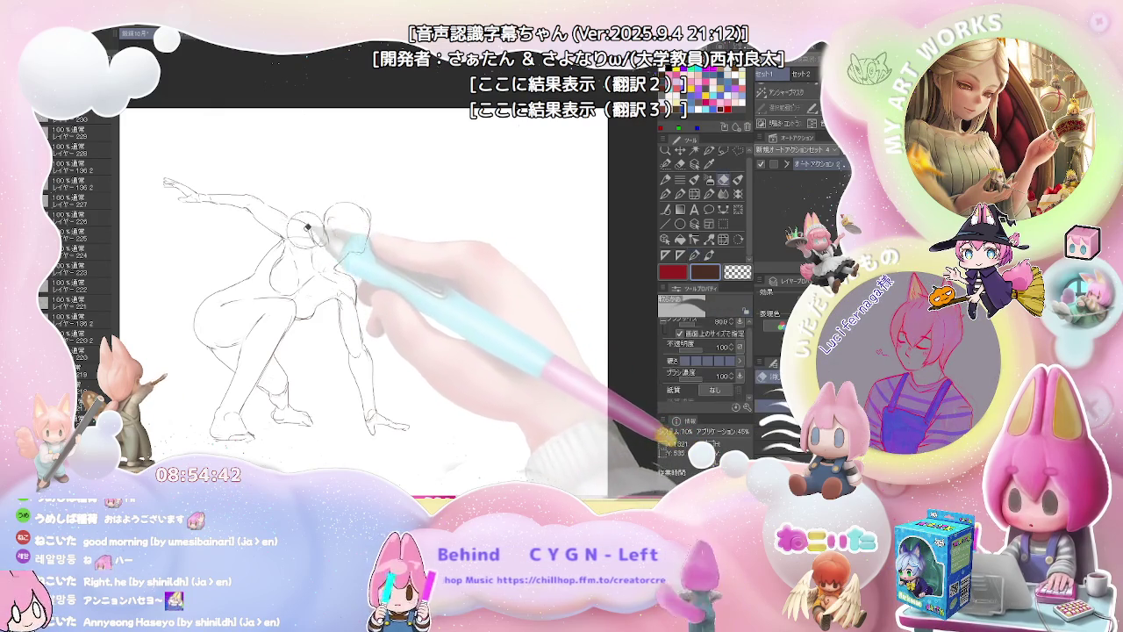
key(p)
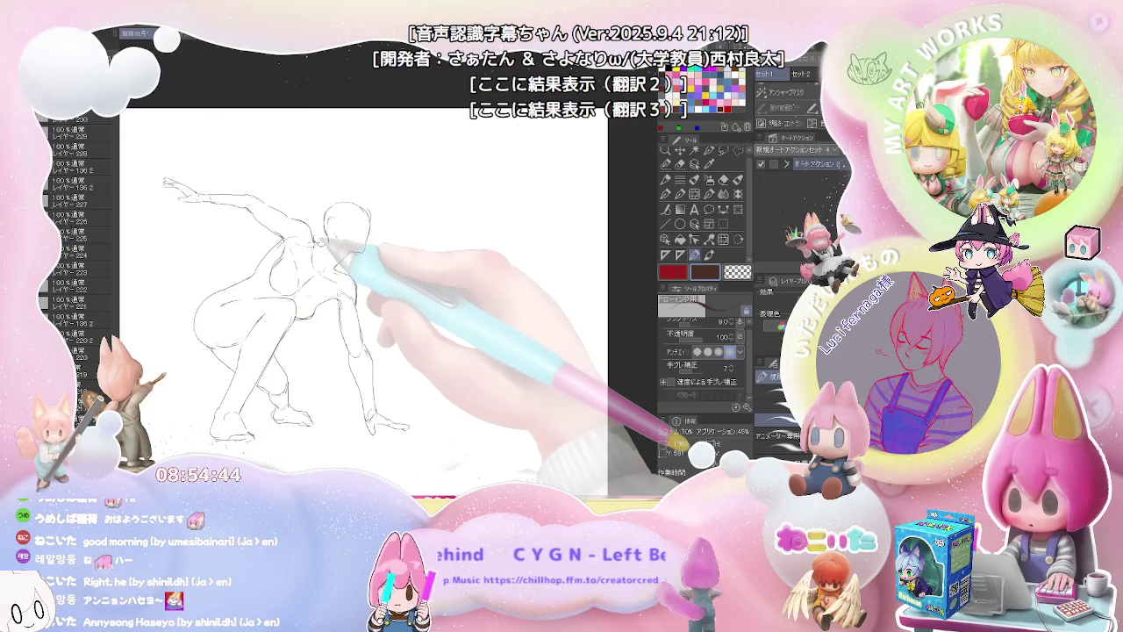
key(e)
key(p)
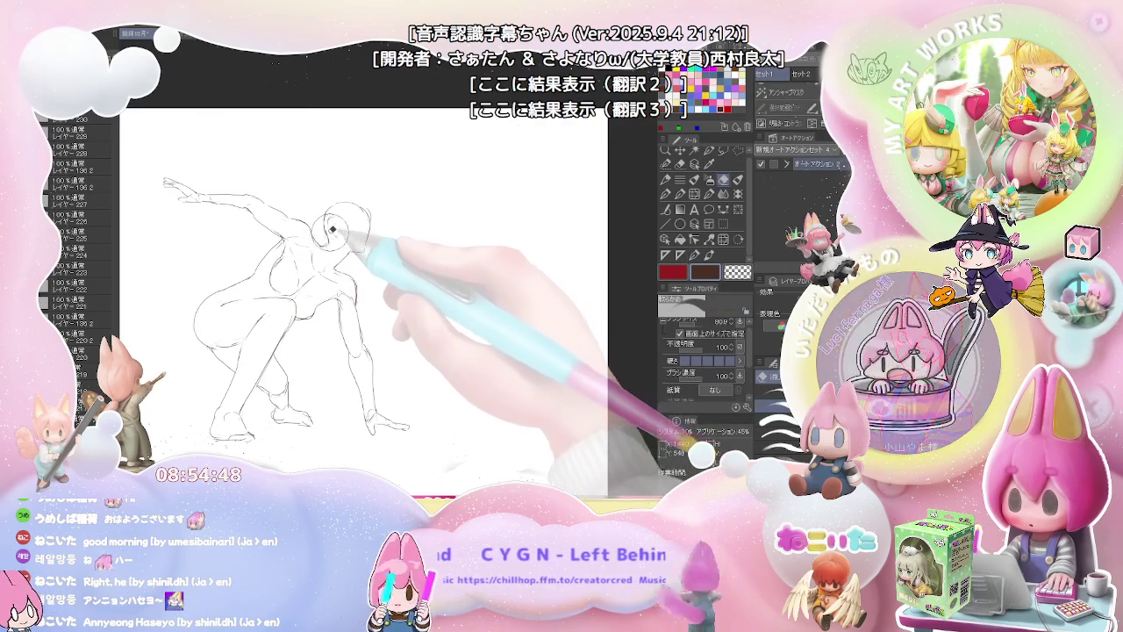
key(e)
key(p)
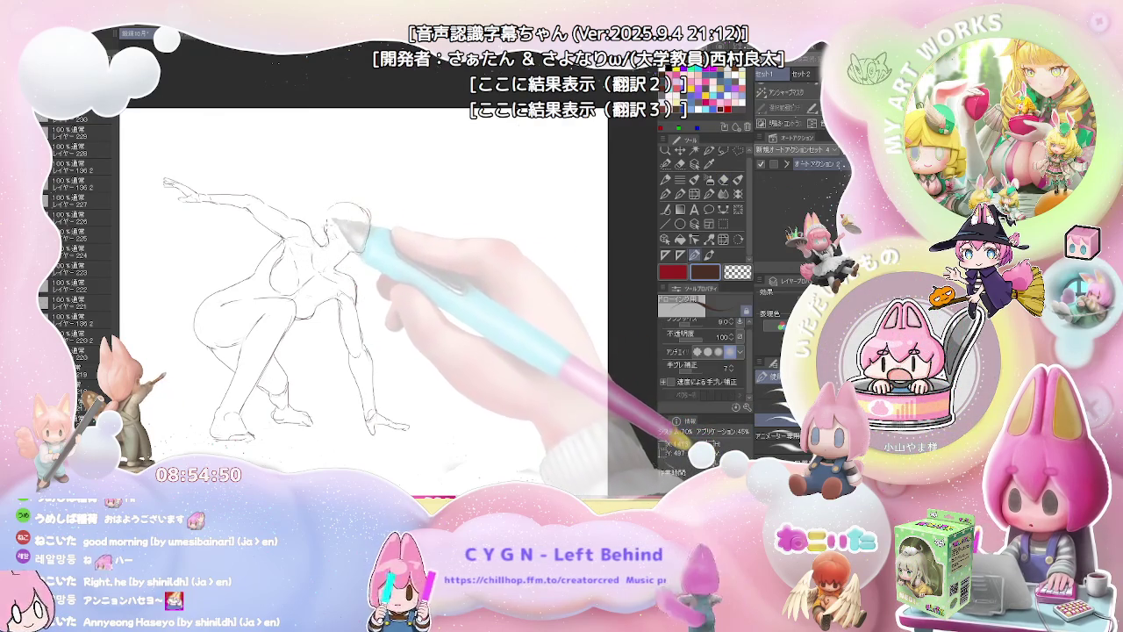
key(e)
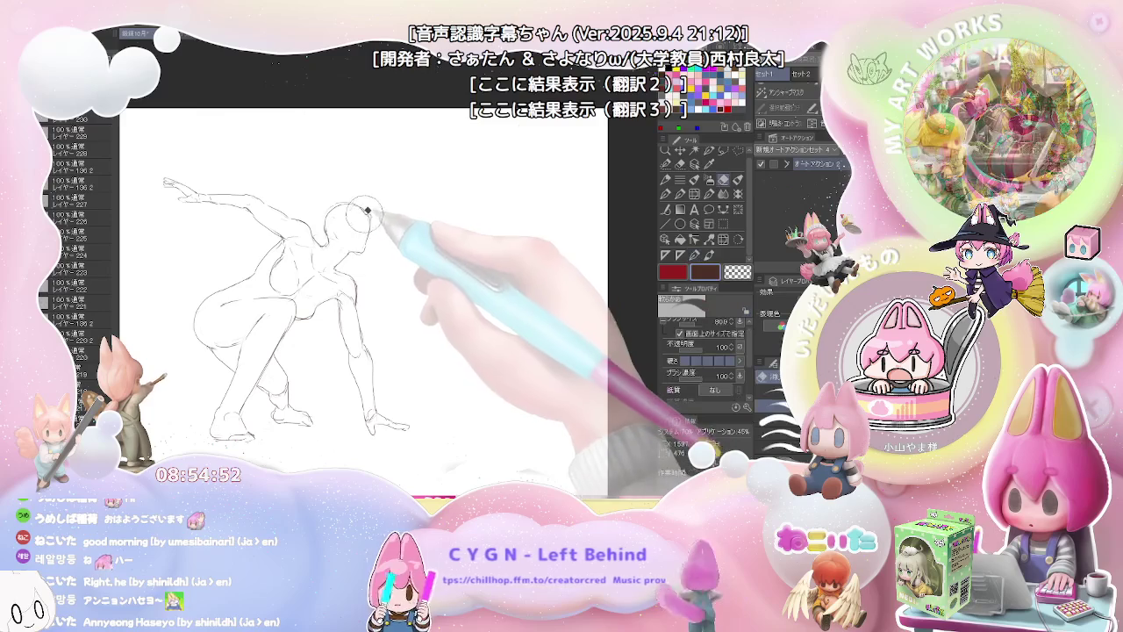
key(p)
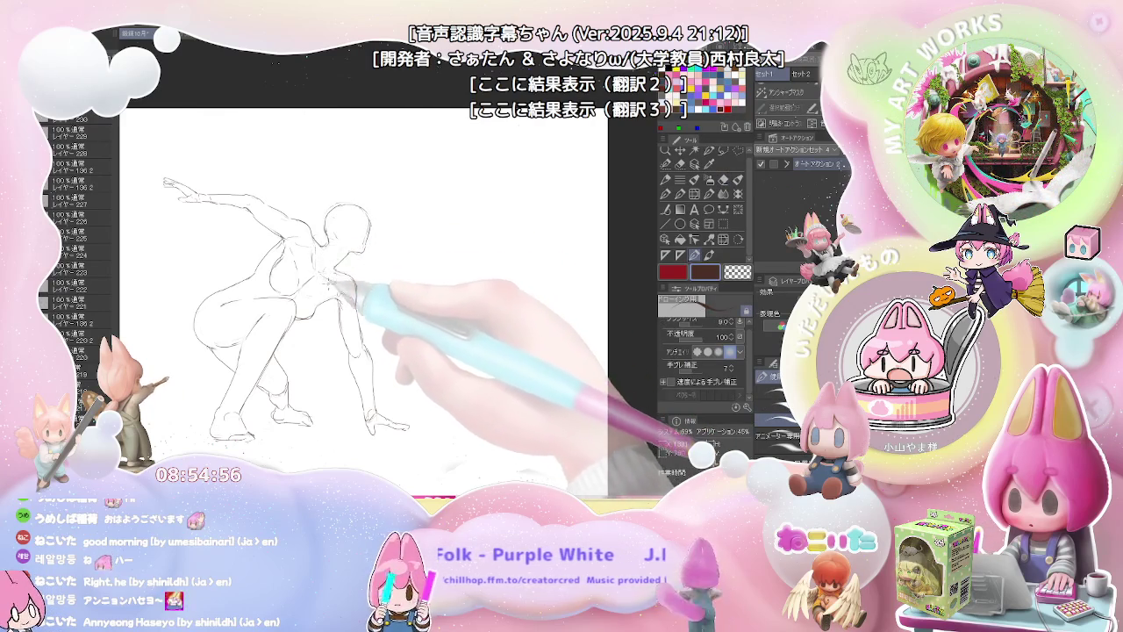
Step: Shrink the eraser to 27.2 and tidy the shoulder lines on the tilted canvas
drag(377, 215, 418, 294)
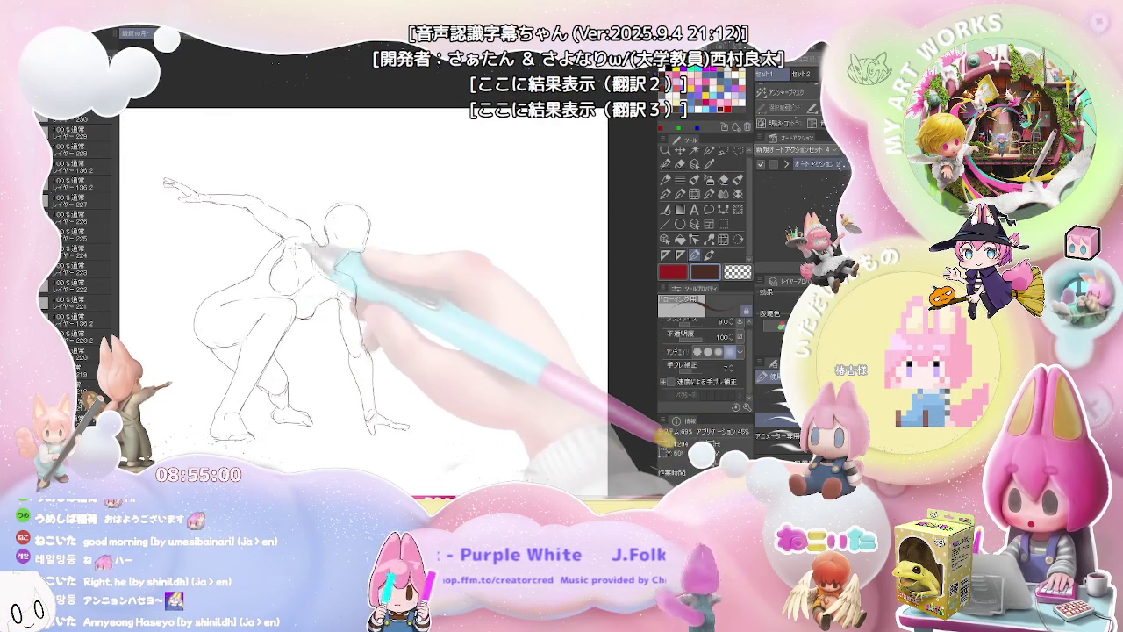
key(b)
drag(250, 272, 254, 277)
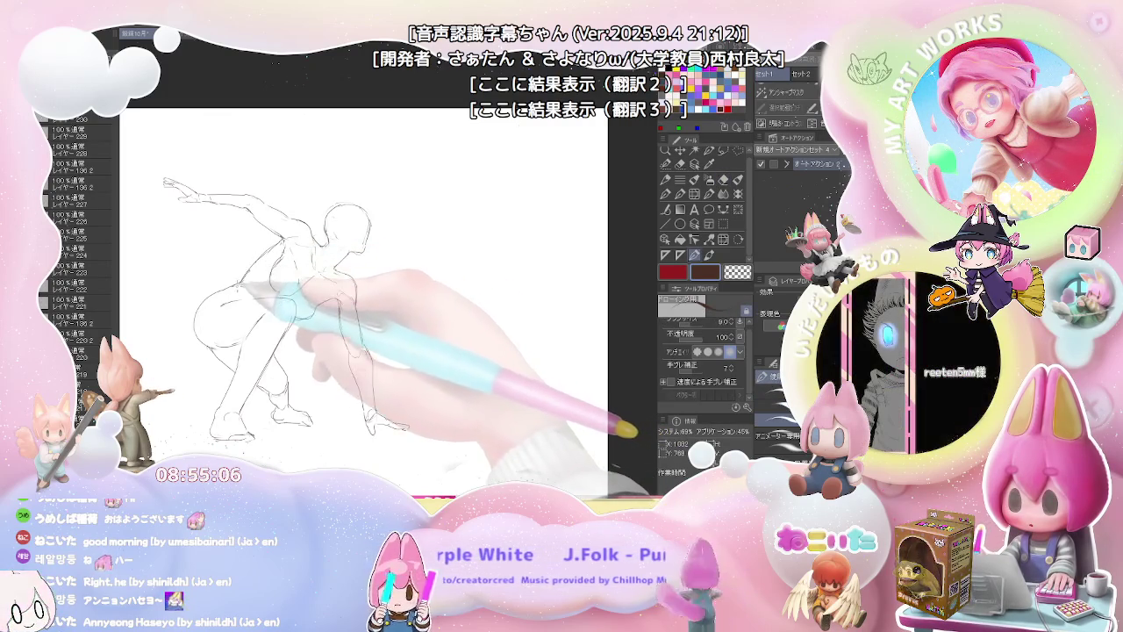
key(p)
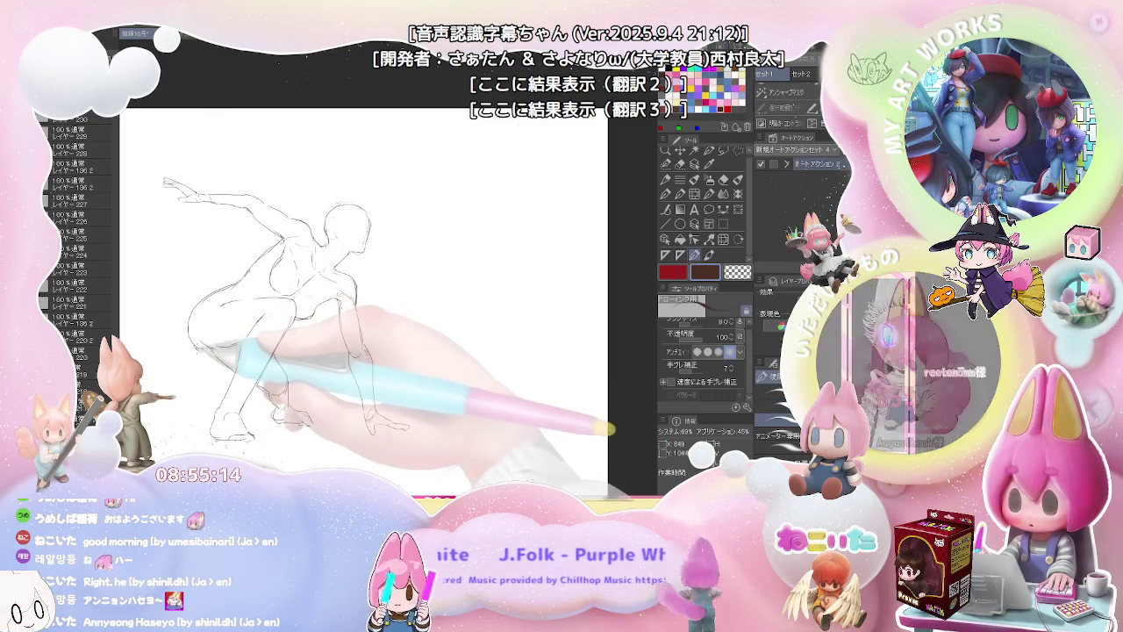
key(e)
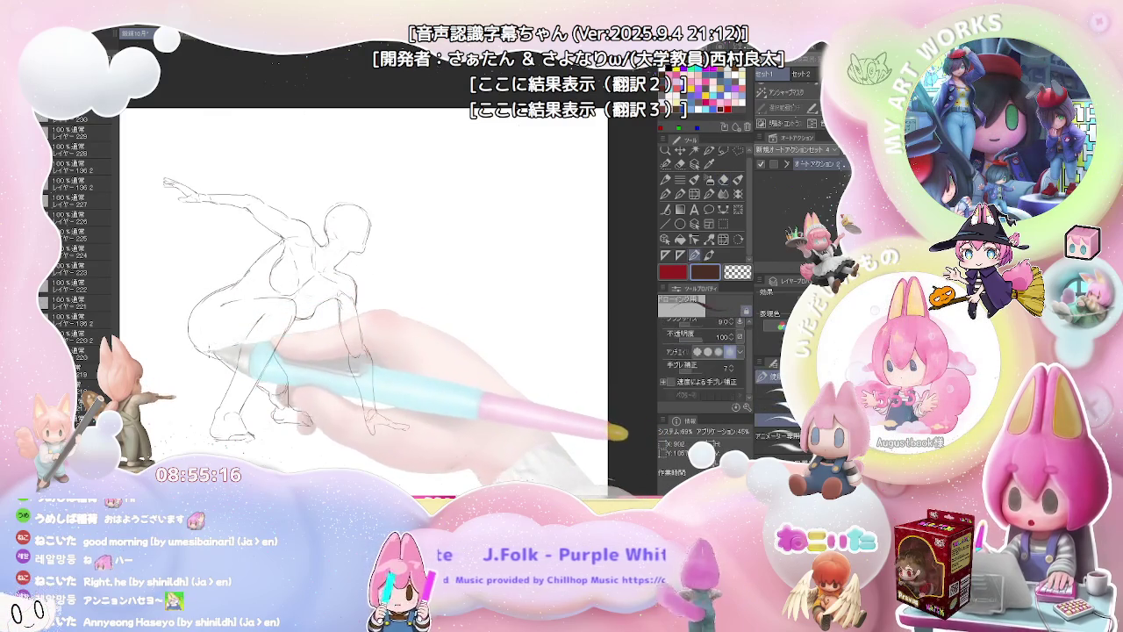
key(p)
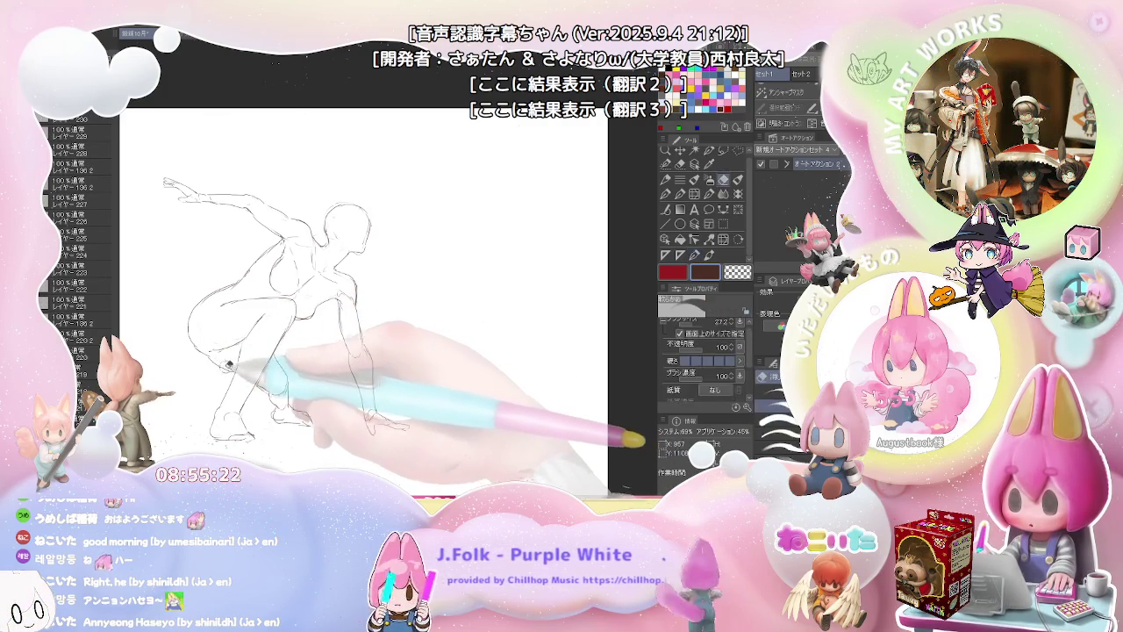
key(e)
key(p)
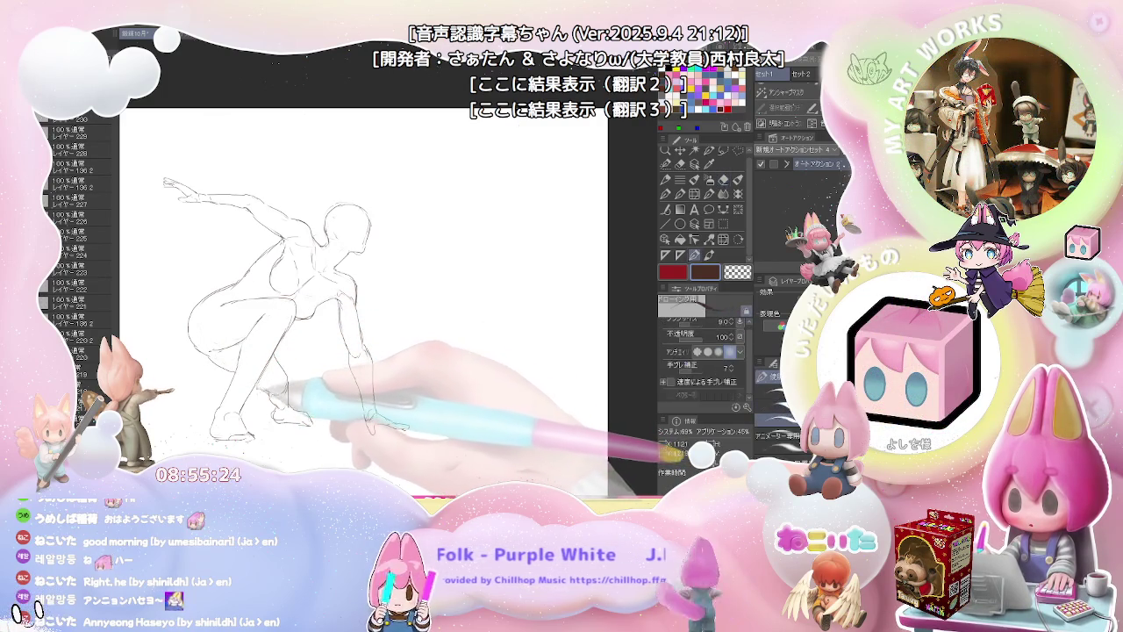
key(ctrl+minus)
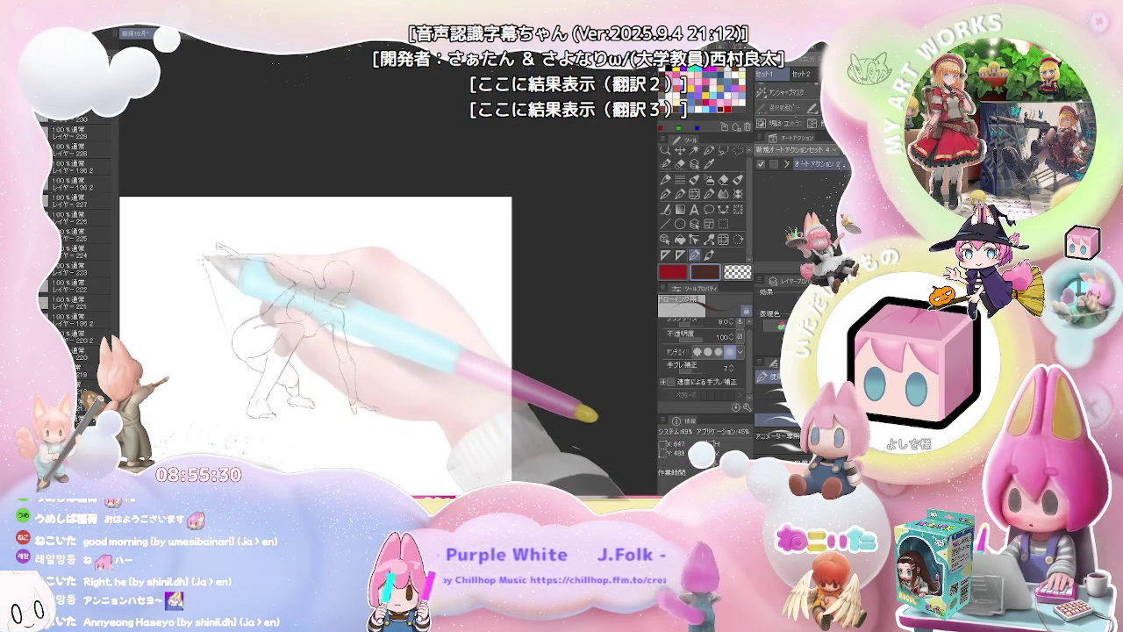
Step: Redraw the upper body lines, flipping the view horizontally to check proportions
key(e)
key(ctrl+plus)
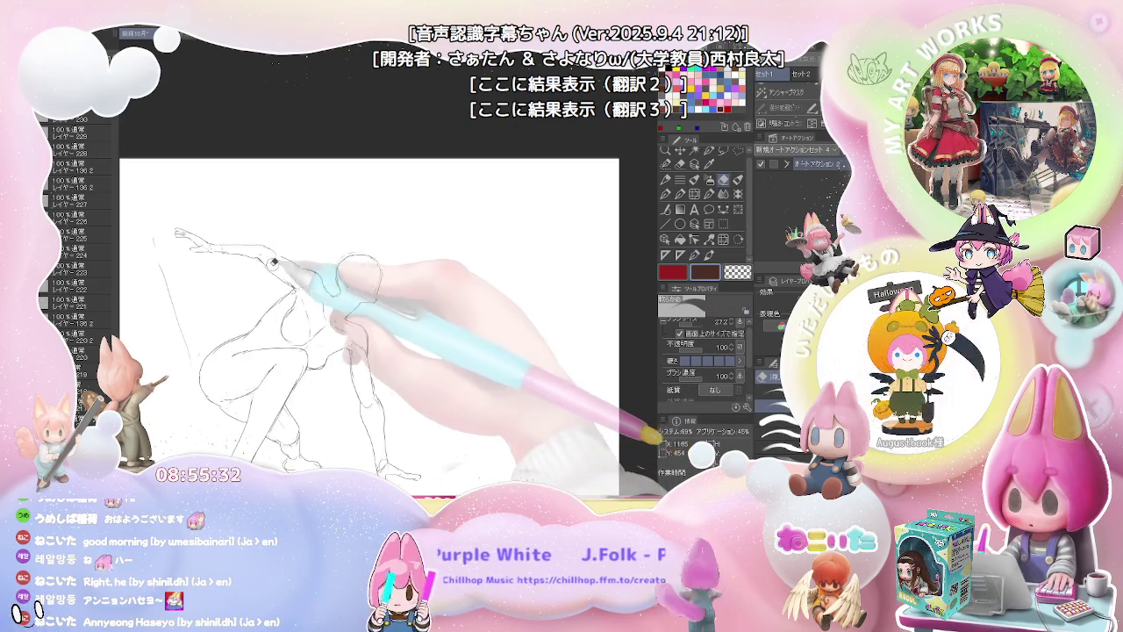
drag(298, 255, 426, 265)
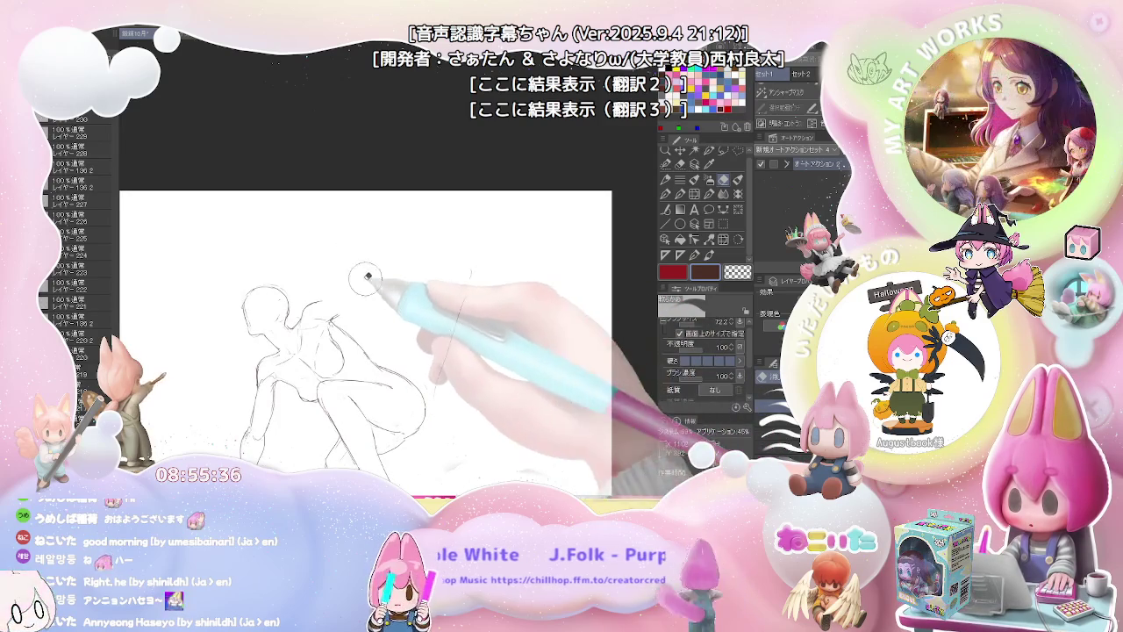
key(p)
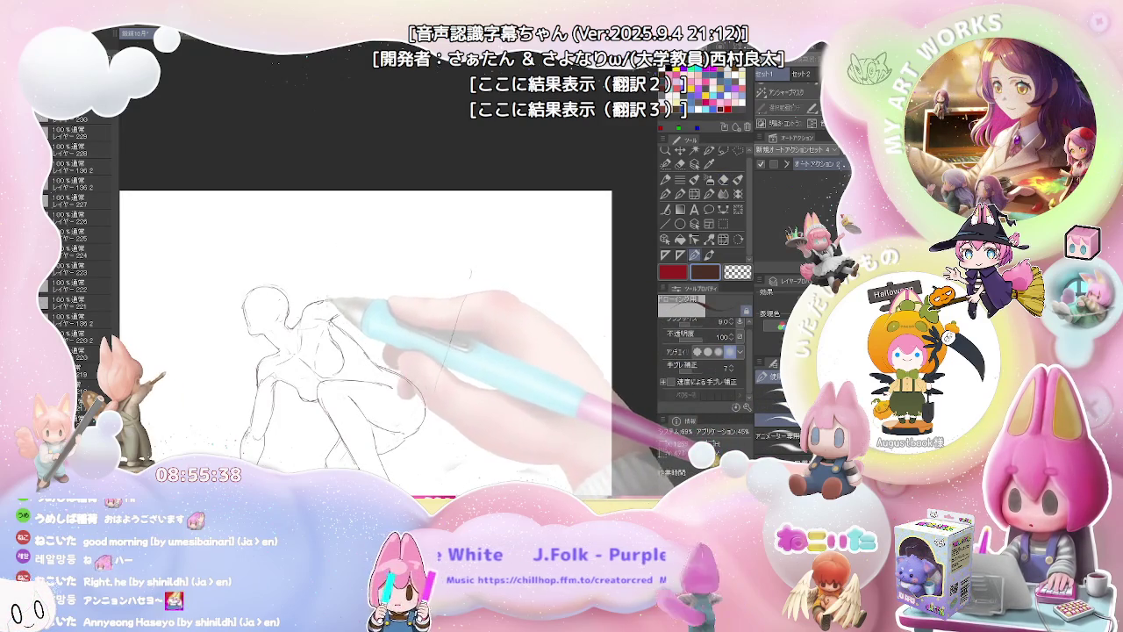
key(h)
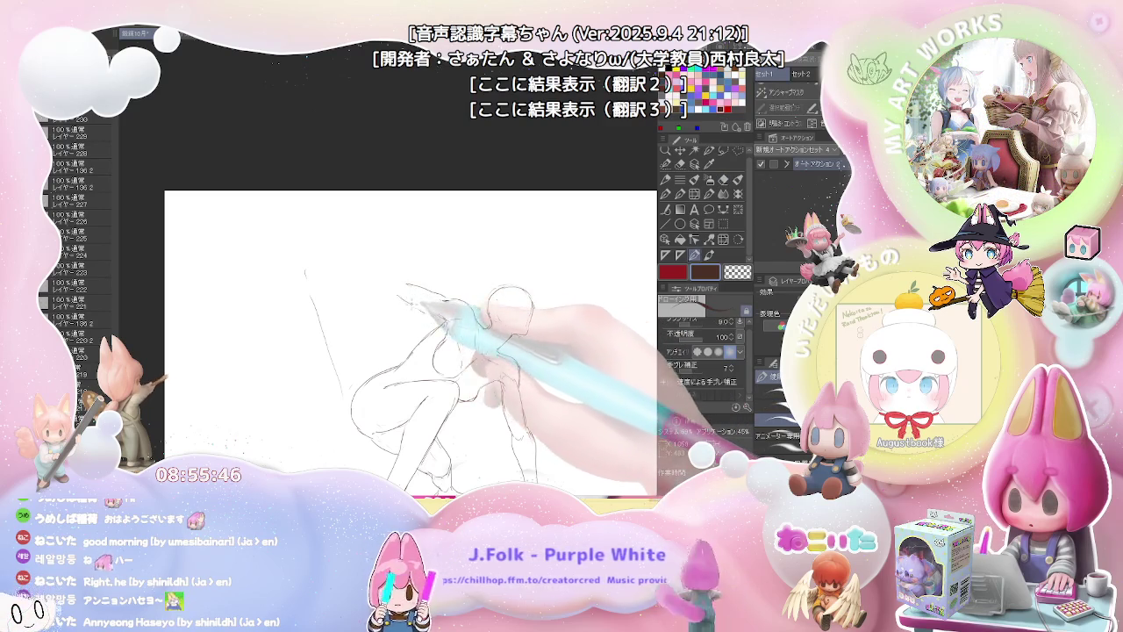
key(p)
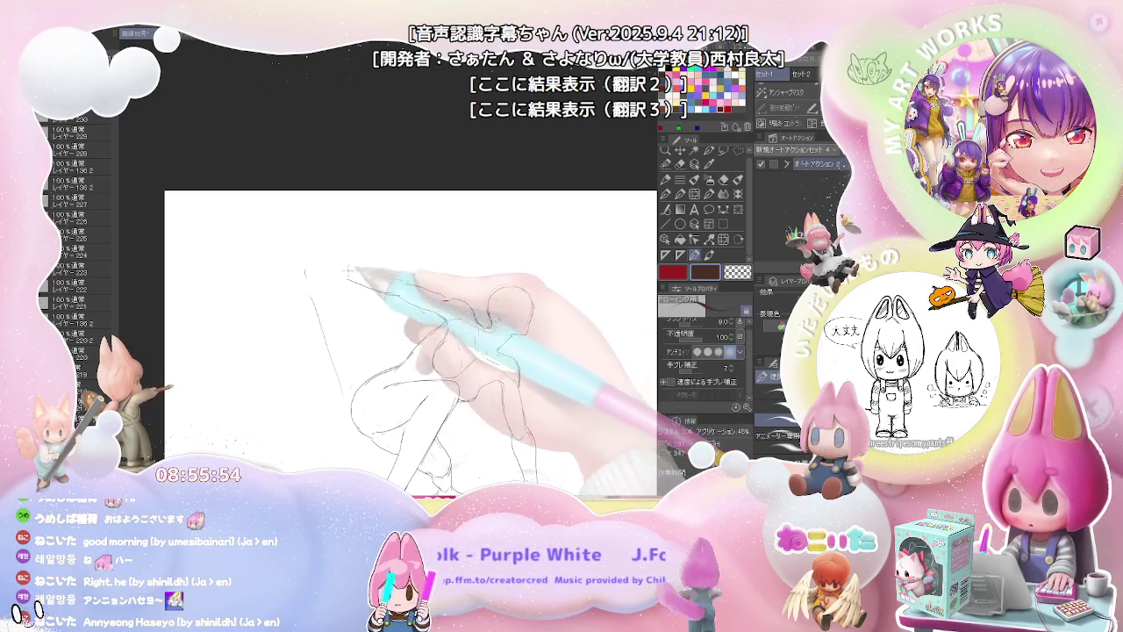
Step: Clean up and redraw the outstretched arm, then straighten the tilted canvas view
drag(527, 307, 430, 267)
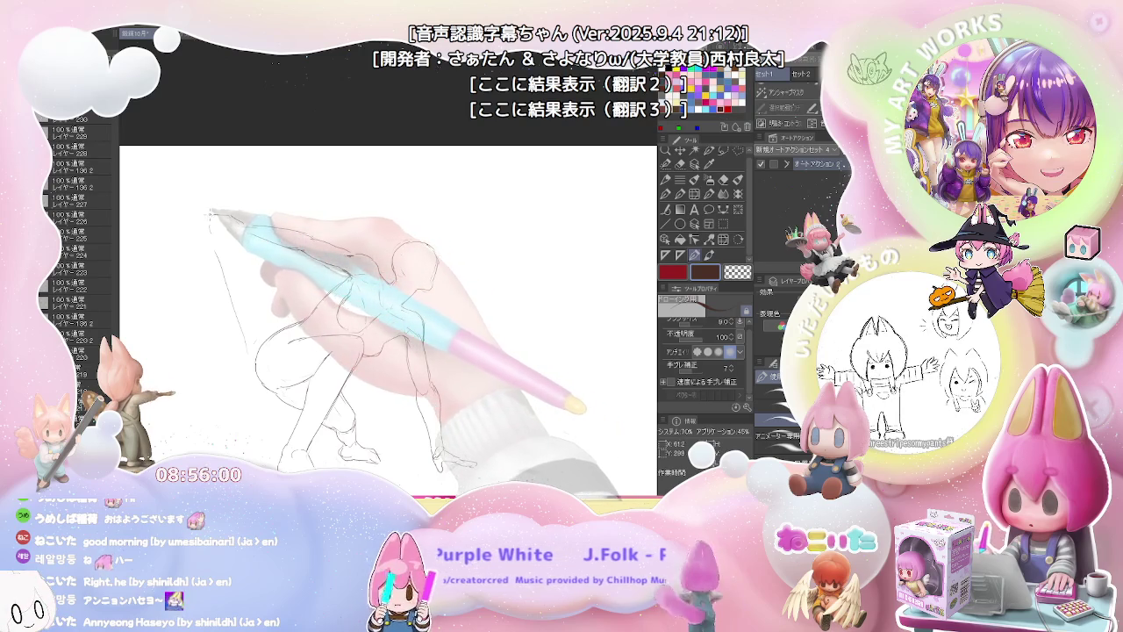
key(e)
key(p)
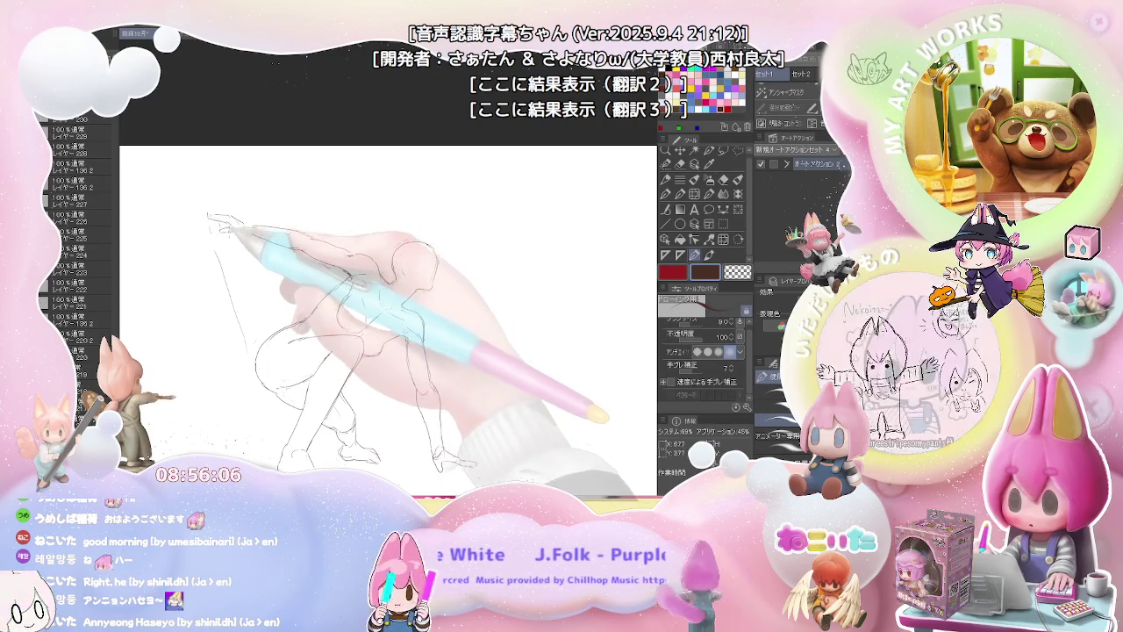
mouse_move(219, 226)
mouse_down()
mouse_move(324, 219)
mouse_move(292, 338)
mouse_up()
key(e)
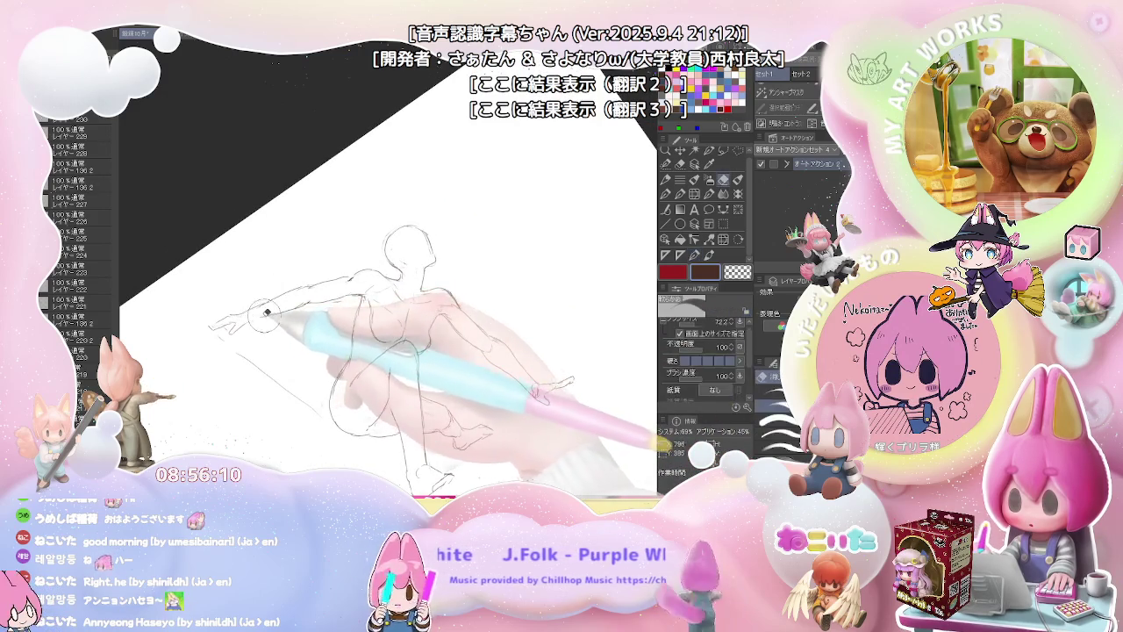
key(p)
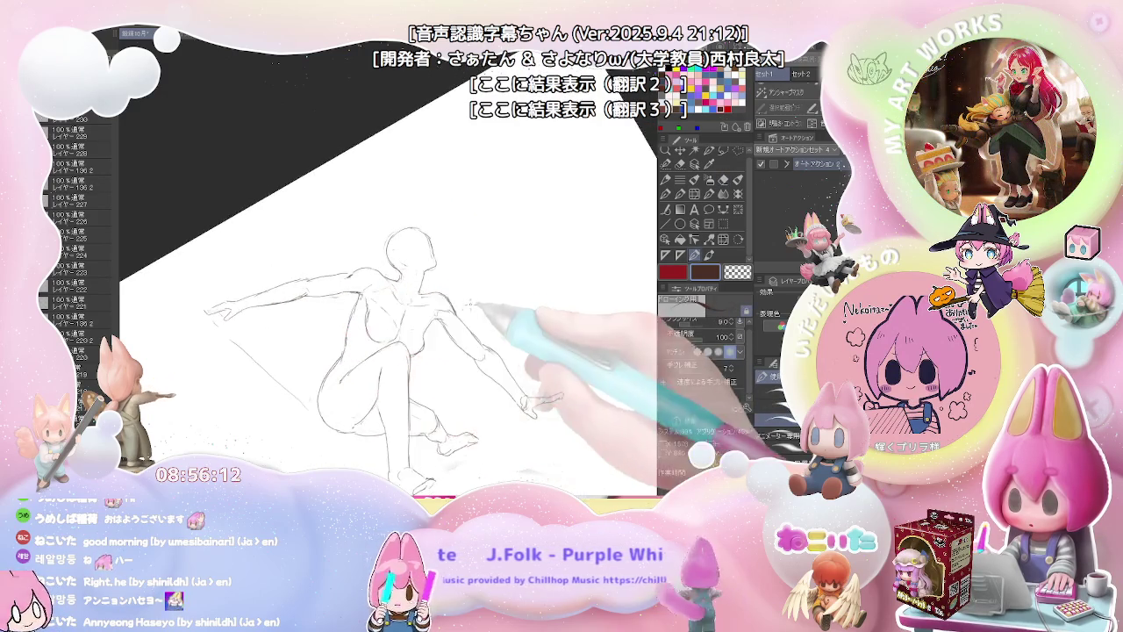
key(ctrl+@)
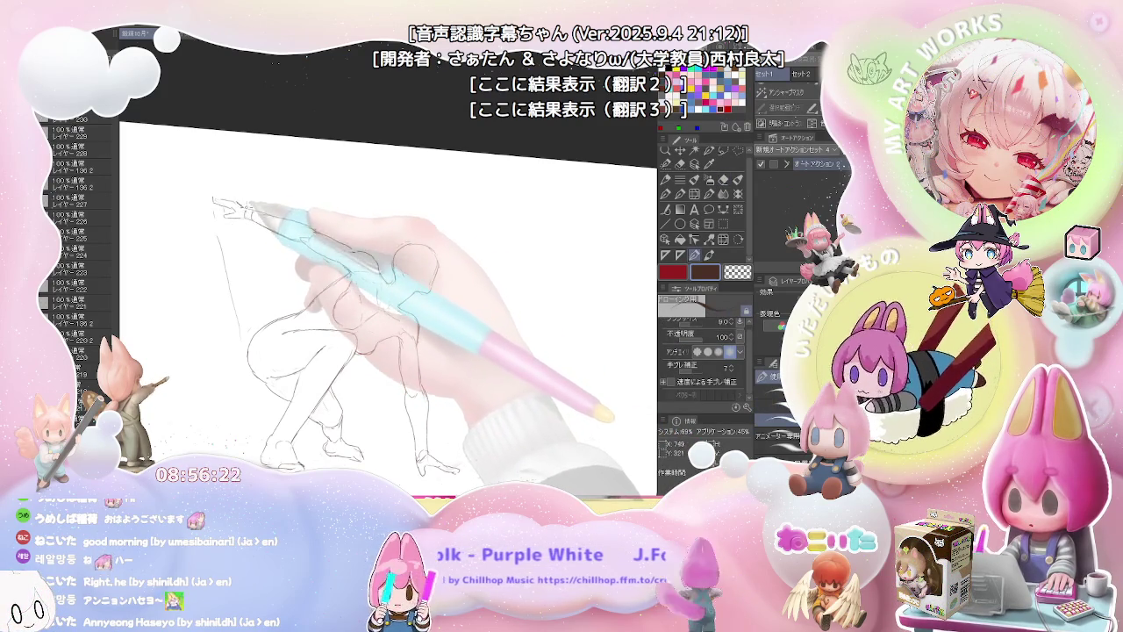
Step: Erase and redraw the arm lines, rotating the canvas to a workable angle
key(e)
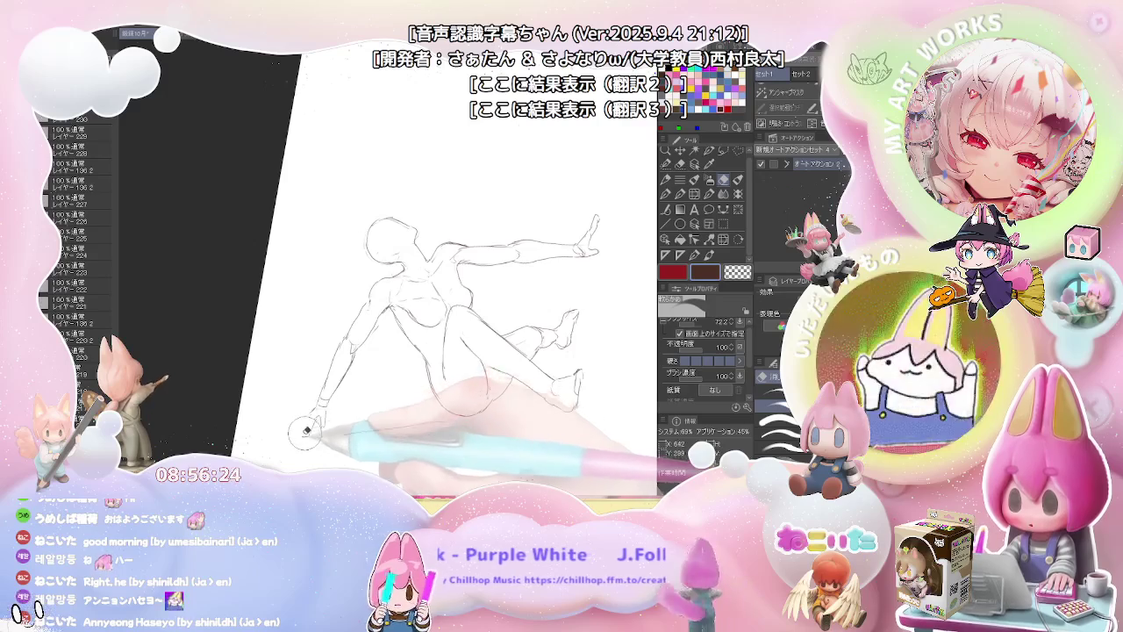
key(p)
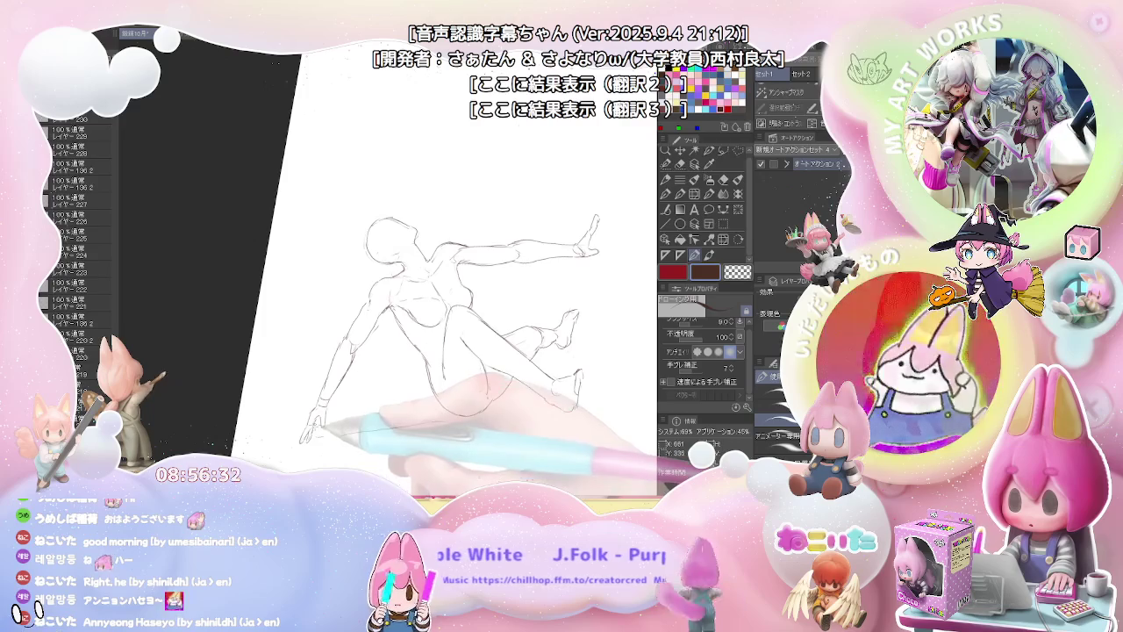
key(e)
key(p)
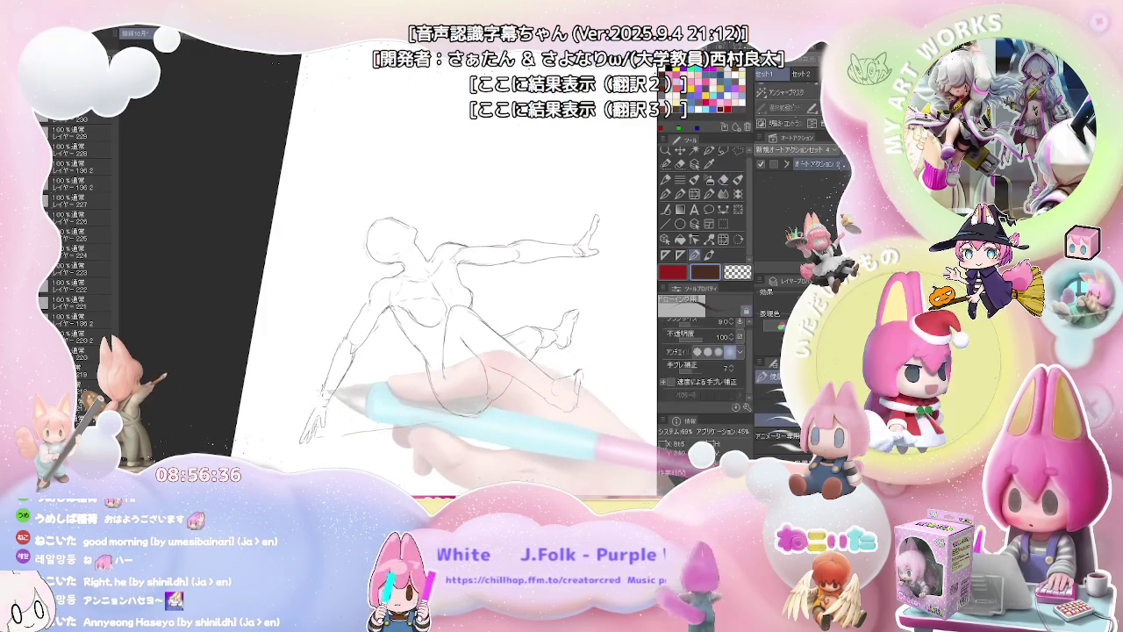
key(ctrl+minus)
key(asciicircum)
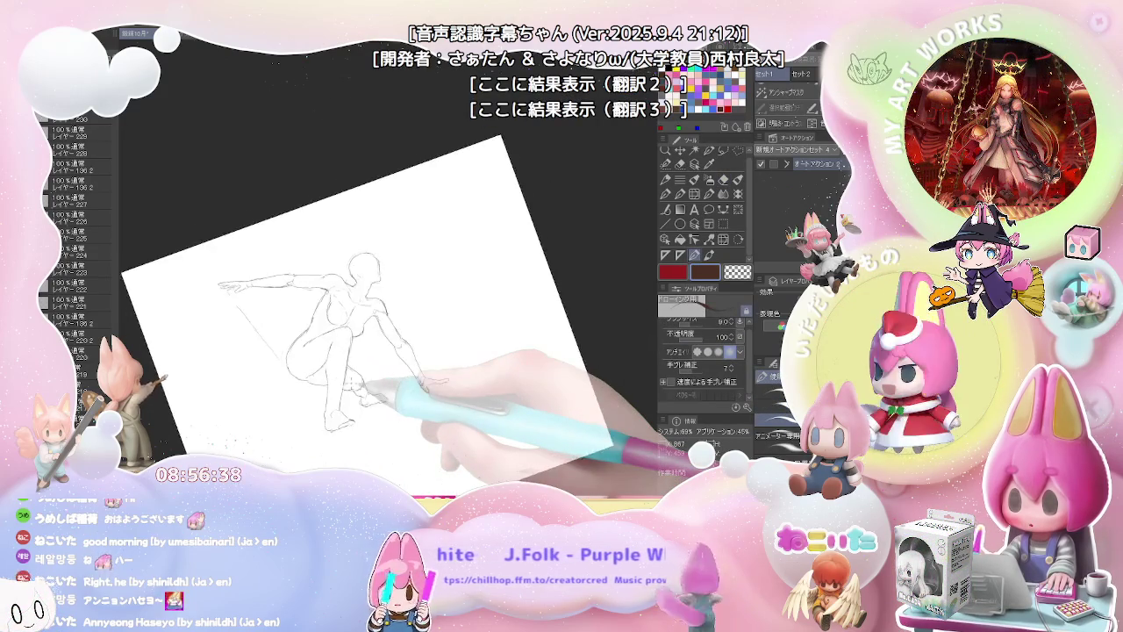
key(asciicircum)
key(asciicircum)
key(minus)
key(minus)
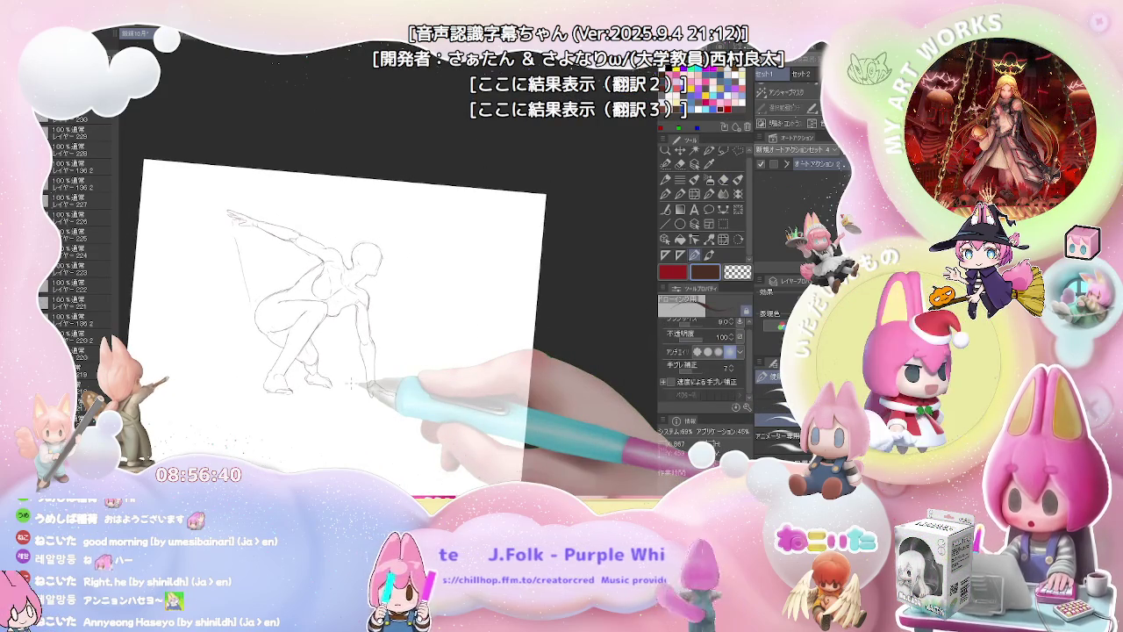
Step: Draw fingers on the planted hand and firm up the arm and leg contours
key(e)
key(ctrl+plus)
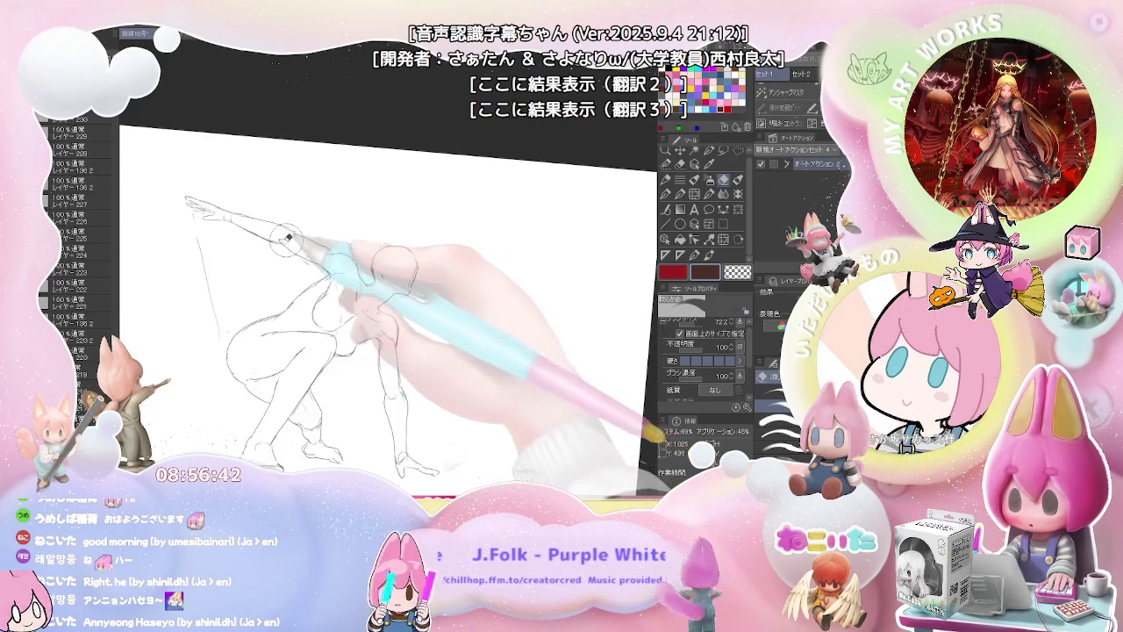
key(p)
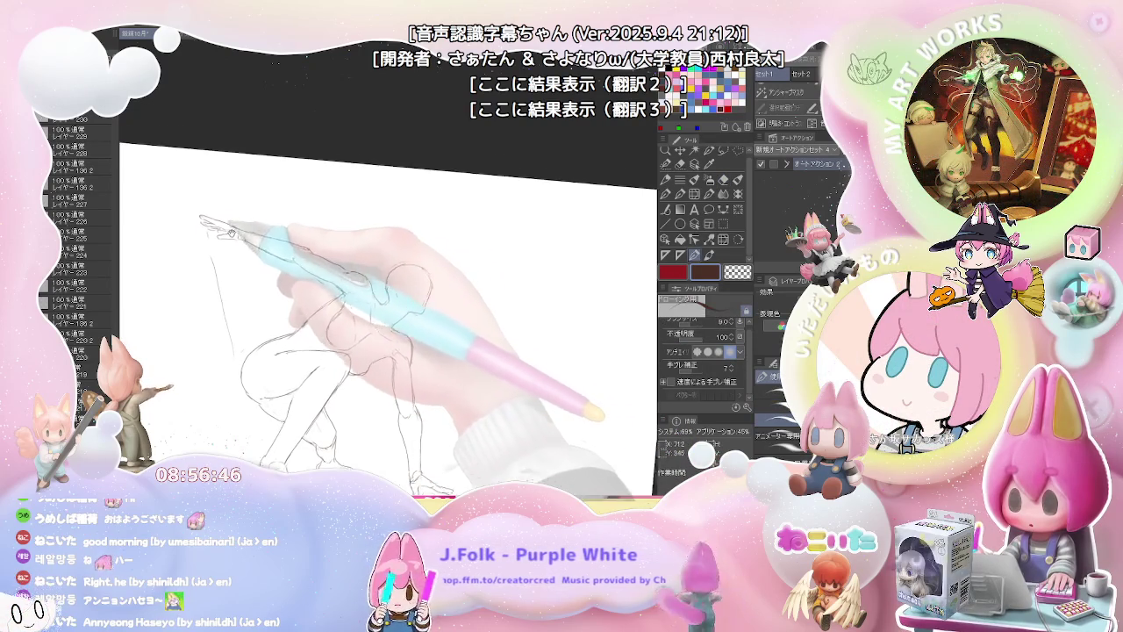
key(e)
key(p)
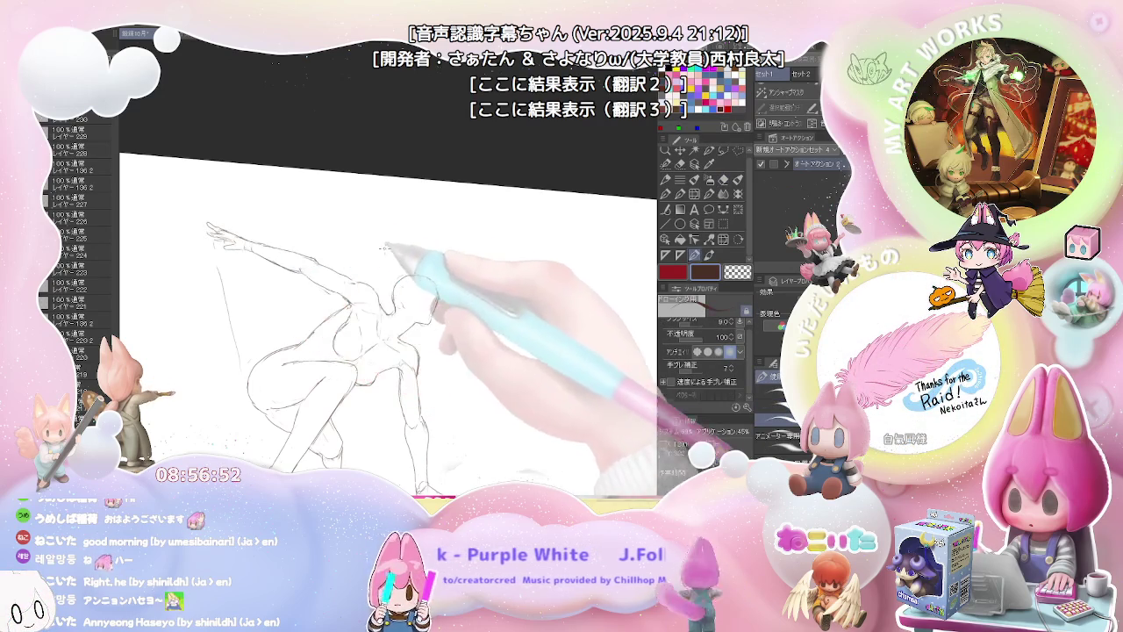
key(ctrl+minus)
key(ctrl+plus)
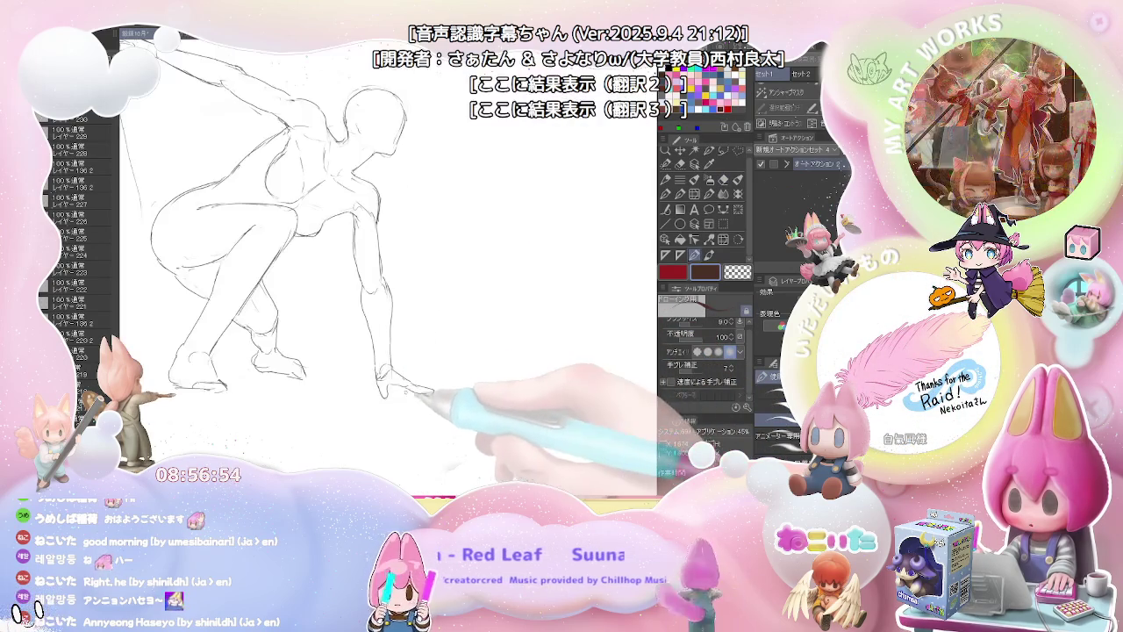
key(e)
key(p)
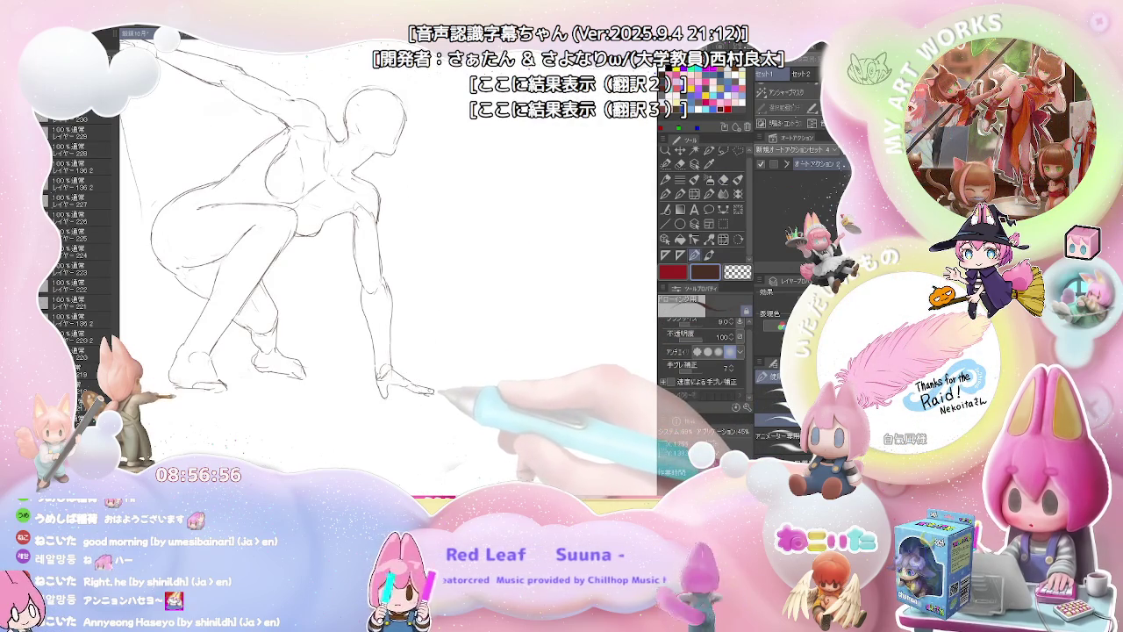
key(ctrl+minus)
key(ctrl+minus)
drag(451, 391, 448, 400)
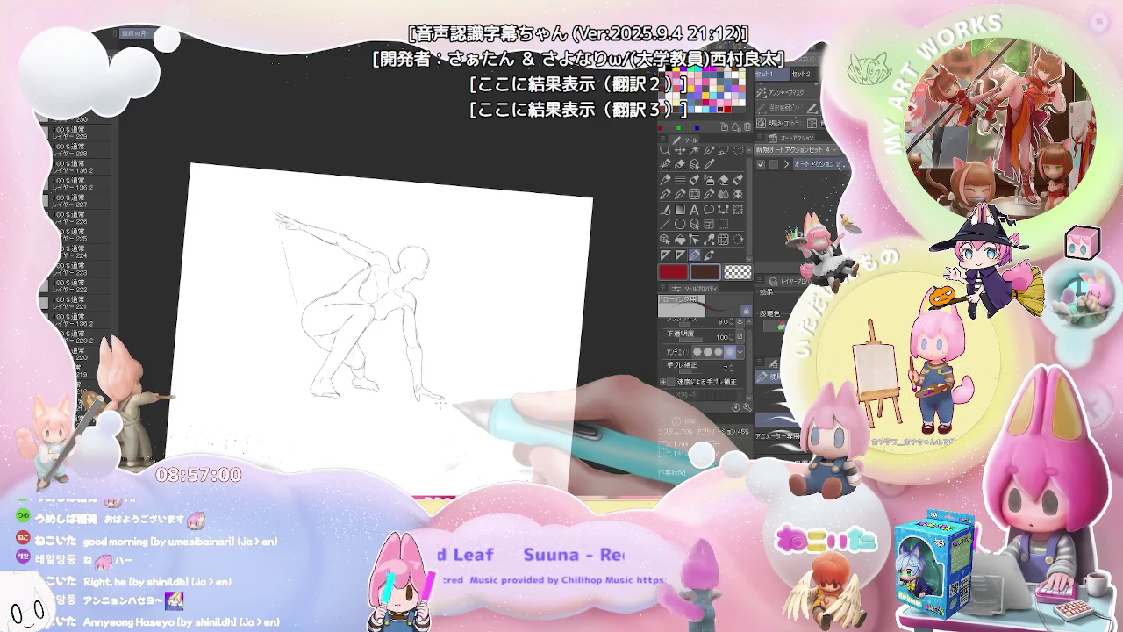
drag(443, 399, 442, 407)
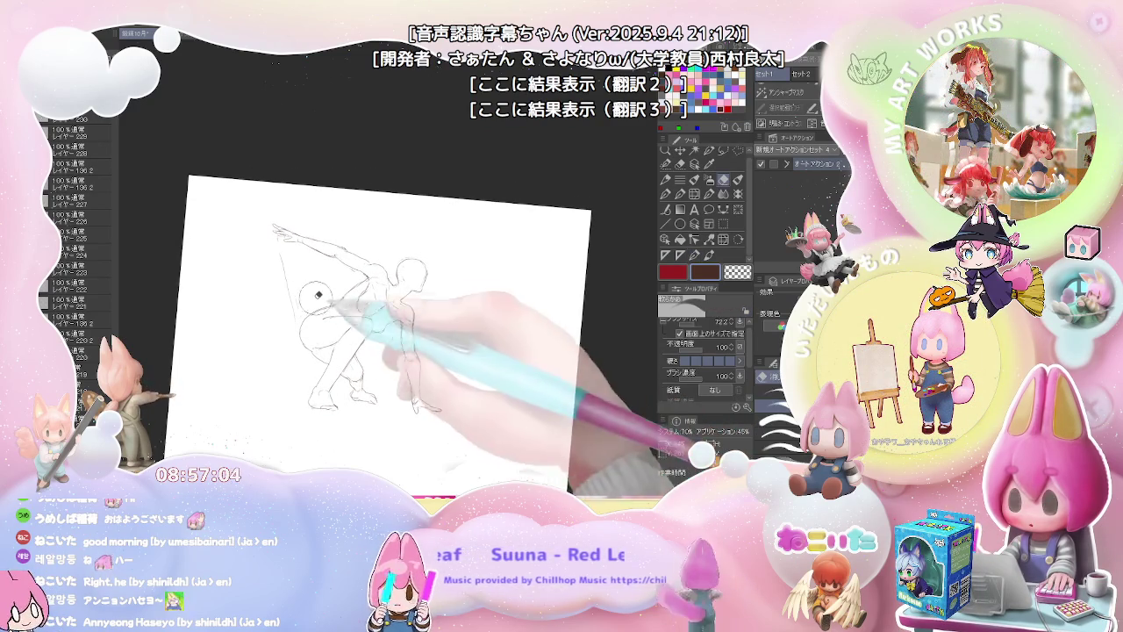
Step: Draw a dark line along the arm and clean up the shoulder and chest strokes
scroll(403, 290, up, 3)
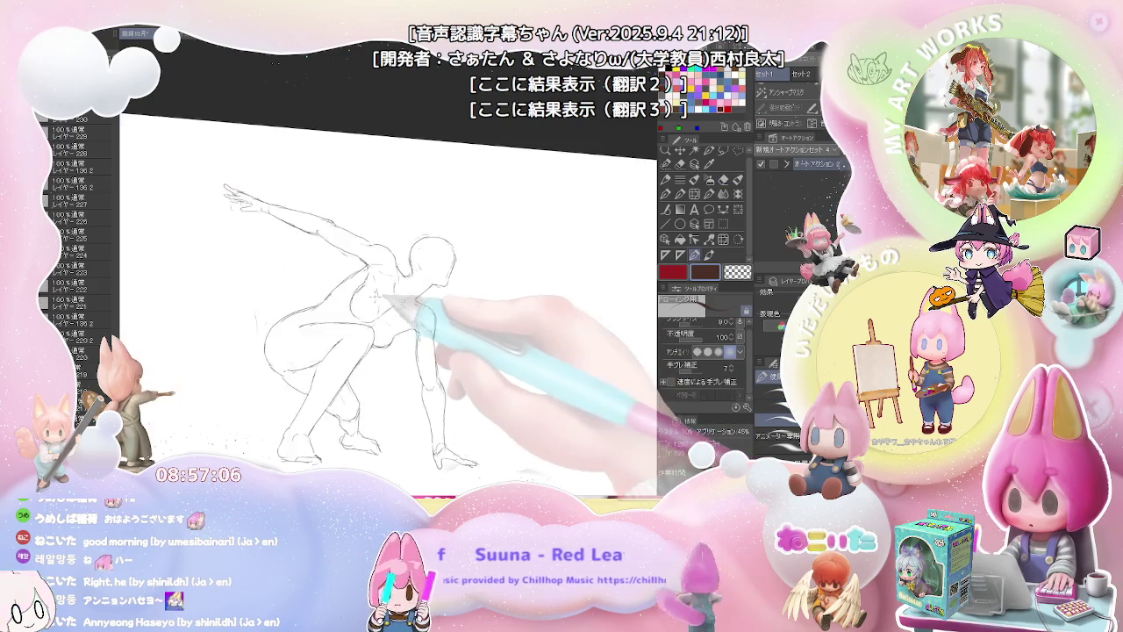
scroll(378, 289, up, 3)
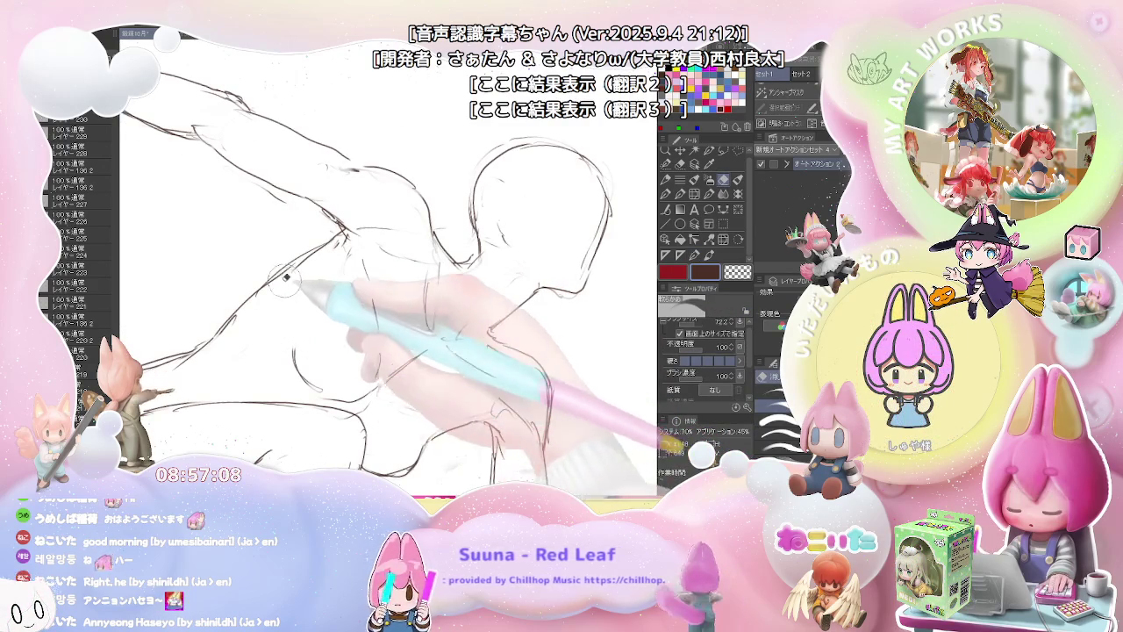
key(e)
drag(227, 321, 343, 230)
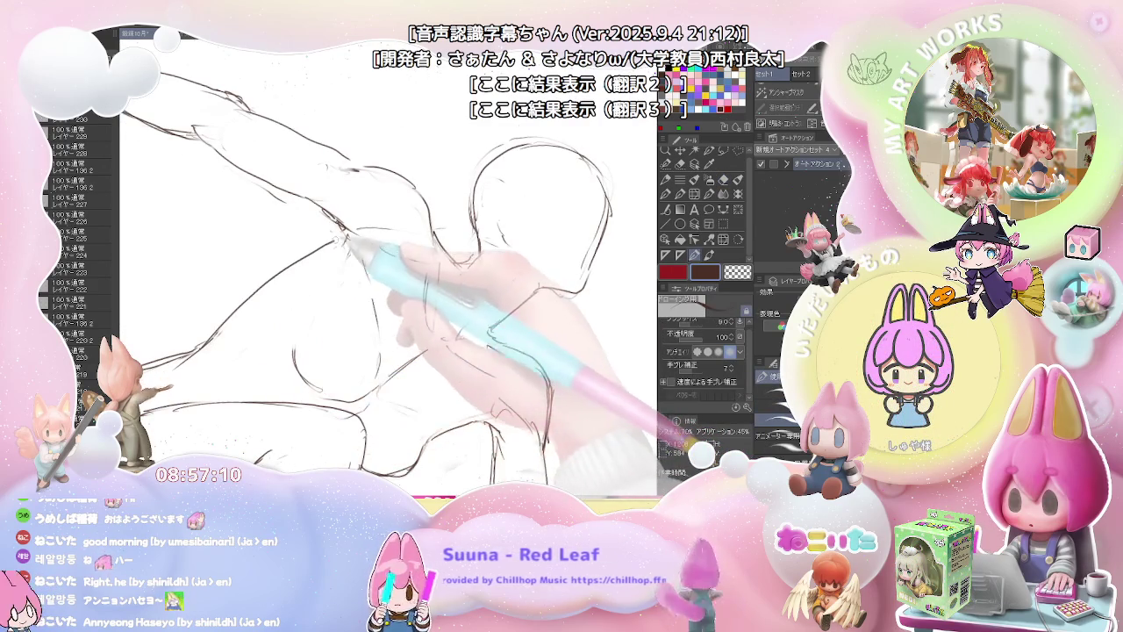
scroll(355, 230, down, 3)
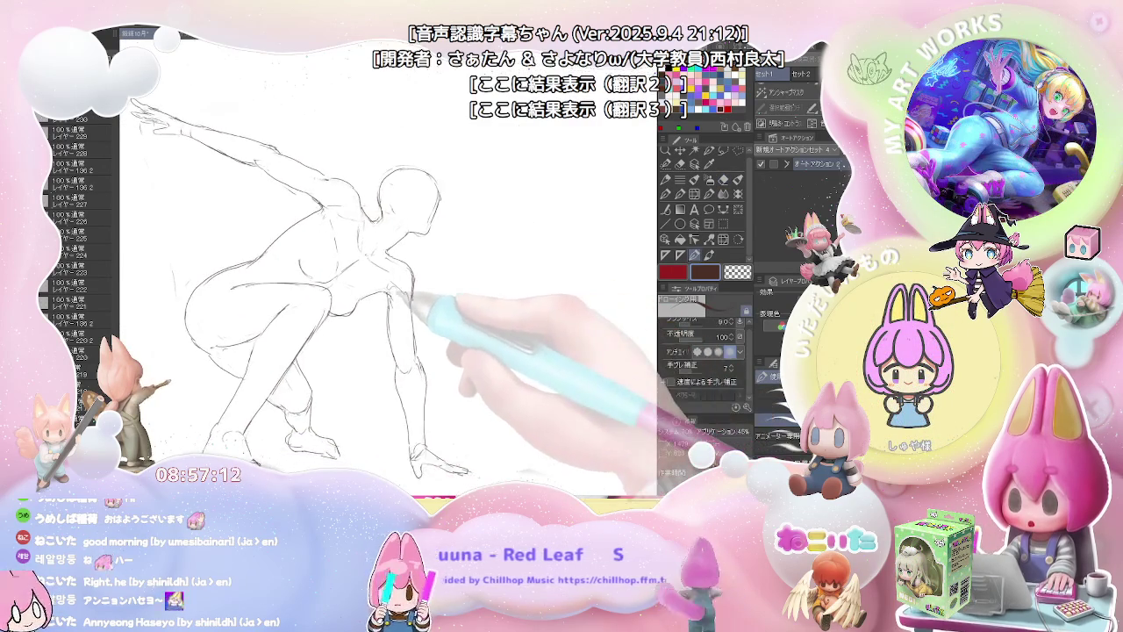
key(e)
key(p)
scroll(395, 298, down, 2)
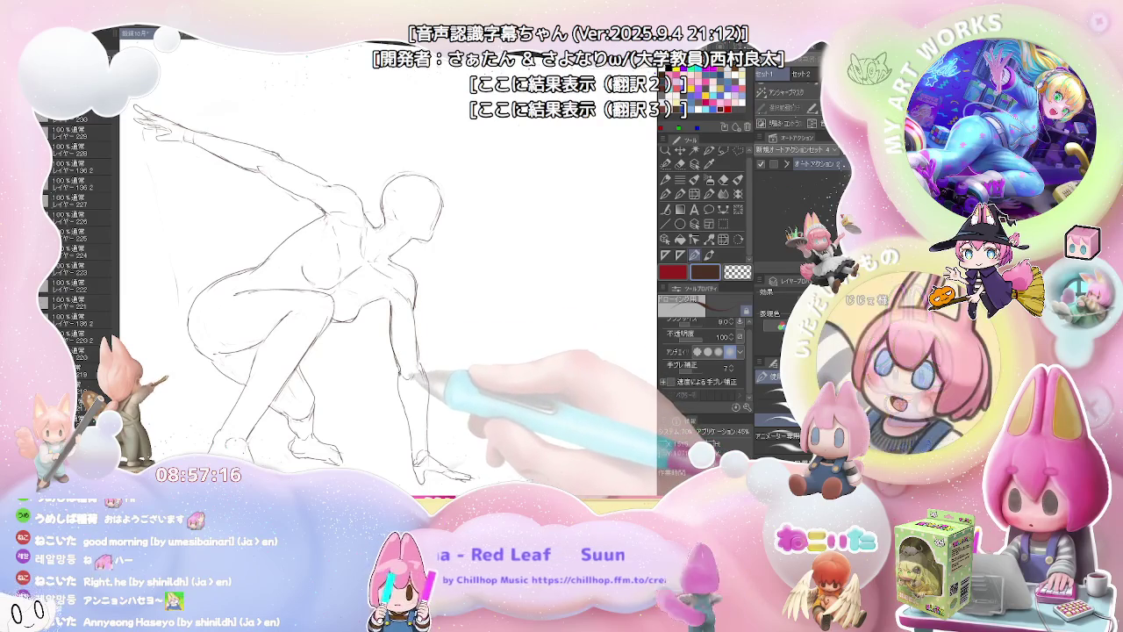
key(e)
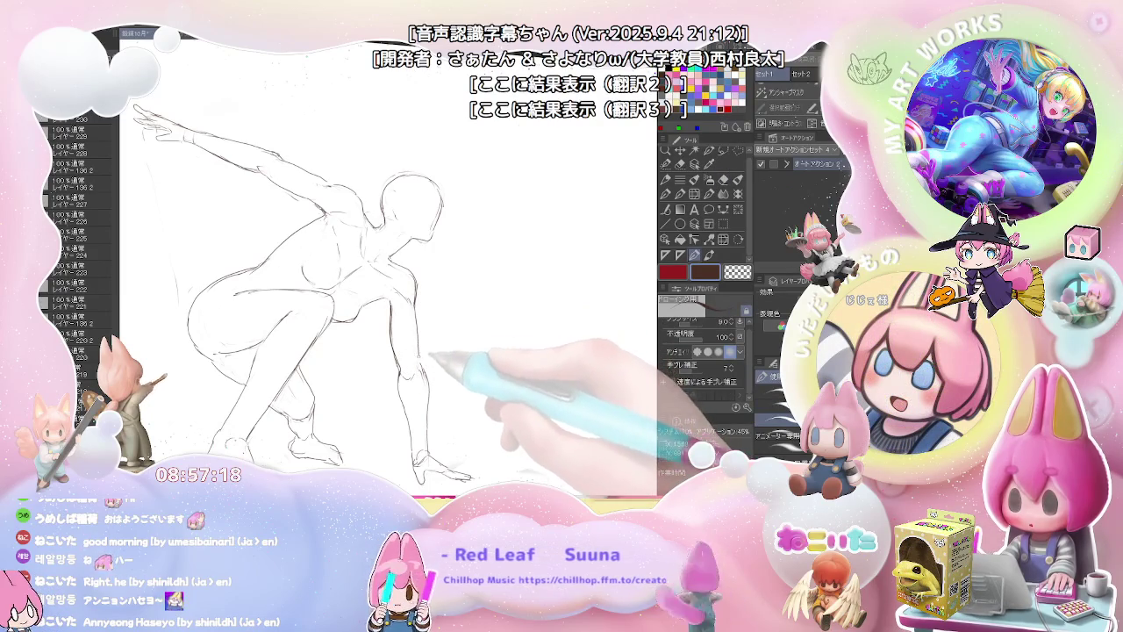
key(e)
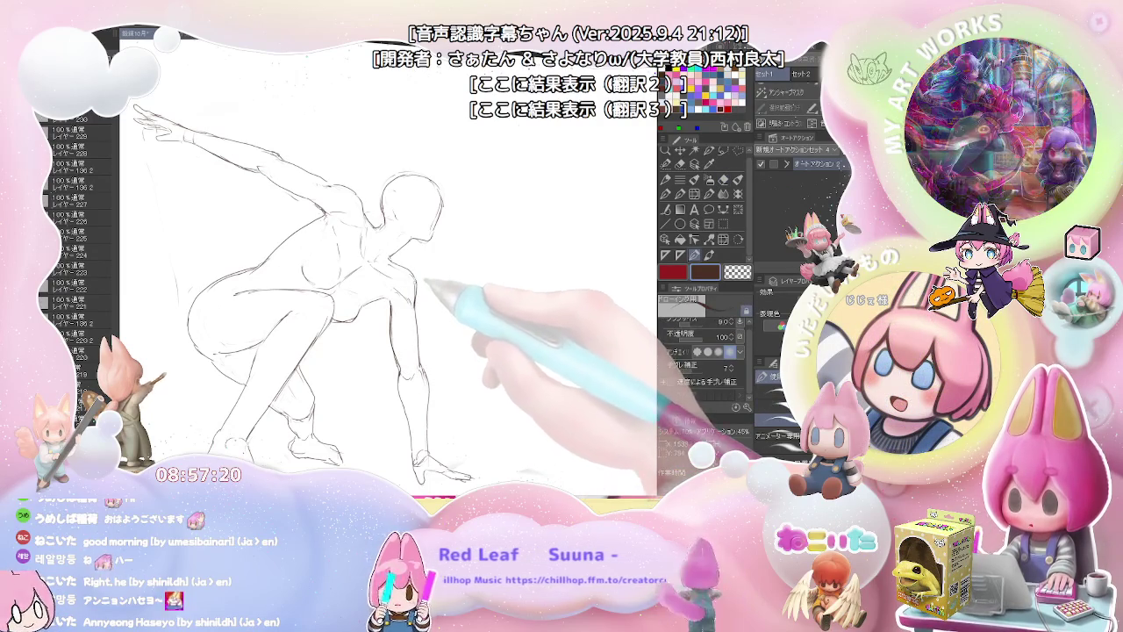
drag(406, 301, 413, 255)
key(p)
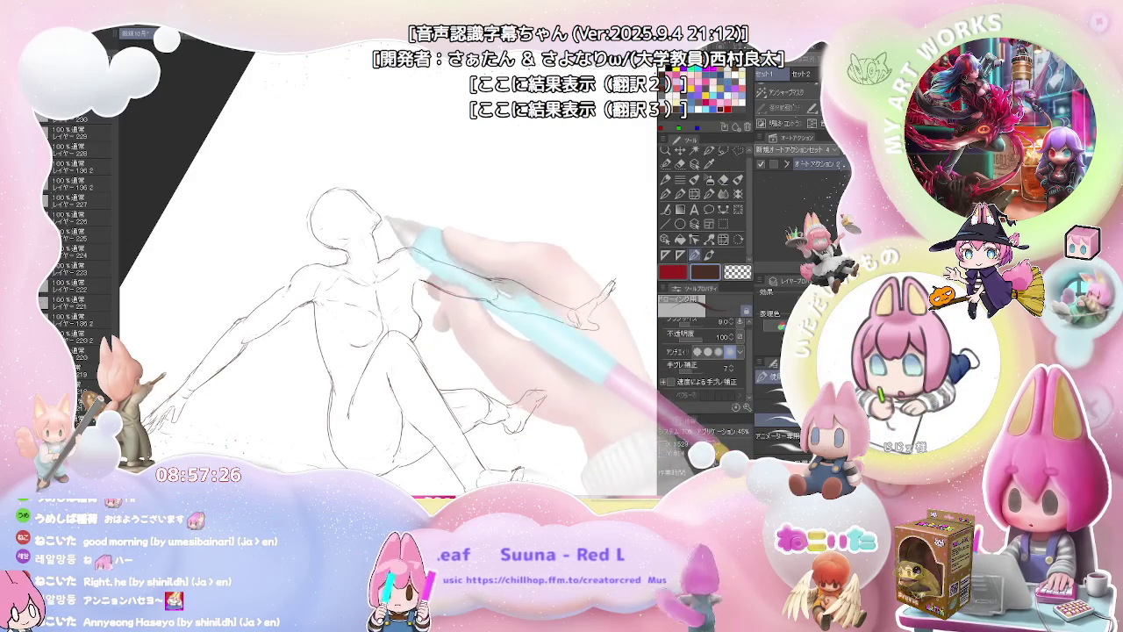
Step: Mirror the view to check the pose, then refine the fingers of the grounded hand
drag(386, 224, 523, 307)
scroll(524, 307, down, 3)
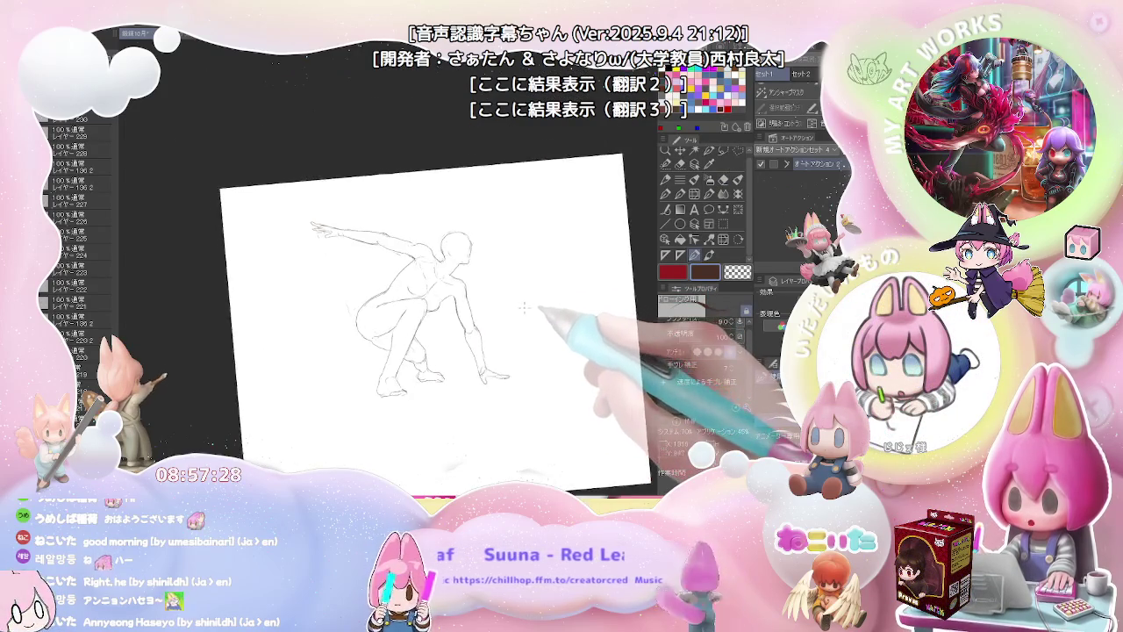
key(e)
scroll(419, 353, up, 3)
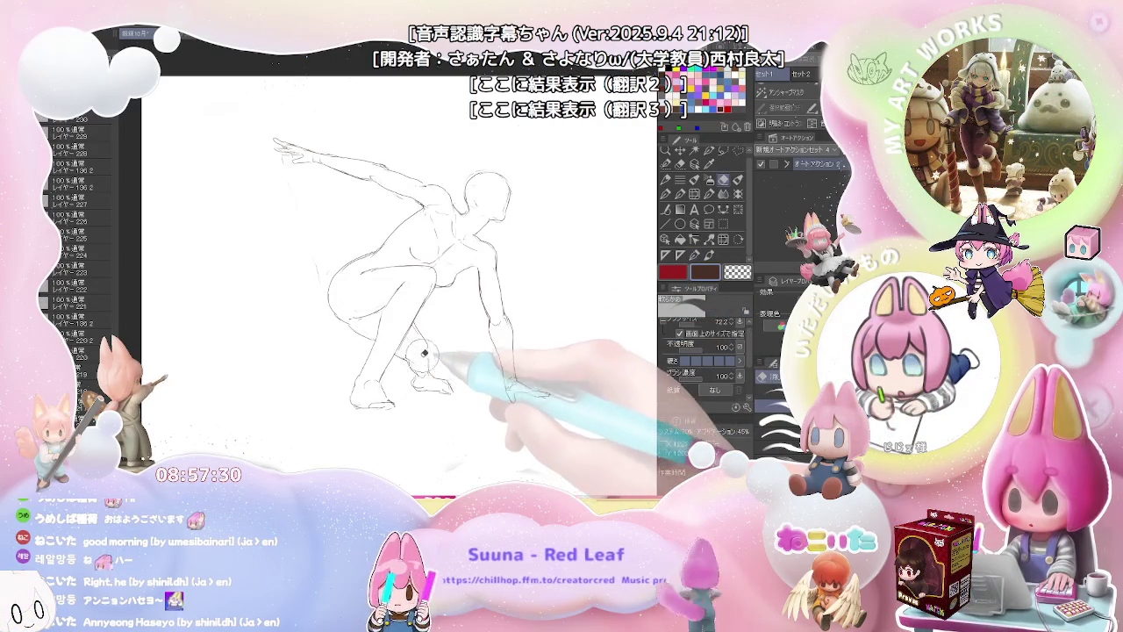
key(p)
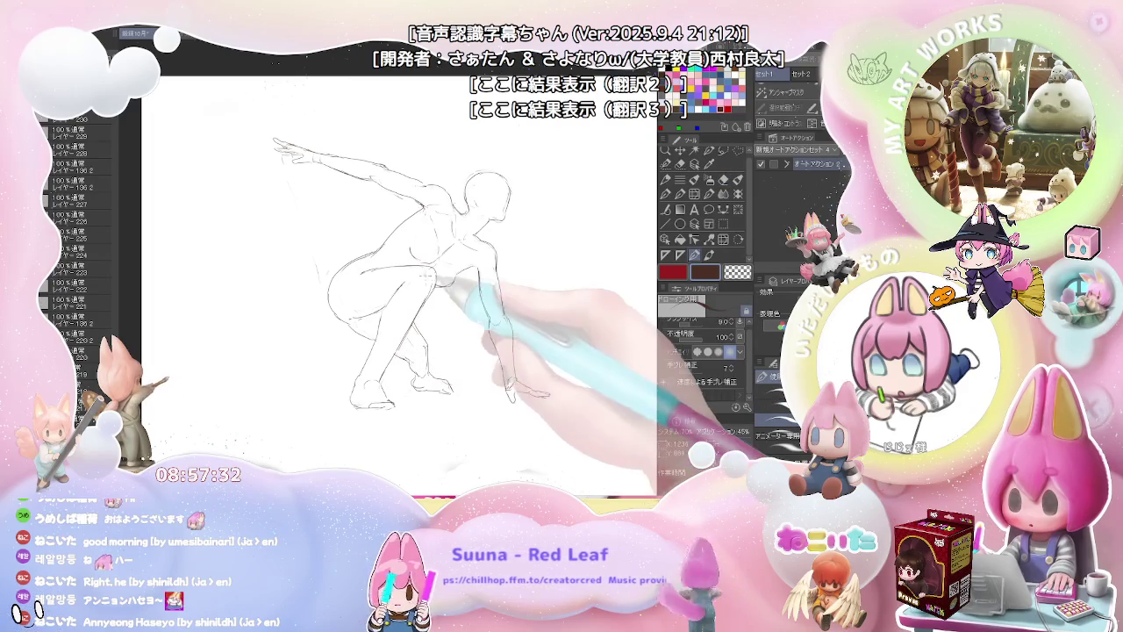
drag(440, 350, 358, 394)
scroll(453, 372, down, 2)
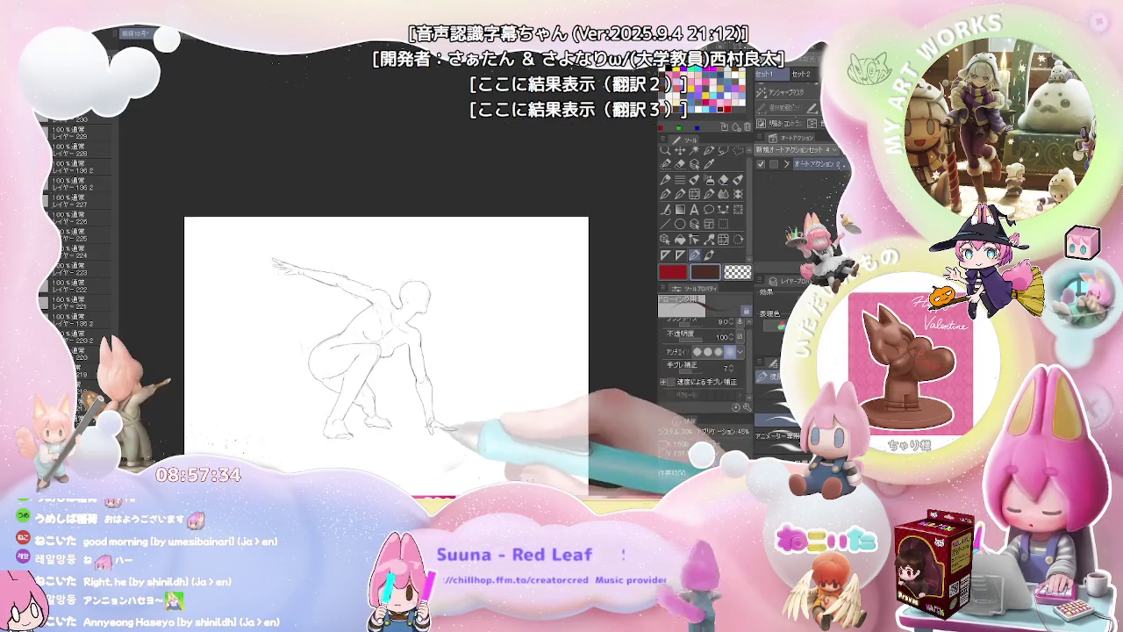
scroll(452, 427, up, 2)
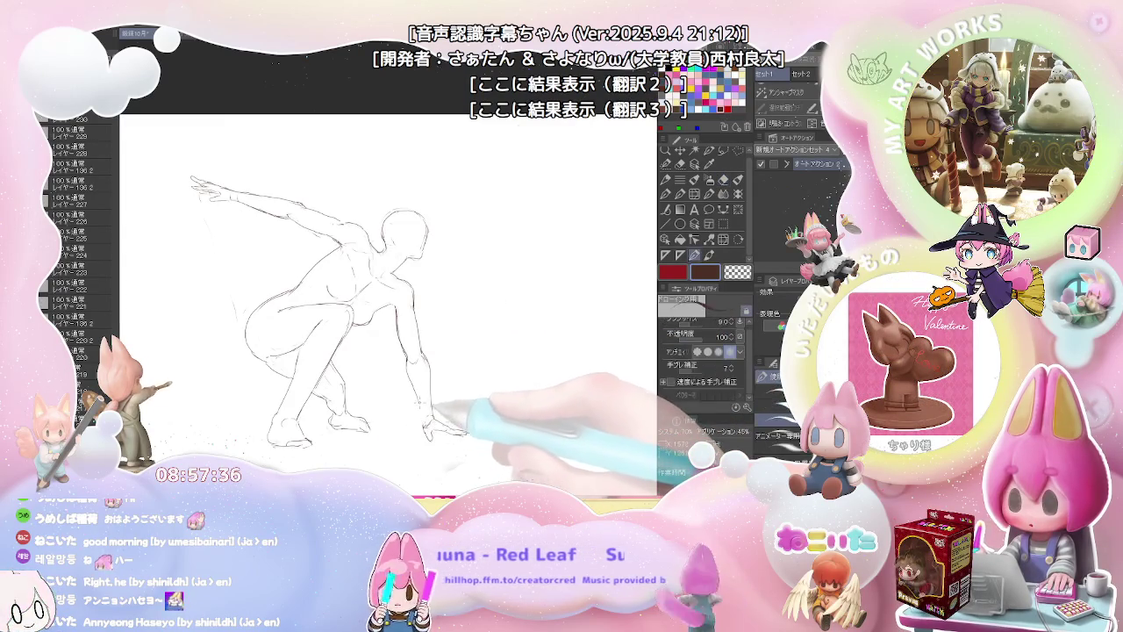
key(e)
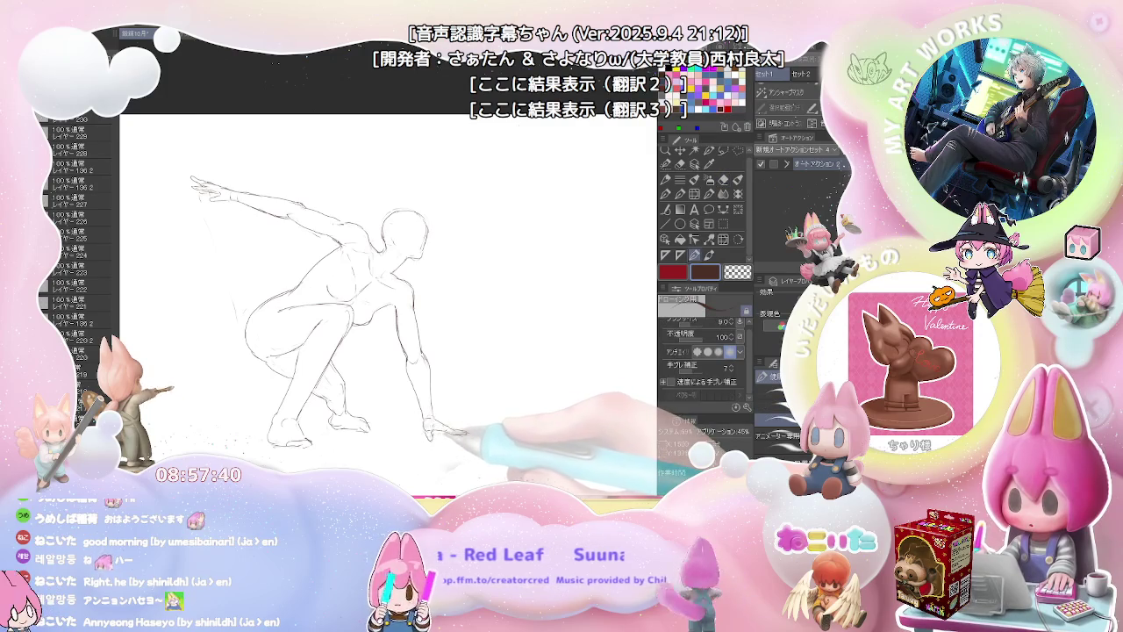
key(e)
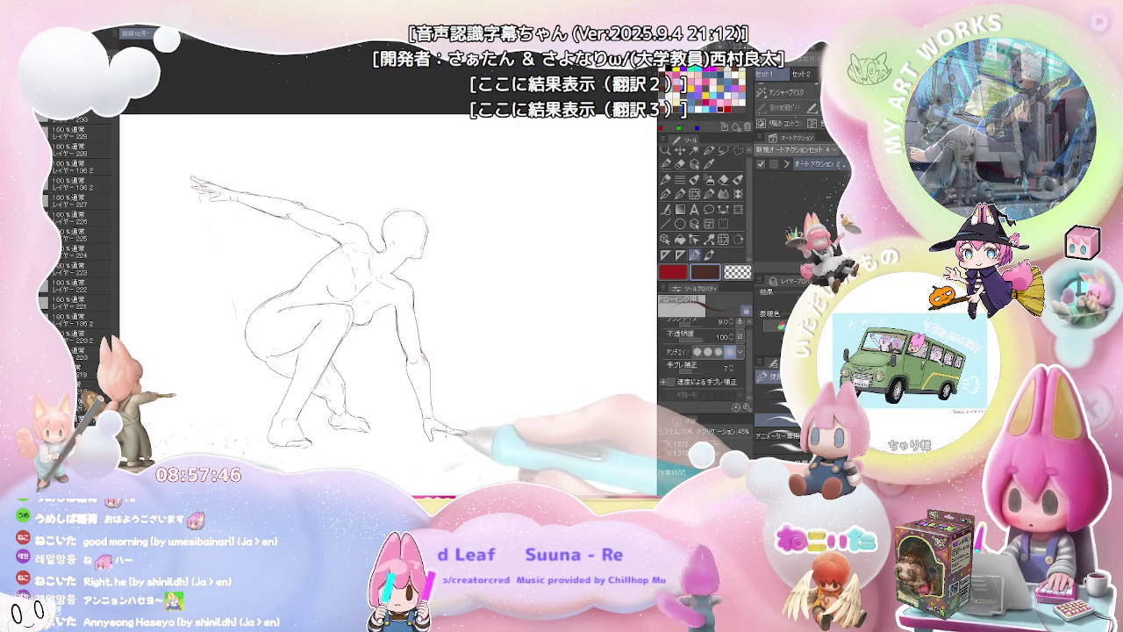
Step: Turn the page back, pick the 9.0 pencil and 72.2 eraser, and reset rotation to level
key(e)
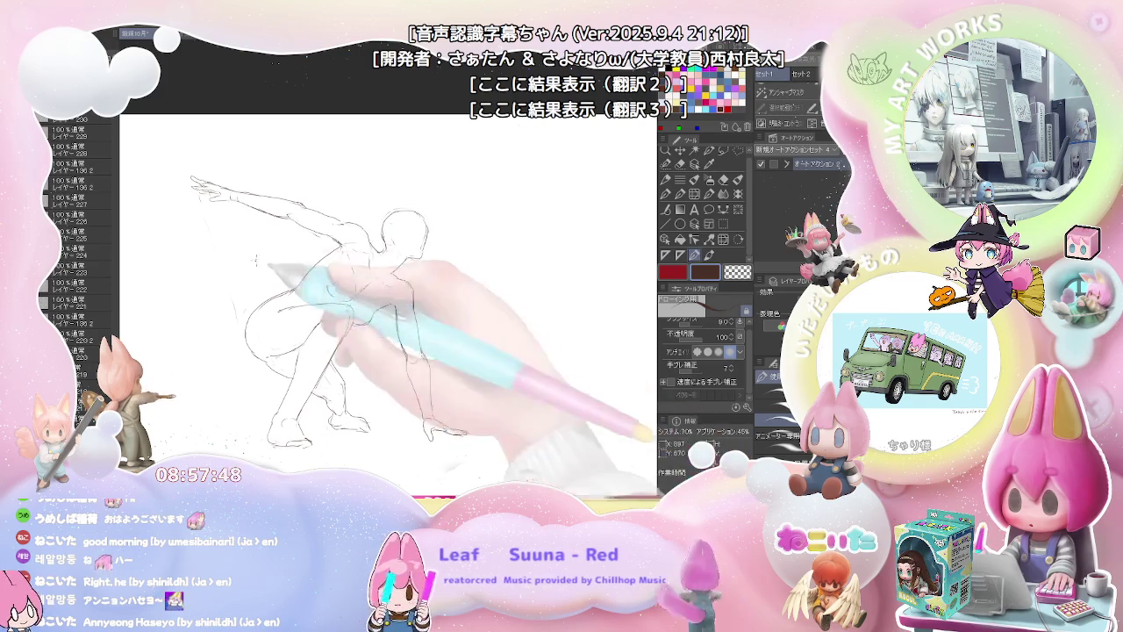
mouse_move(456, 307)
mouse_down()
mouse_move(438, 328)
mouse_move(347, 349)
mouse_up()
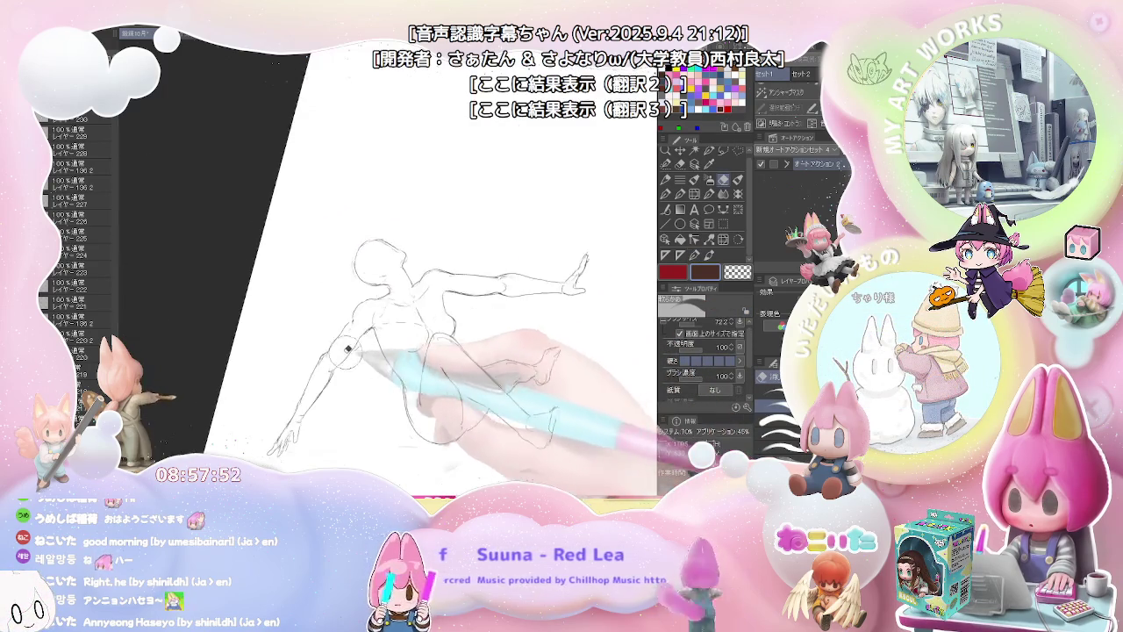
scroll(347, 349, up, 2)
key(p)
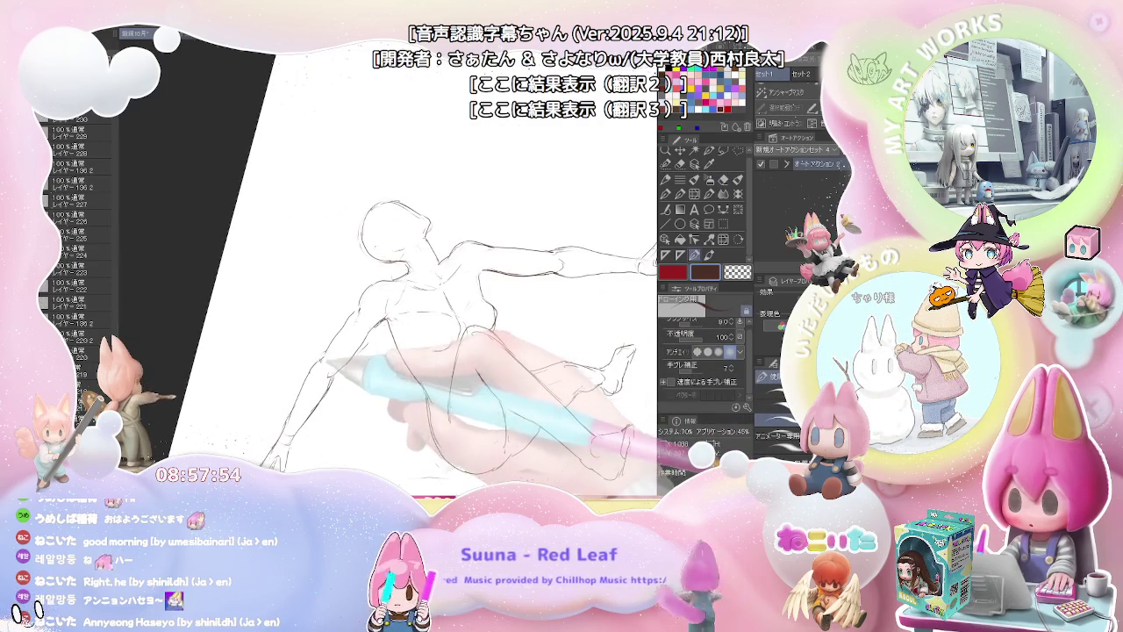
drag(400, 302, 545, 367)
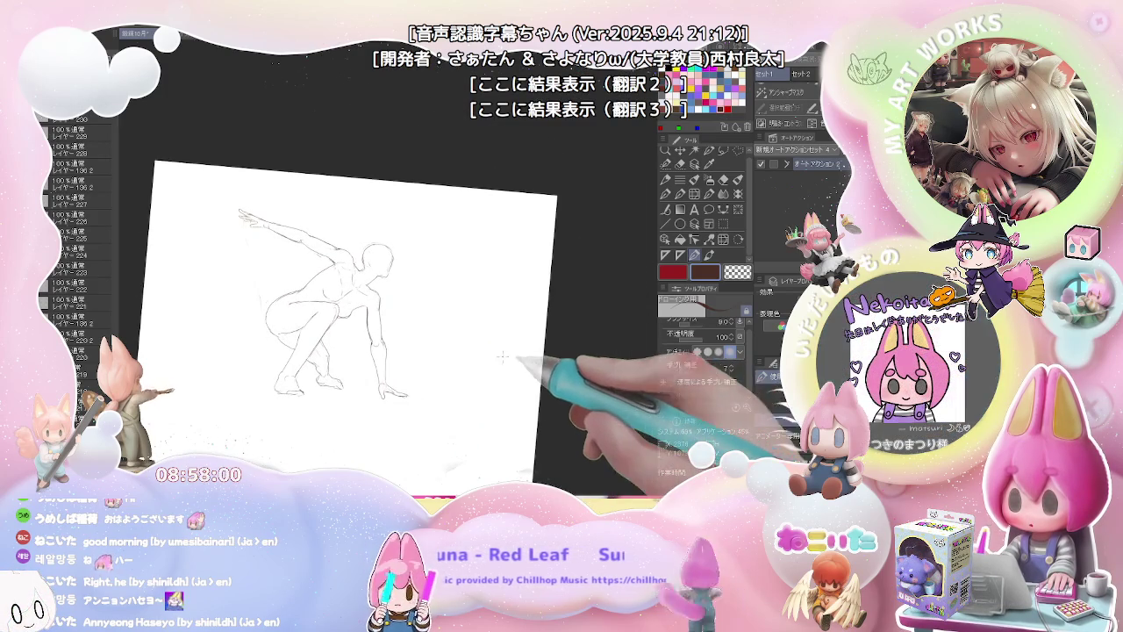
key(b)
scroll(275, 300, up, 2)
key(p)
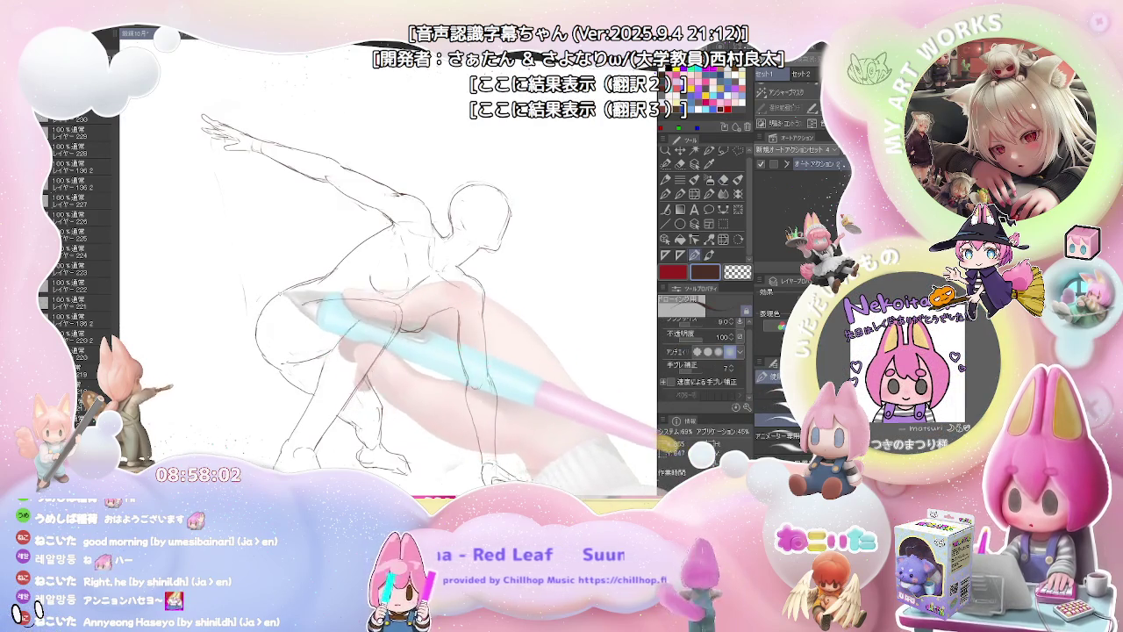
key(e)
scroll(243, 318, down, 2)
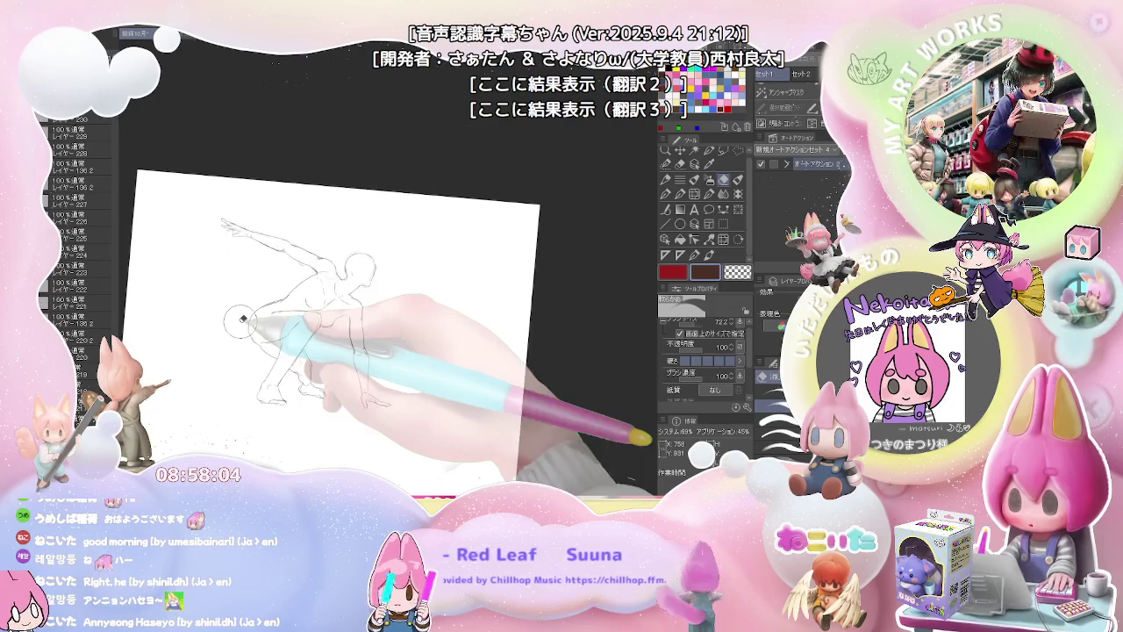
key(ctrl+at)
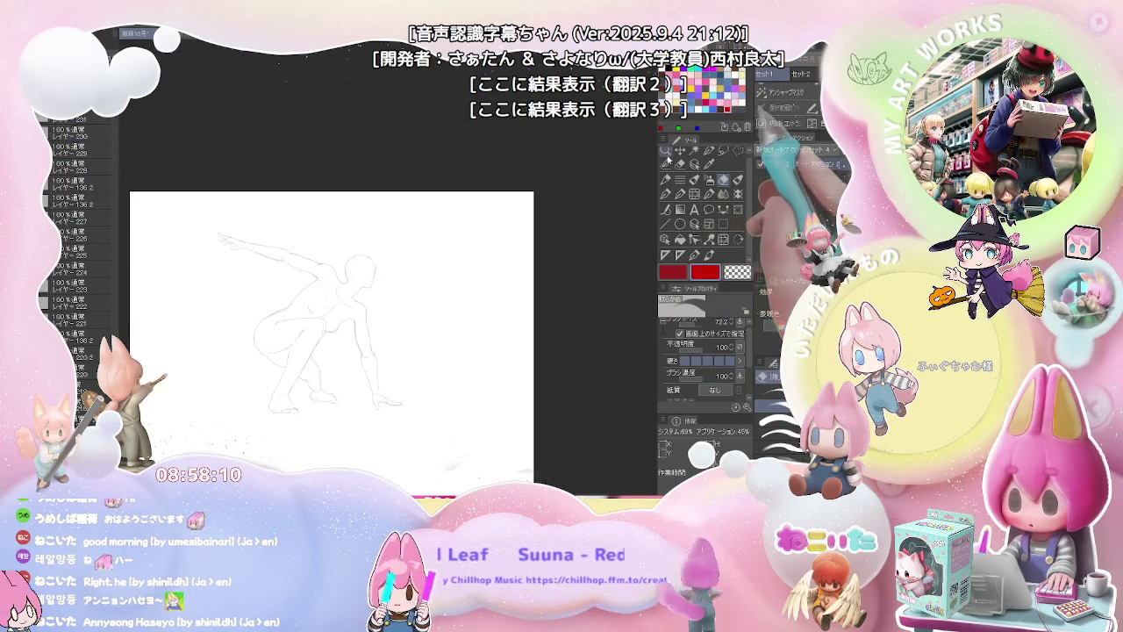
Step: Switch to the red pen and scale the figure sketch up to 123% with Ctrl+T
key(ctrl+plus)
key(p)
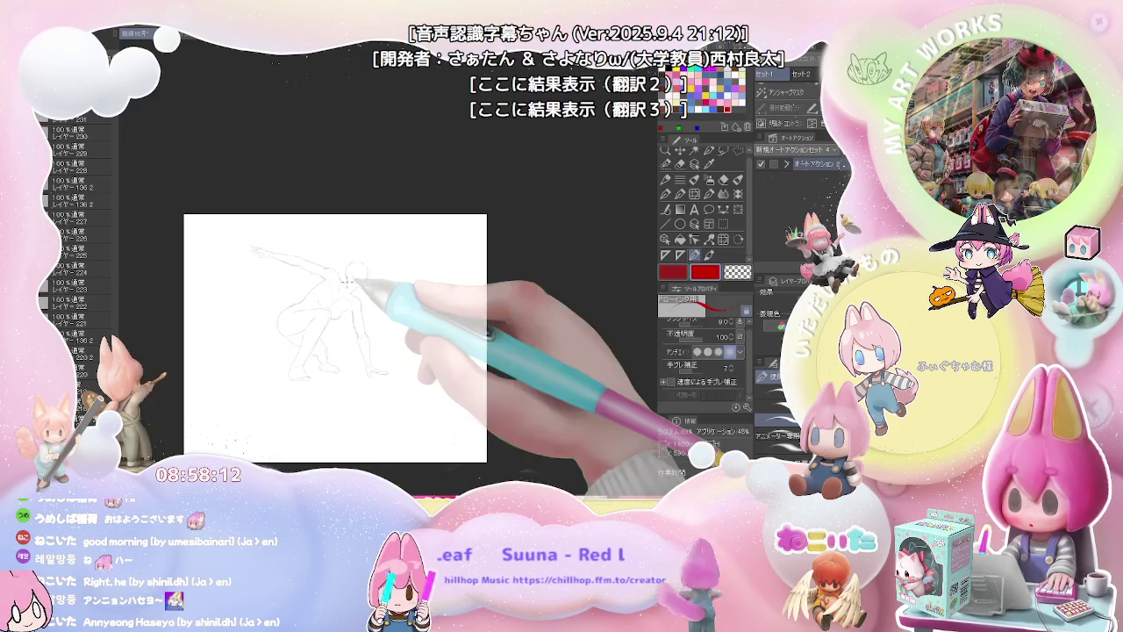
key(ctrl+minus)
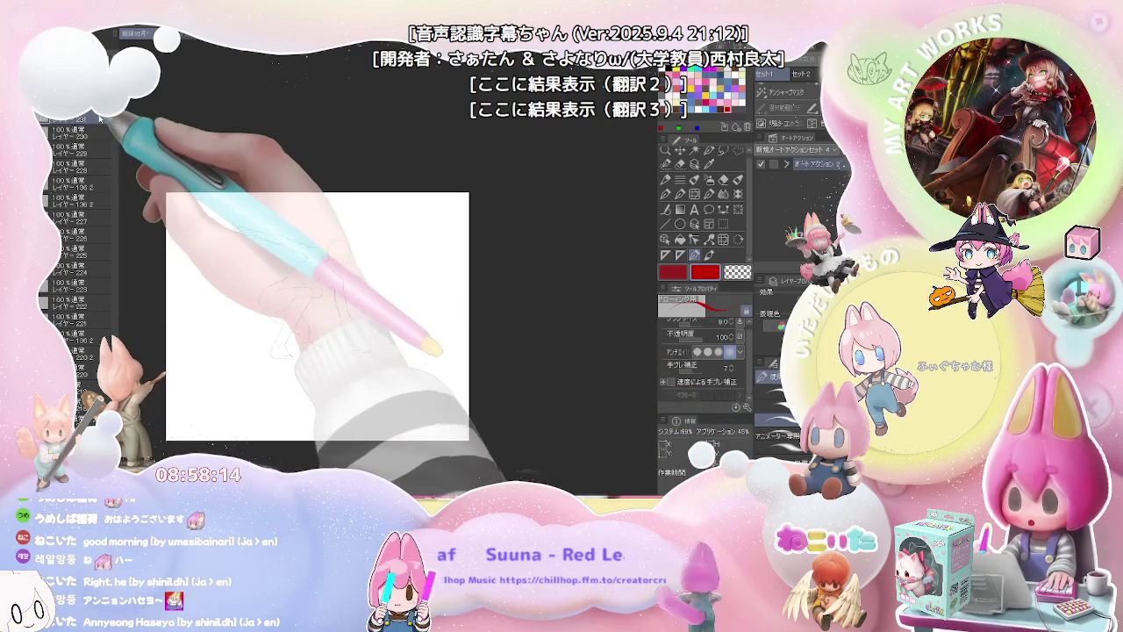
key(ctrl+t)
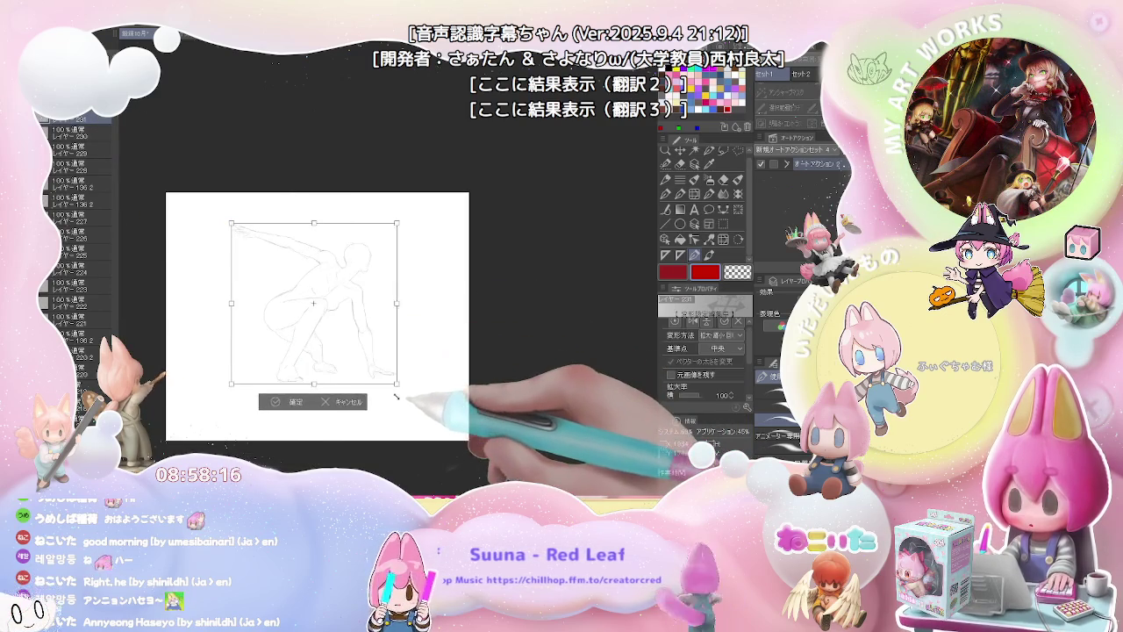
drag(400, 401, 373, 351)
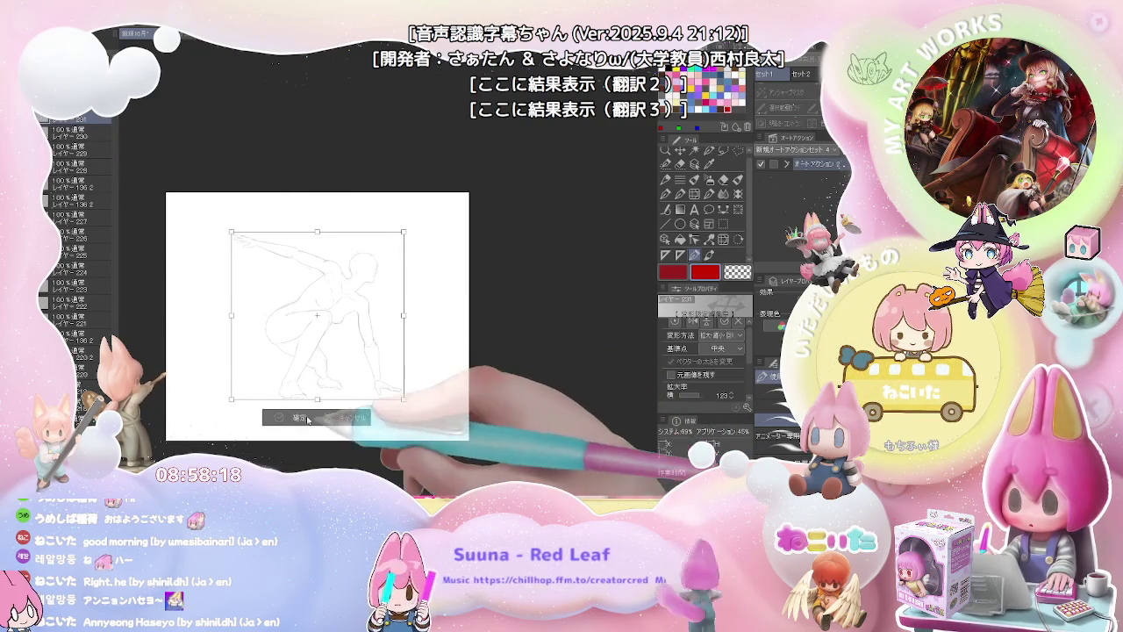
key(Return)
scroll(278, 201, up, 3)
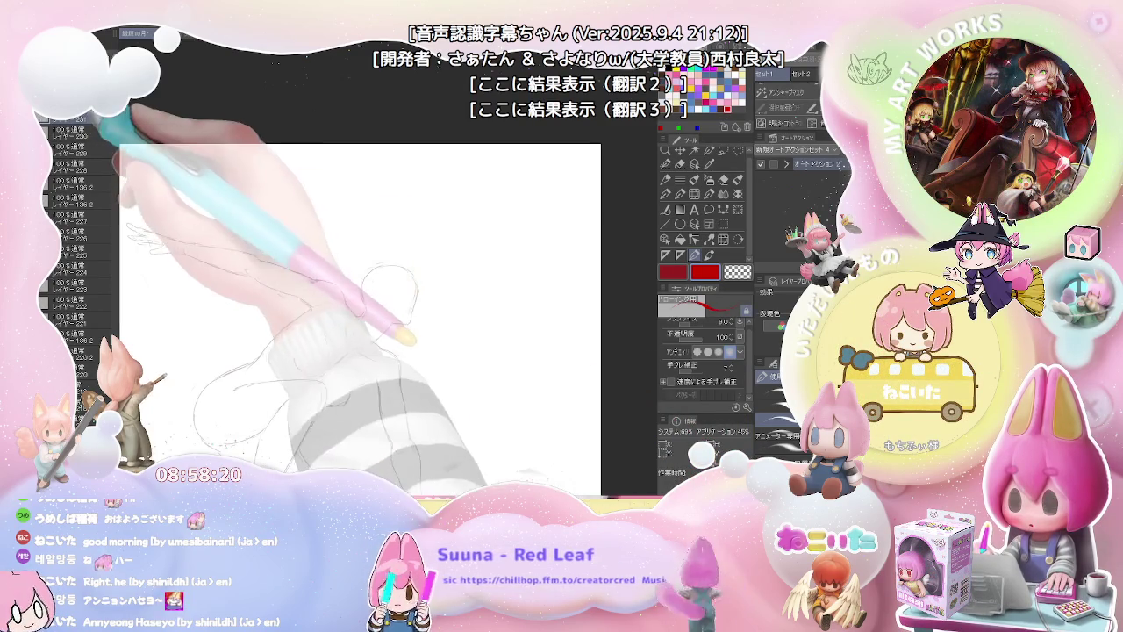
drag(386, 265, 374, 287)
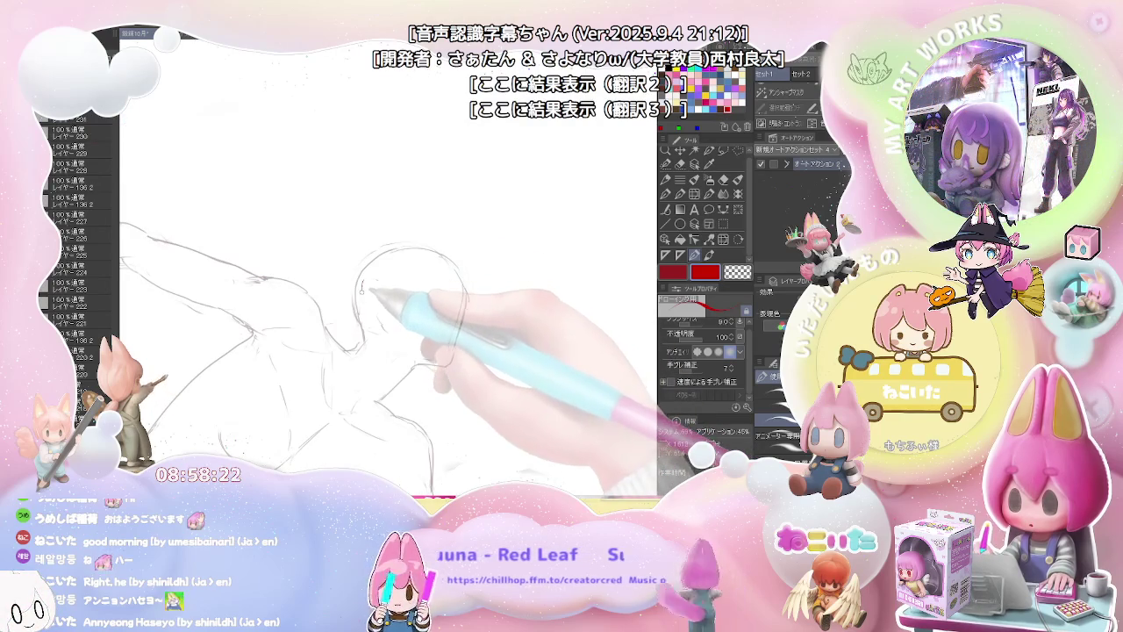
Step: Trace the red cranium arc over the head with cheekbone and ear details
drag(373, 290, 303, 283)
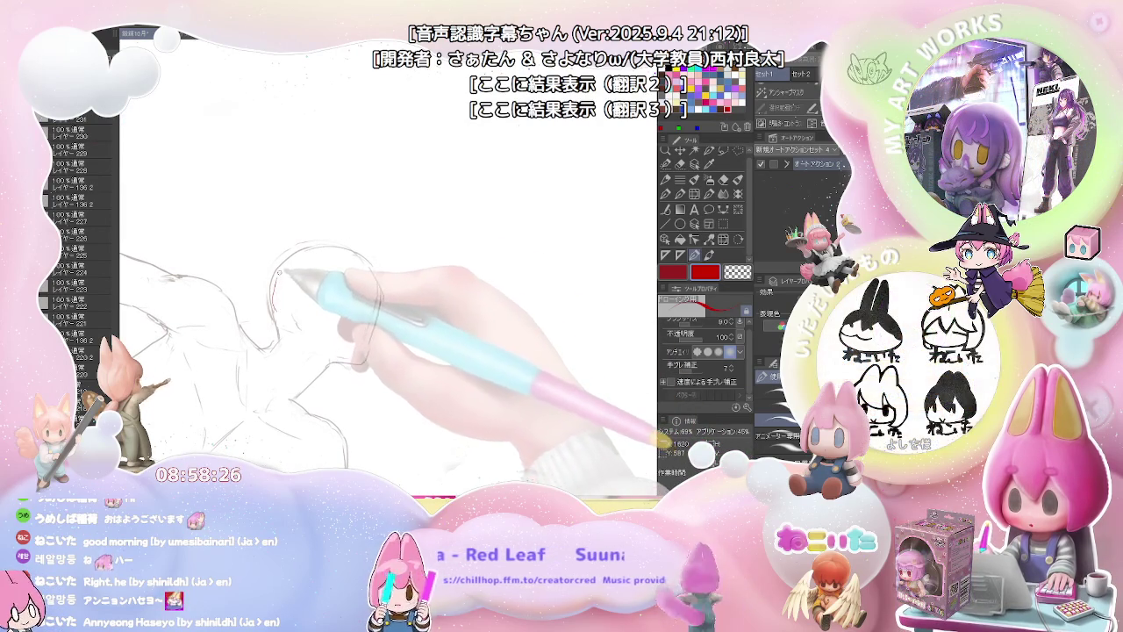
mouse_move(273, 314)
mouse_down()
mouse_move(298, 252)
mouse_move(356, 260)
mouse_move(375, 294)
mouse_up()
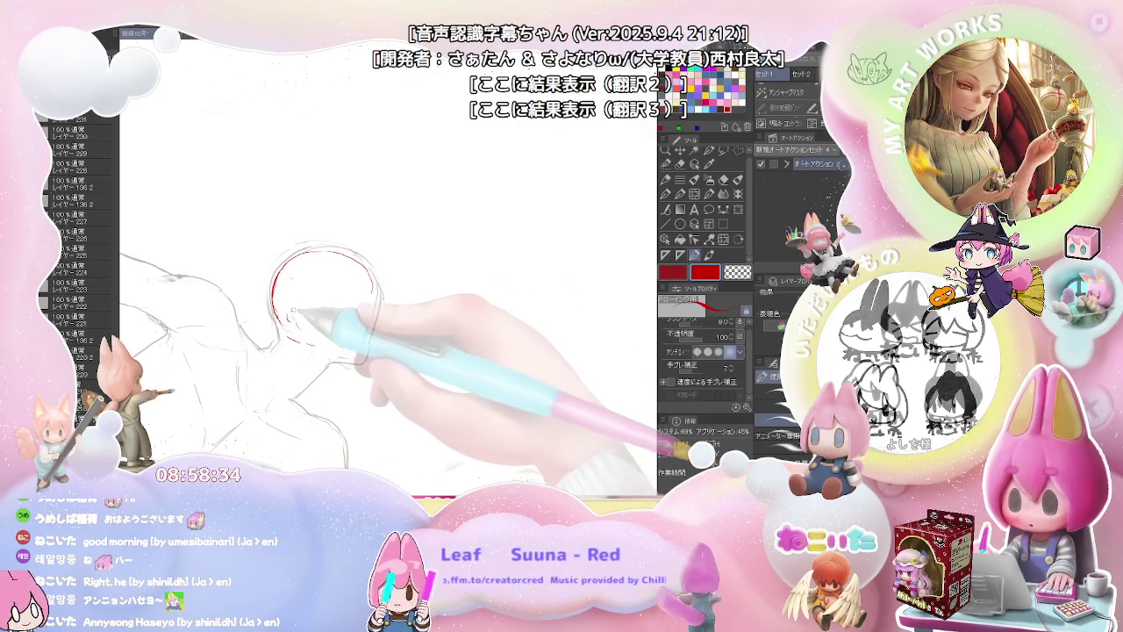
drag(292, 310, 308, 327)
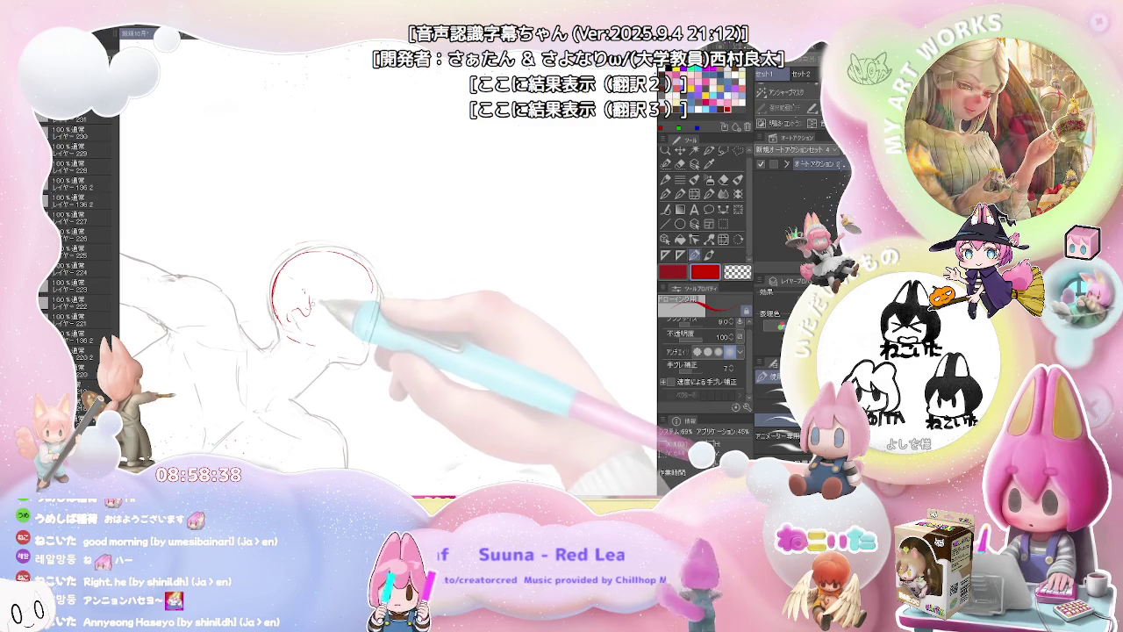
drag(307, 309, 320, 312)
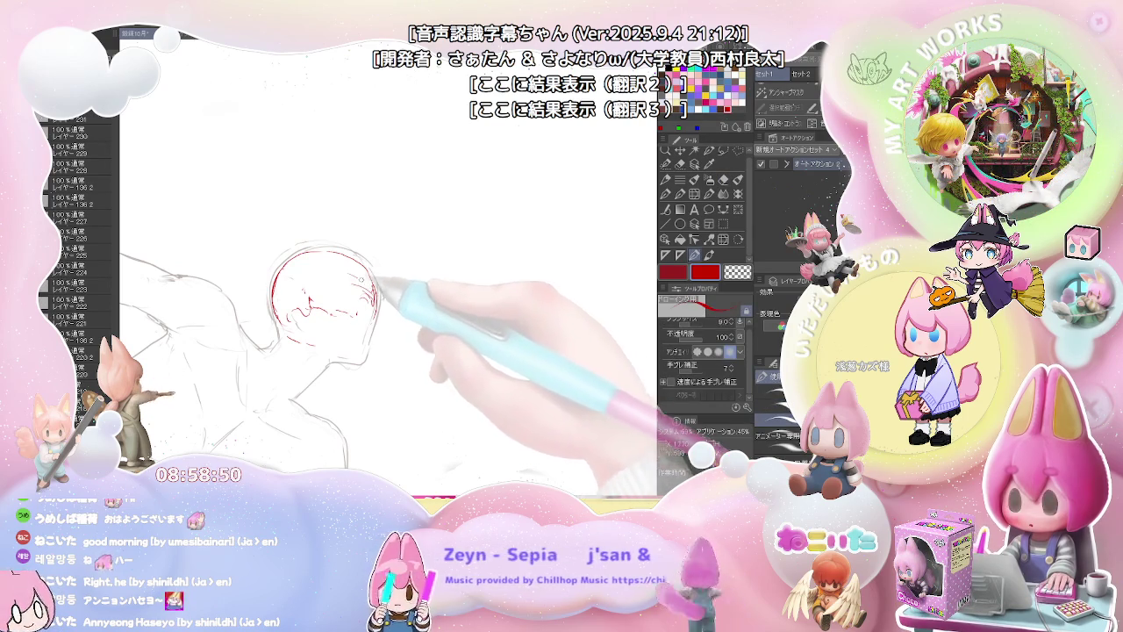
Step: Erase stray red strokes near the ear and extend the jaw line toward the chin
key(e)
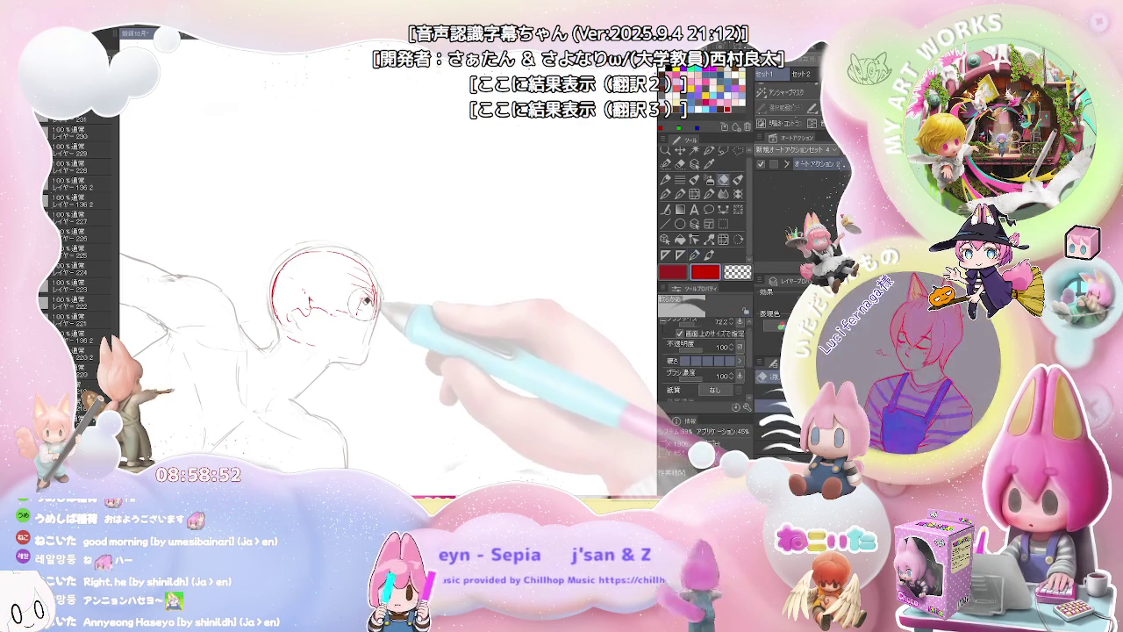
key(p)
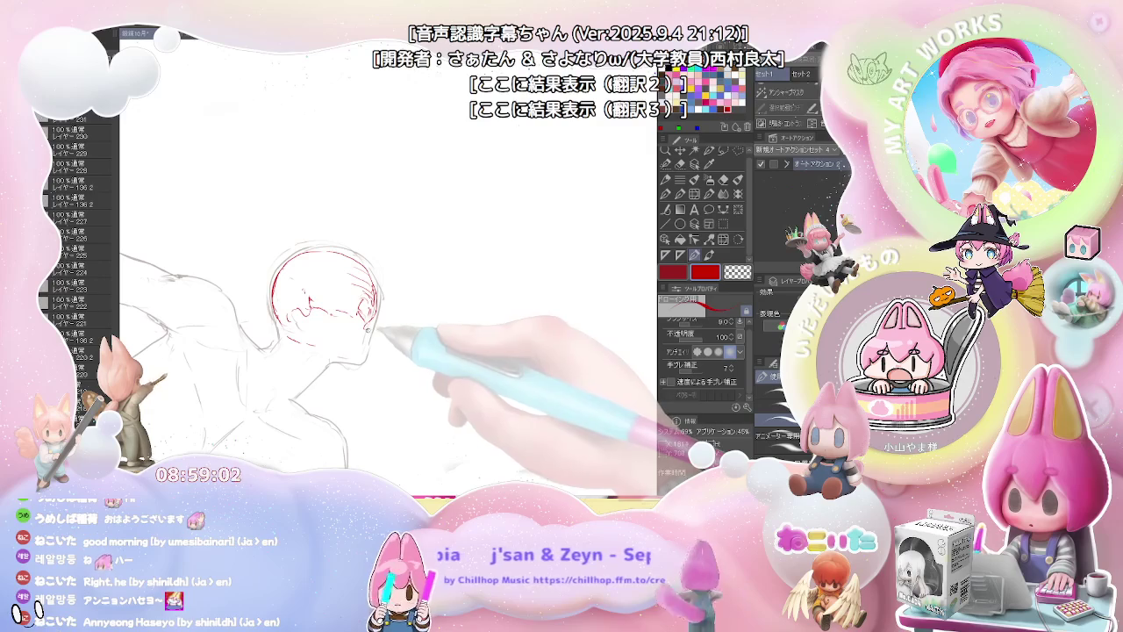
key(e)
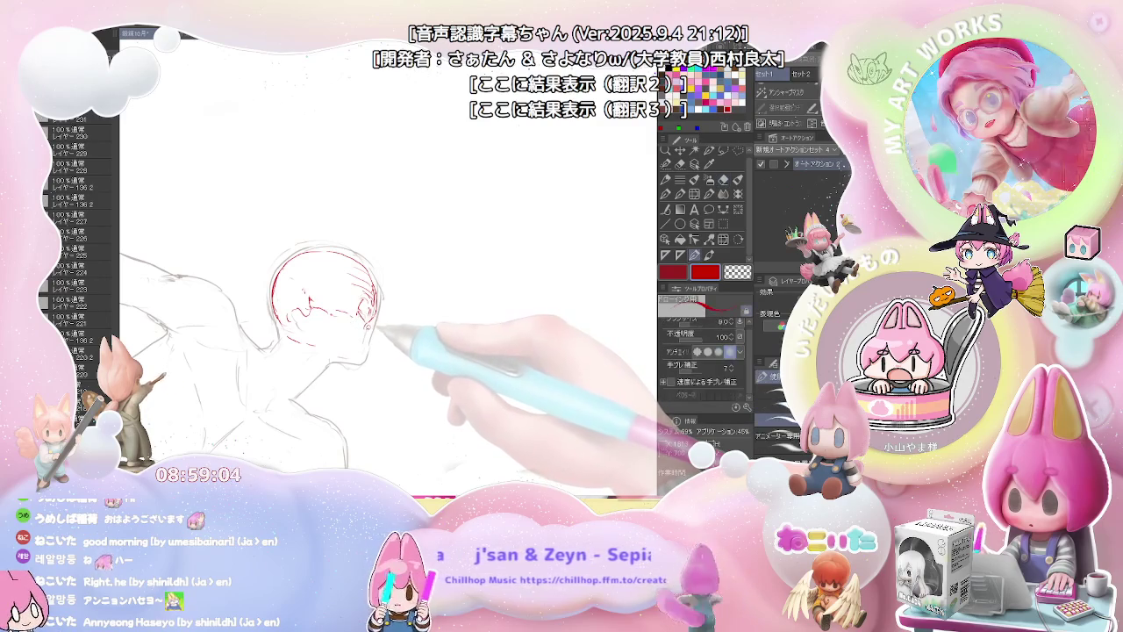
key(p)
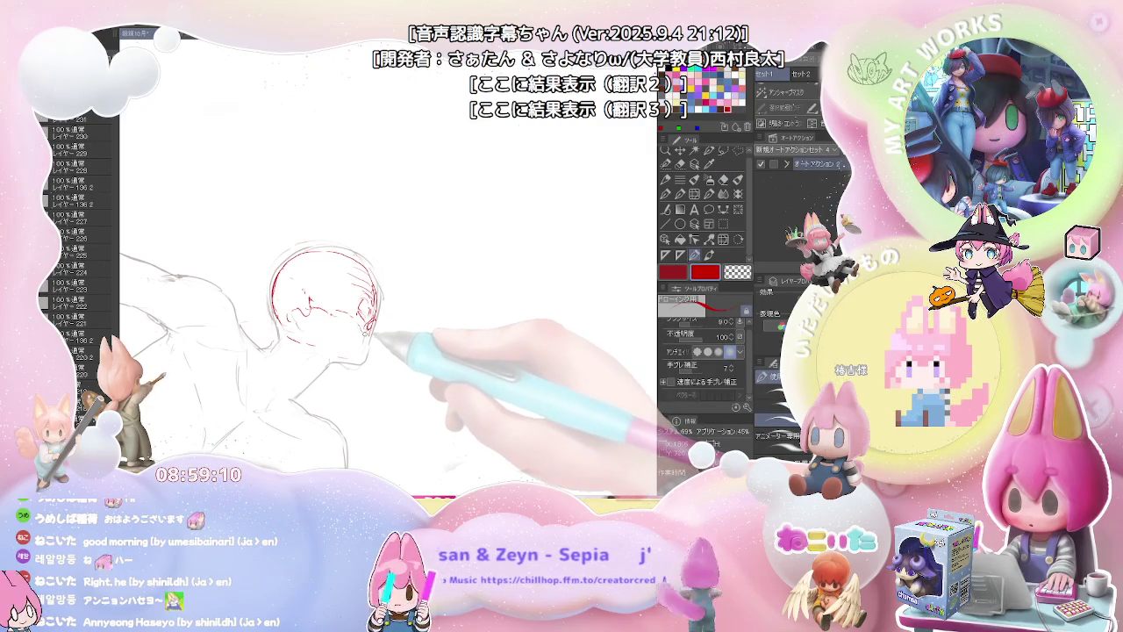
key(e)
drag(375, 313, 368, 321)
key(p)
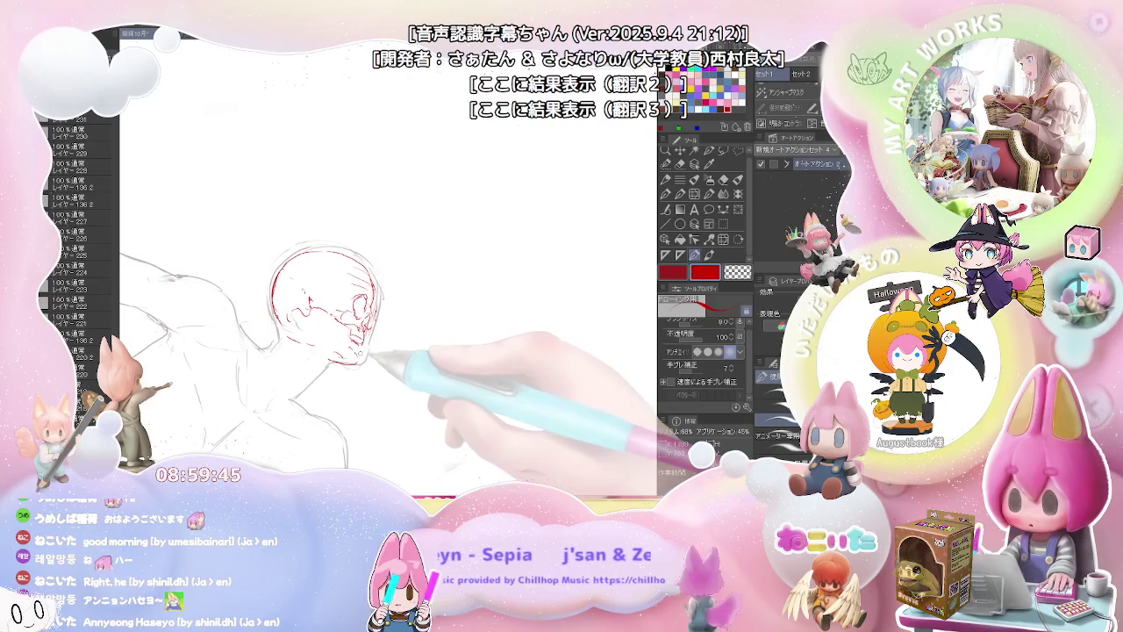
drag(355, 359, 369, 348)
Step: Sketch red neck muscles below the skull with the view flipped, then flip it back
key(e)
scroll(305, 326, up, 2)
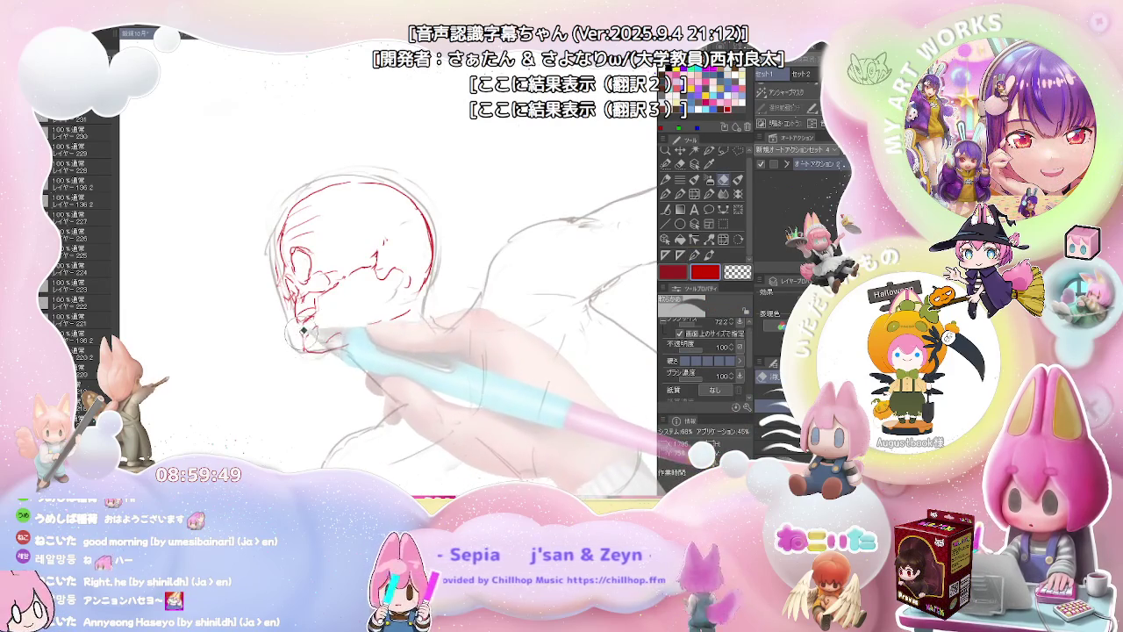
key(p)
key(e)
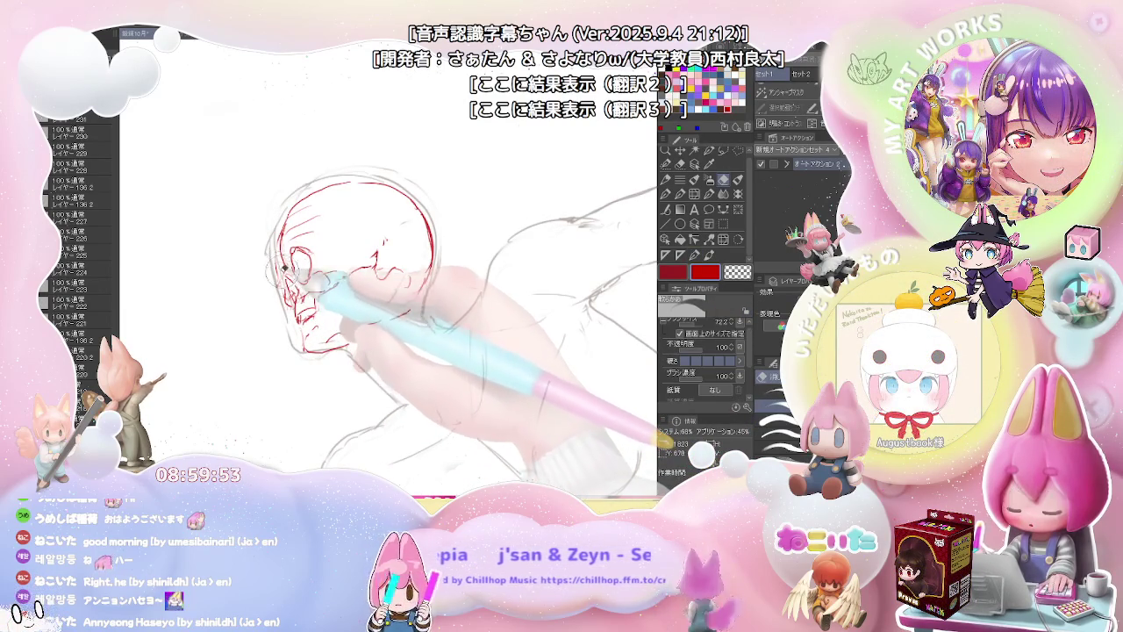
key(p)
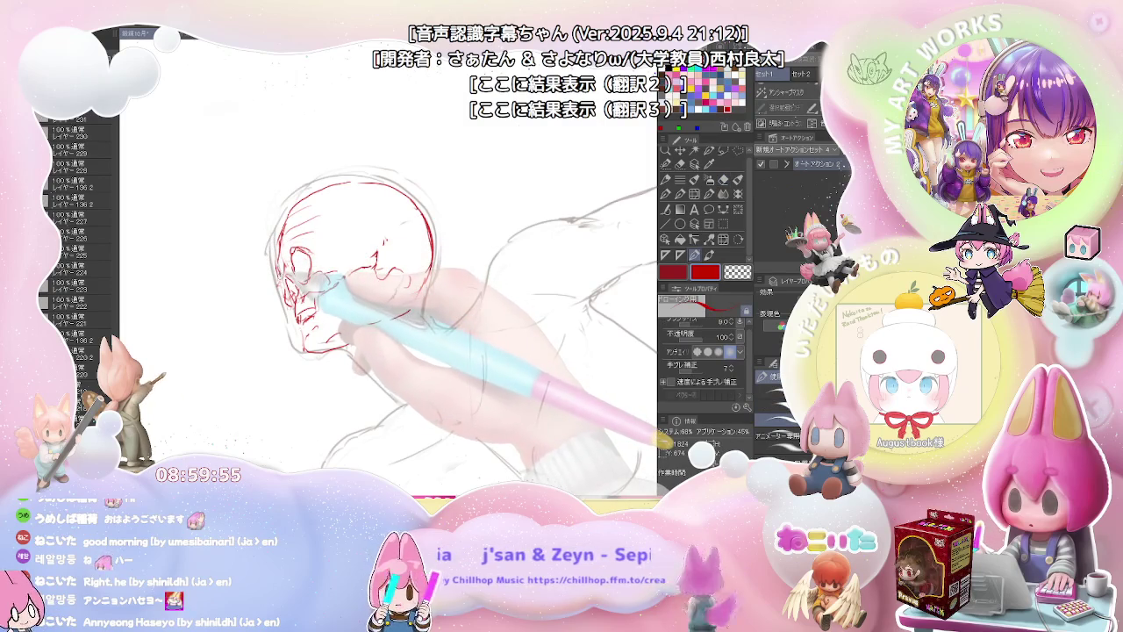
key(e)
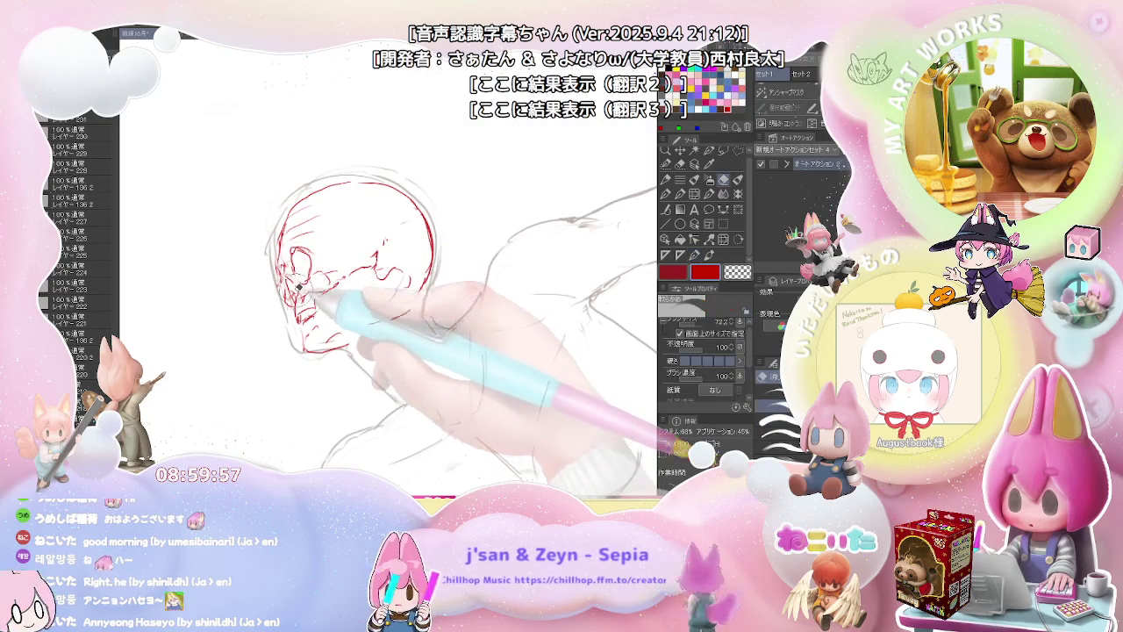
key(p)
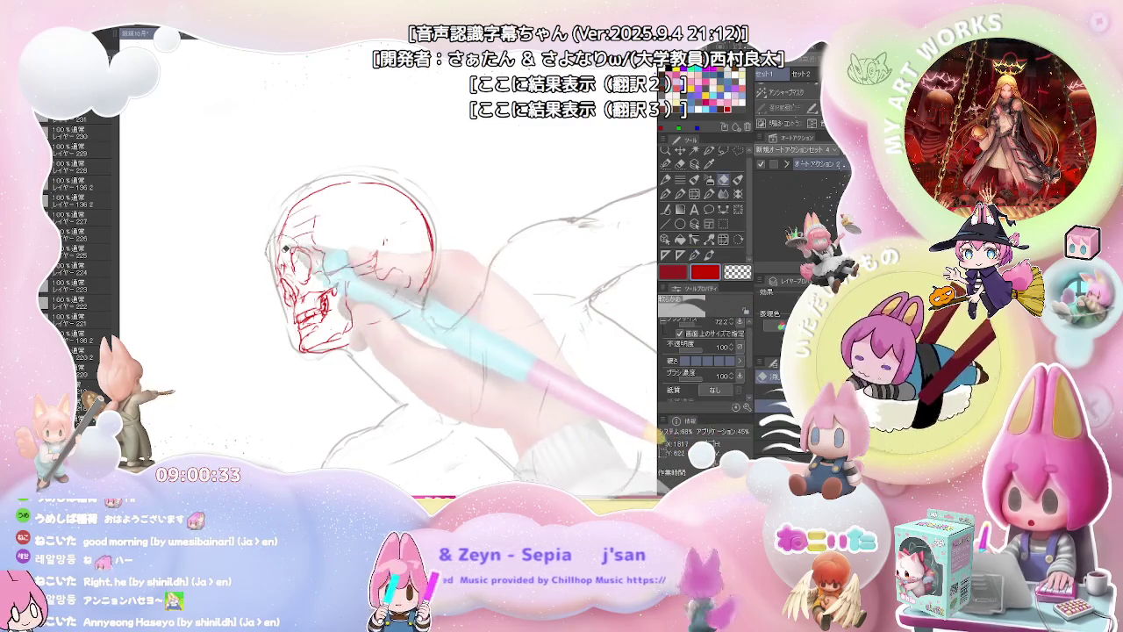
key(h)
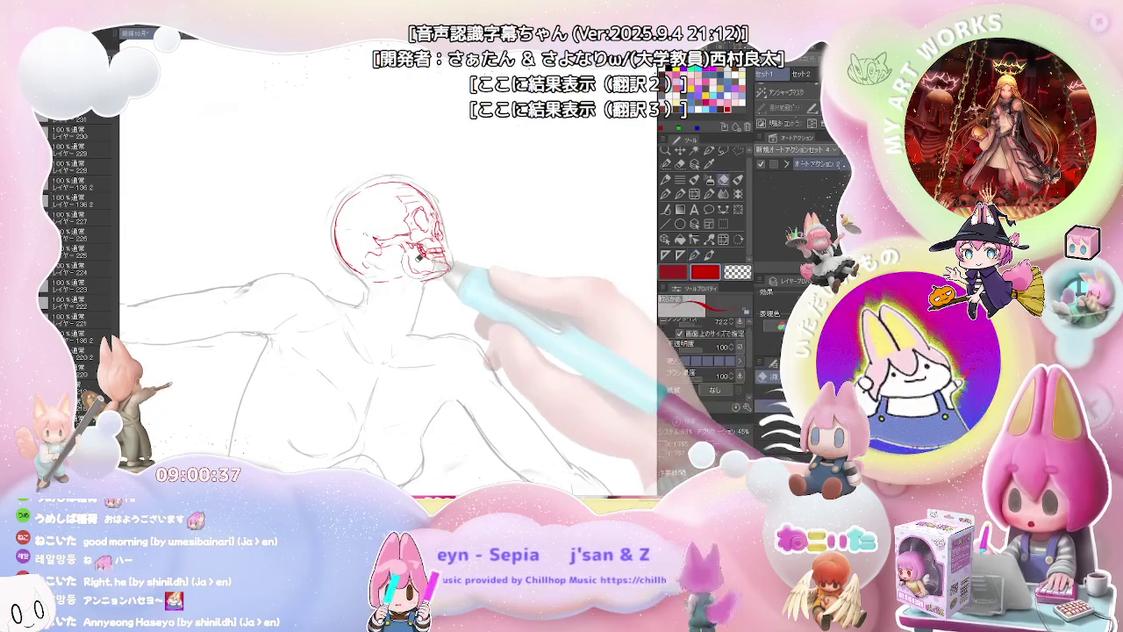
scroll(439, 298, up, 2)
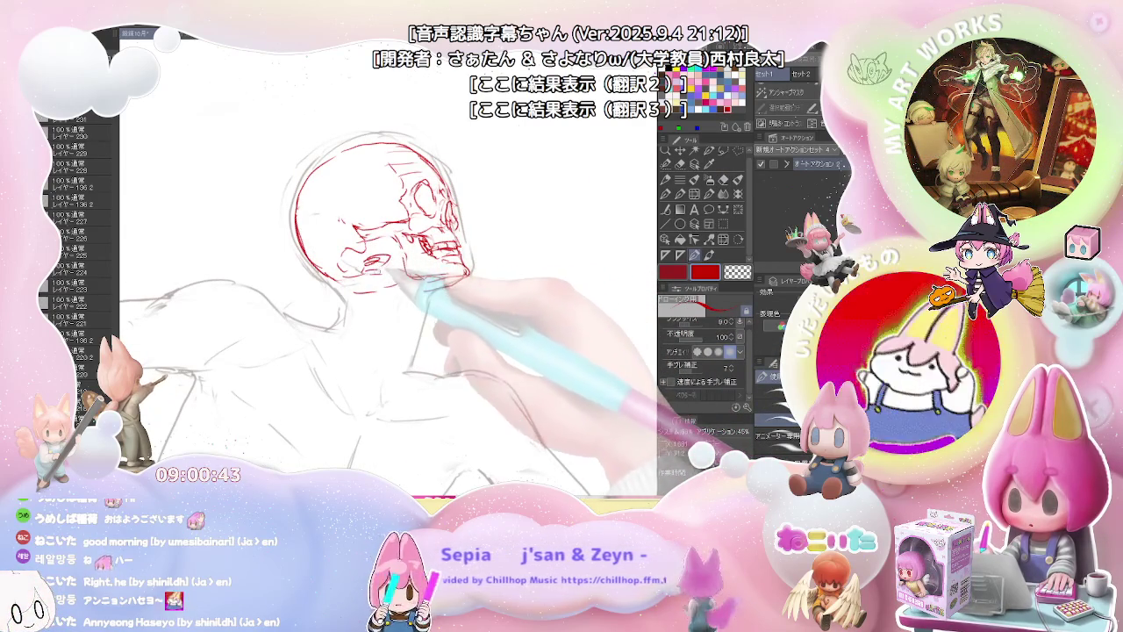
scroll(386, 263, down, 2)
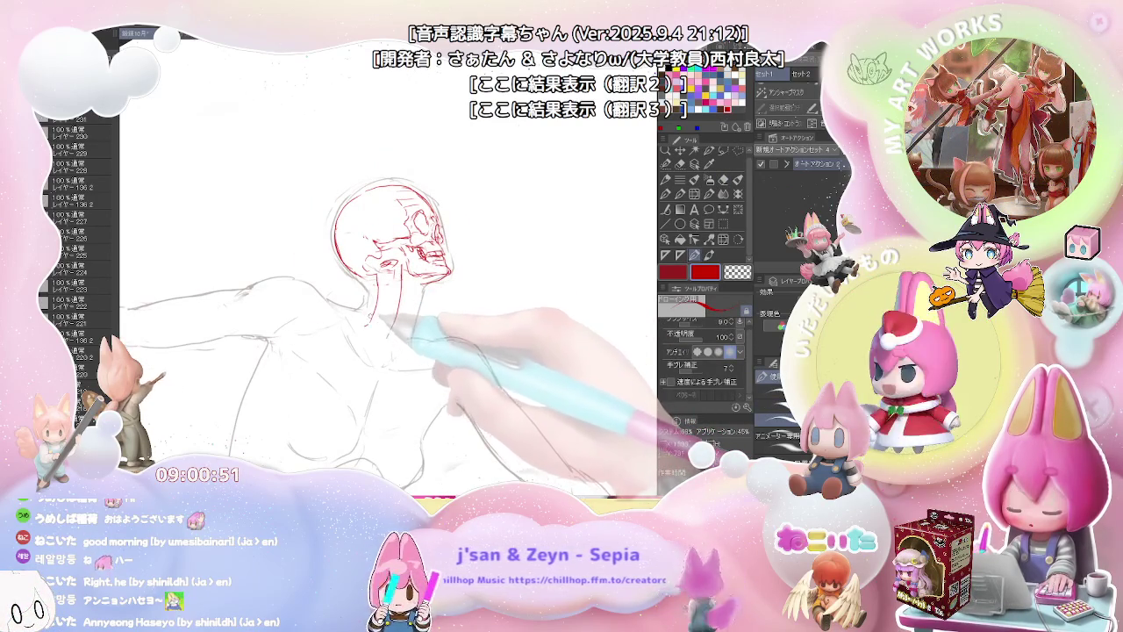
Step: Continue the red neck strokes from jaw to shoulder and add the collarbone line
key(ctrl+minus)
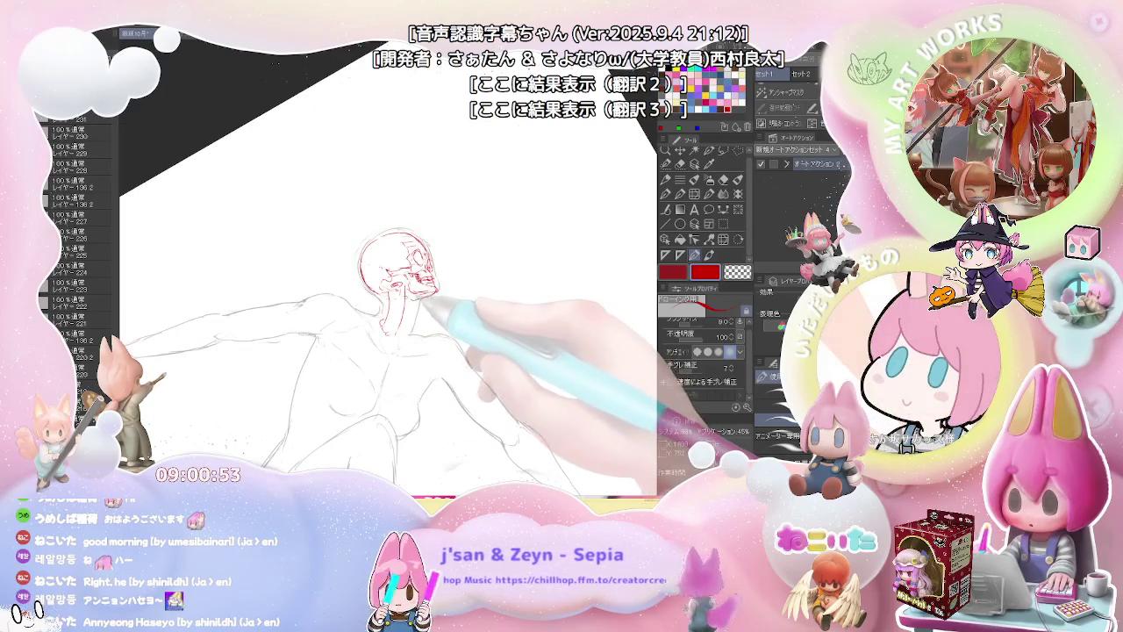
drag(441, 299, 403, 332)
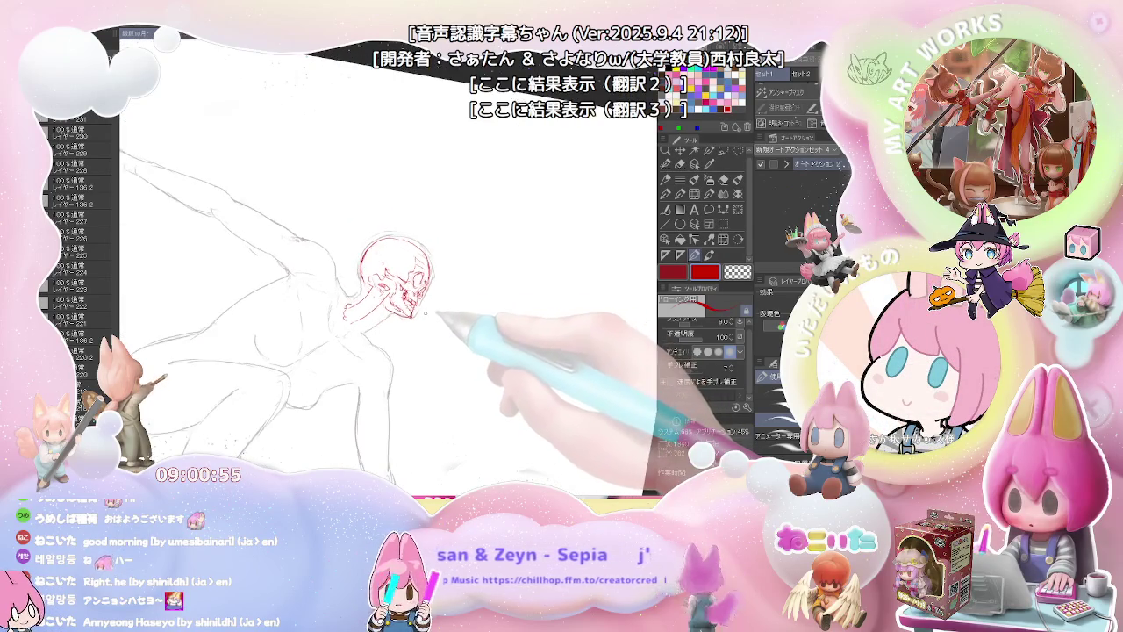
key(ctrl+plus)
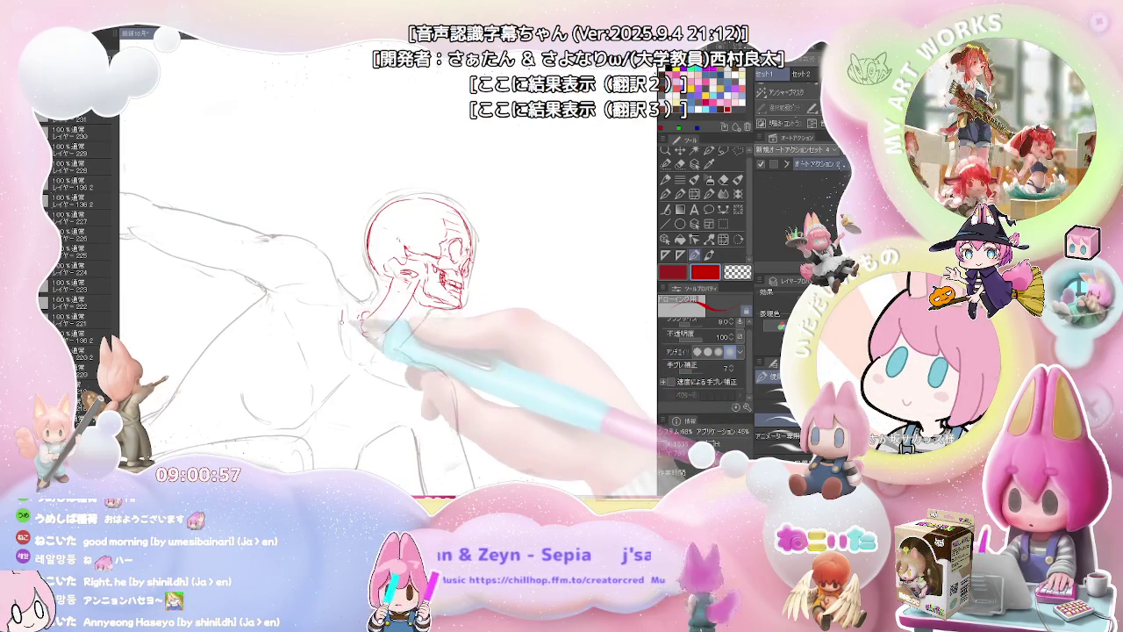
drag(379, 300, 363, 339)
mouse_move(334, 293)
mouse_down()
mouse_move(352, 367)
mouse_move(383, 379)
mouse_up()
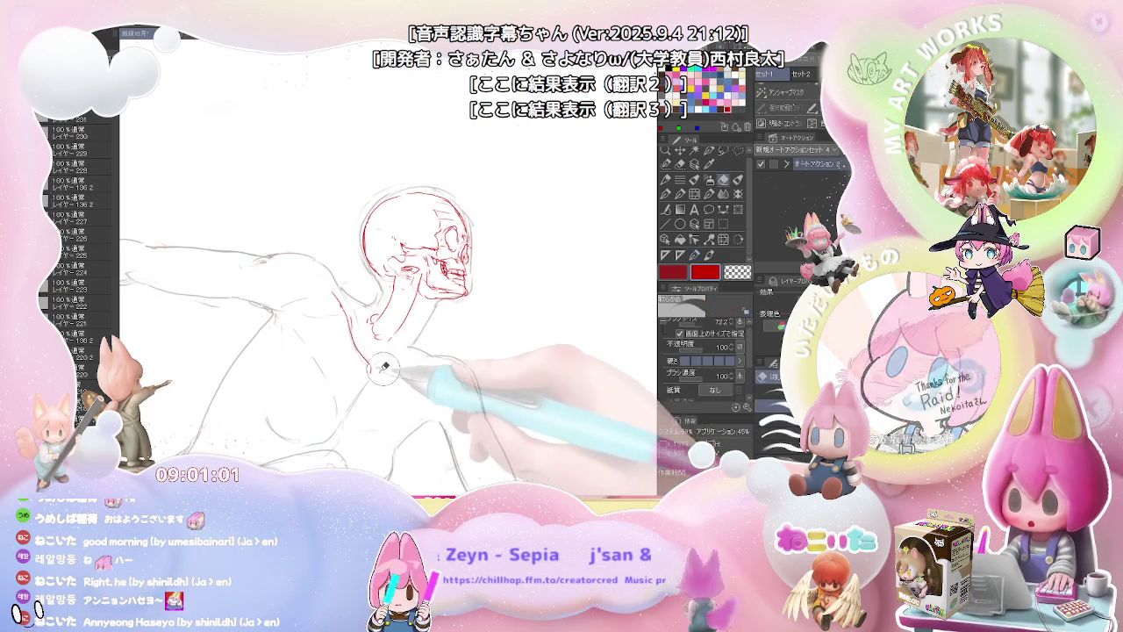
key(e)
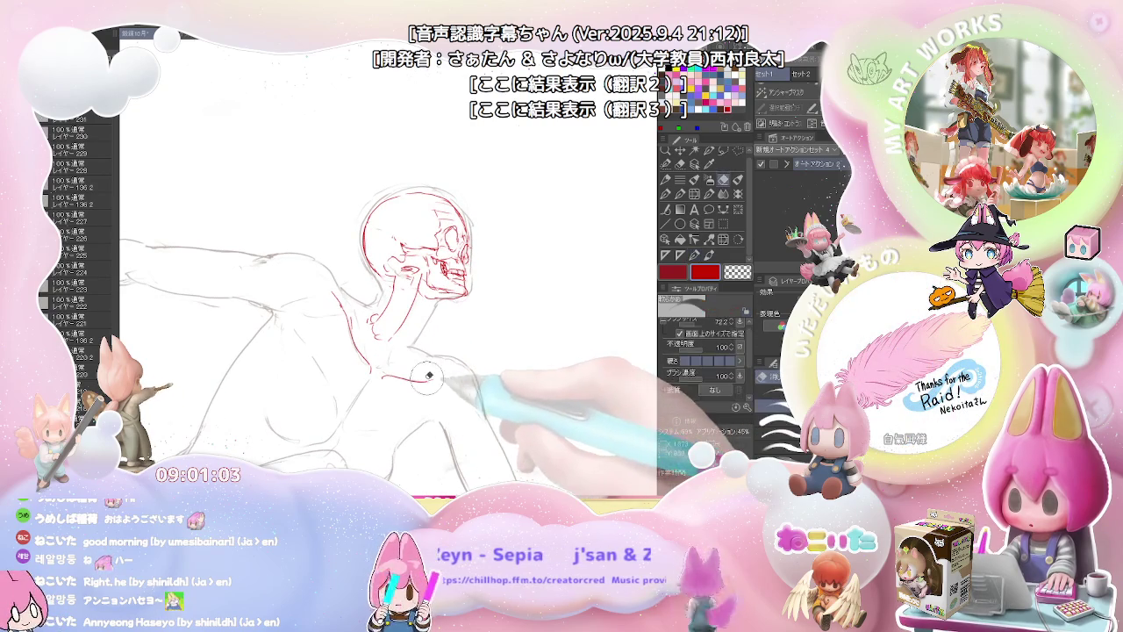
key(p)
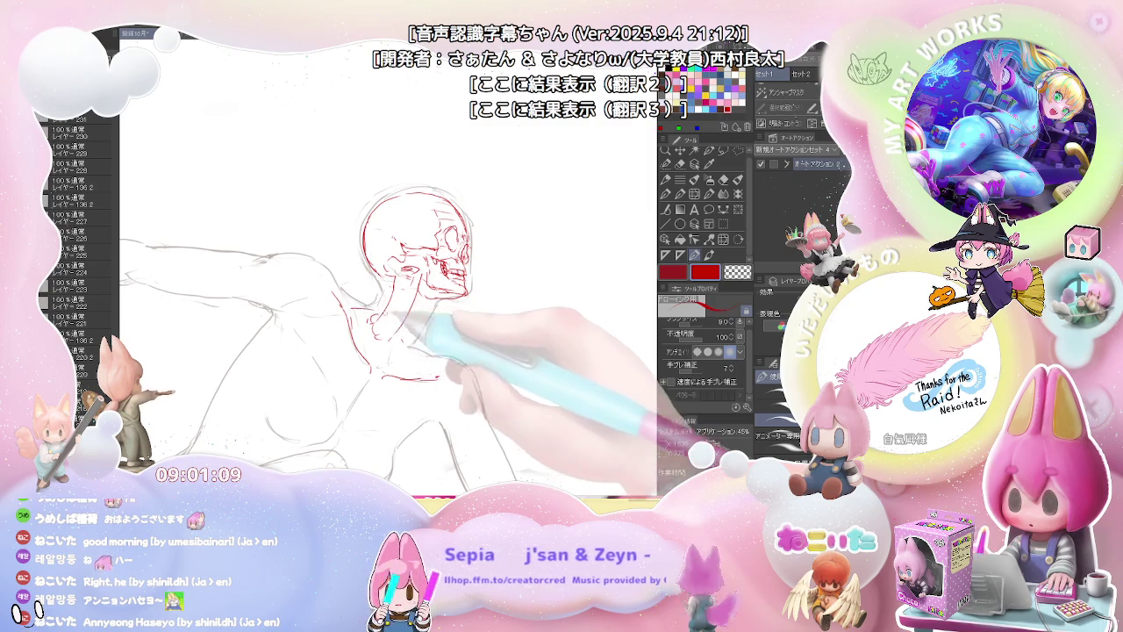
key(minus)
key(minus)
key(minus)
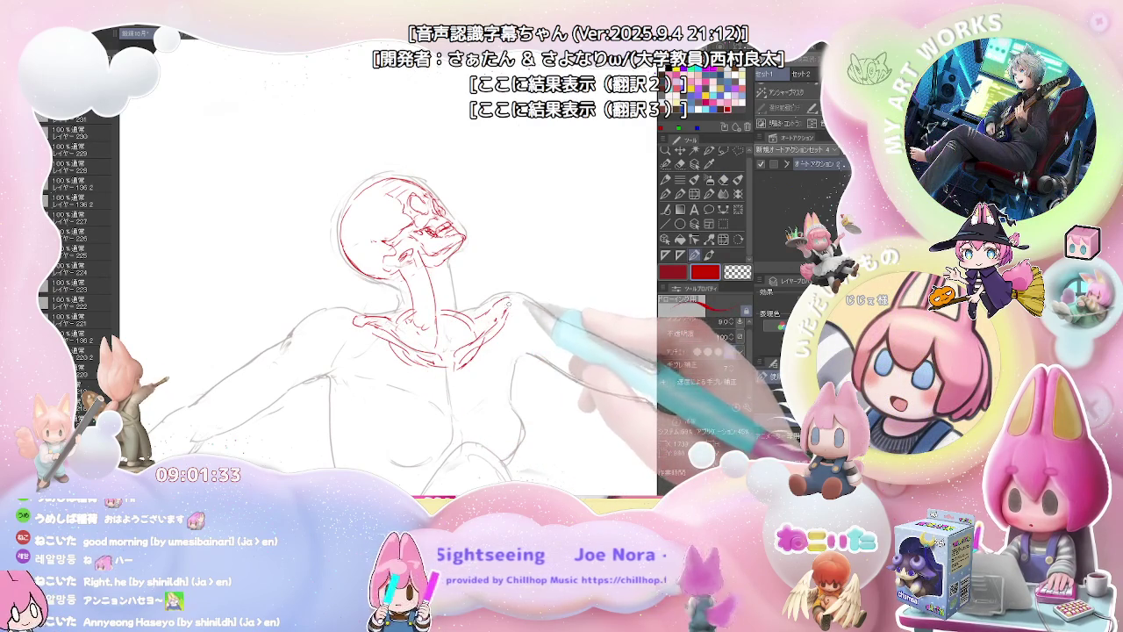
Step: Clean up the red shoulder and collarbone strokes and start the spine line down the torso
key(e)
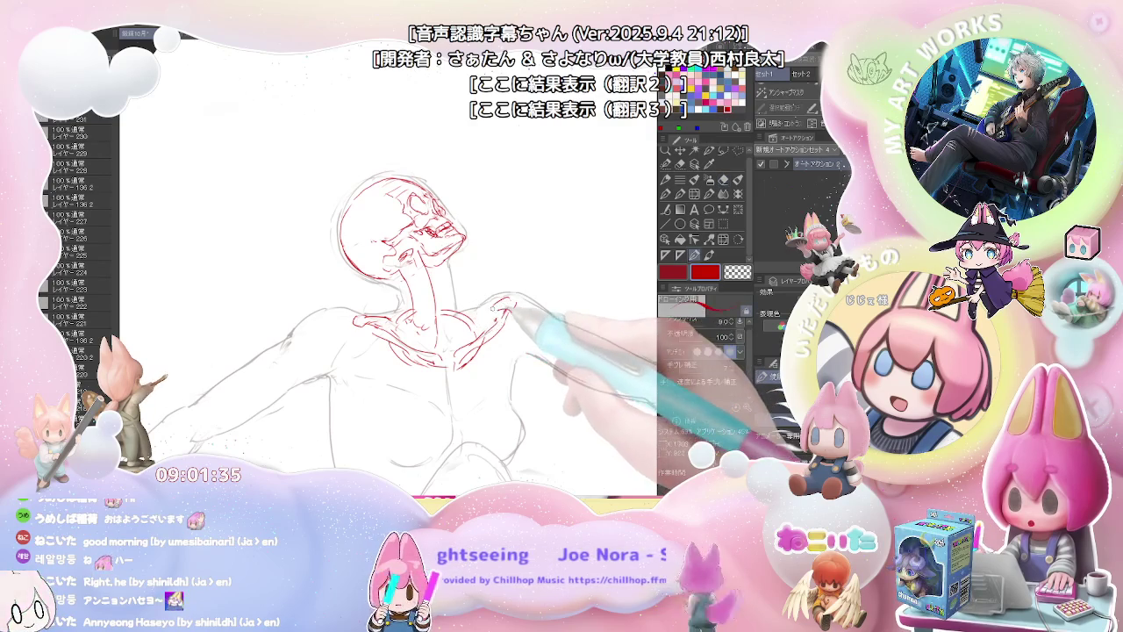
drag(488, 309, 500, 295)
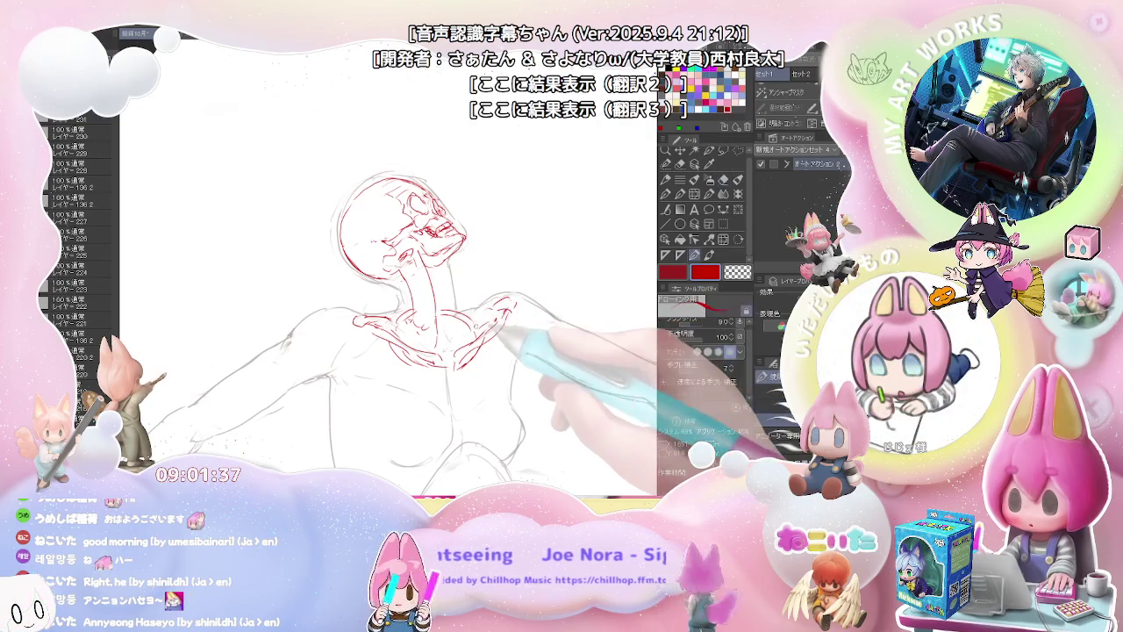
key(p)
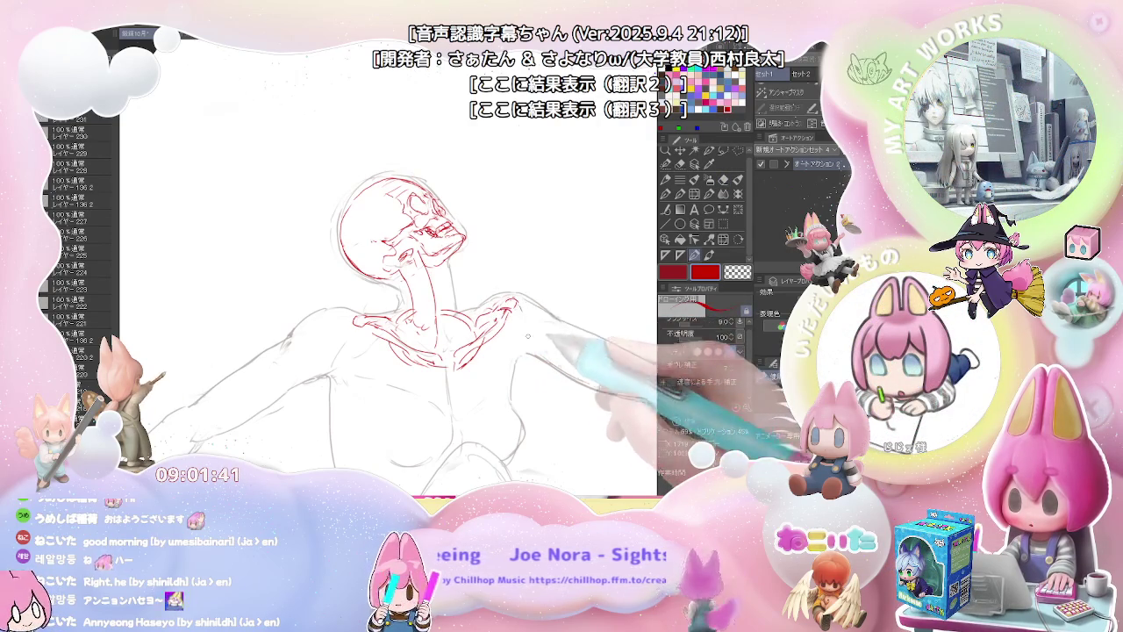
key(minus)
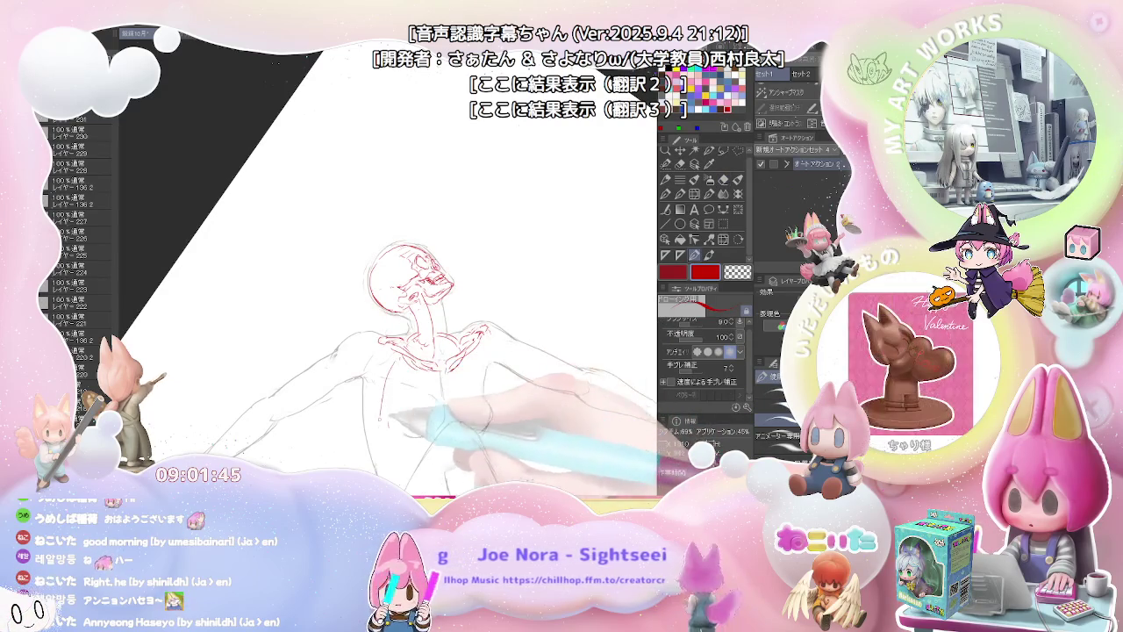
key(e)
key(p)
drag(379, 391, 386, 438)
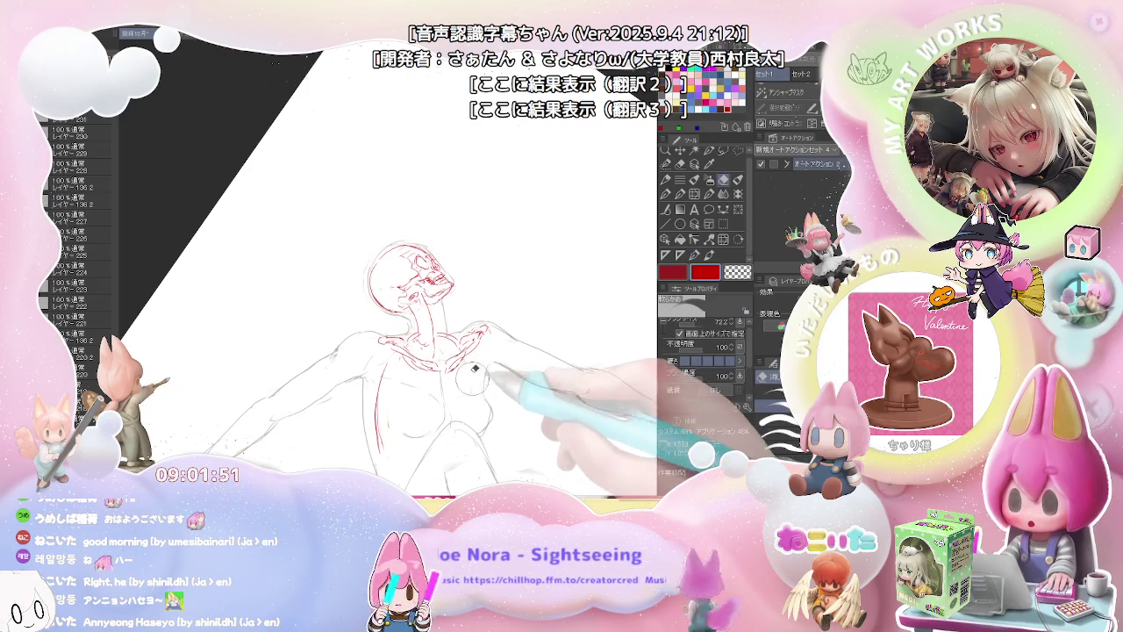
Step: Draw the red ribcage and sternum across the chest, erasing stray lines as you go
drag(475, 428, 387, 330)
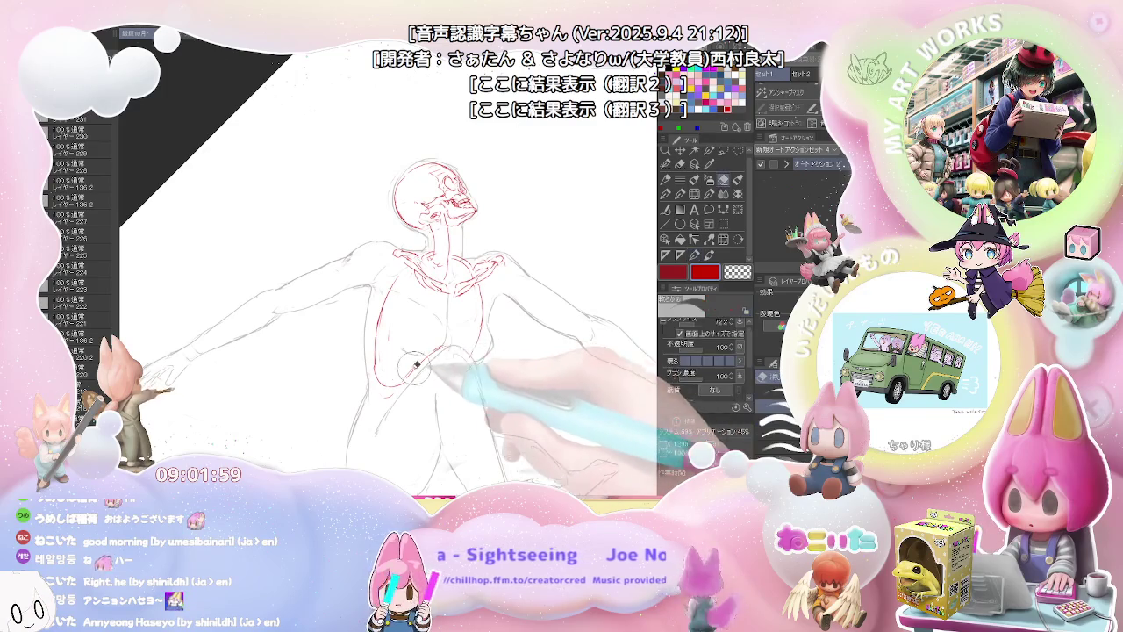
key(e)
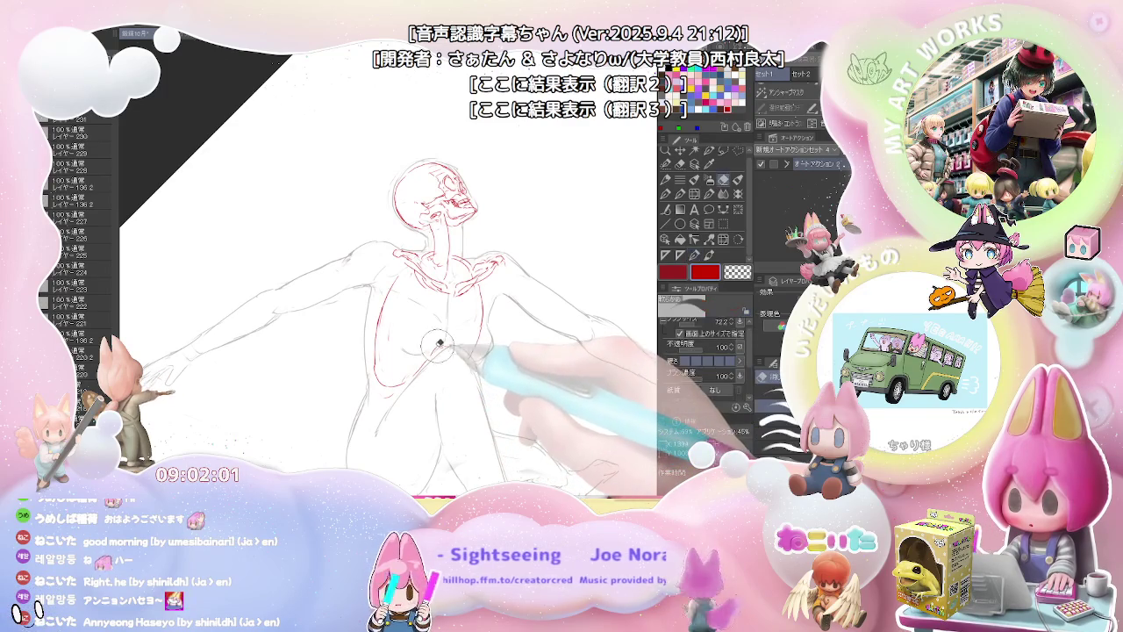
key(p)
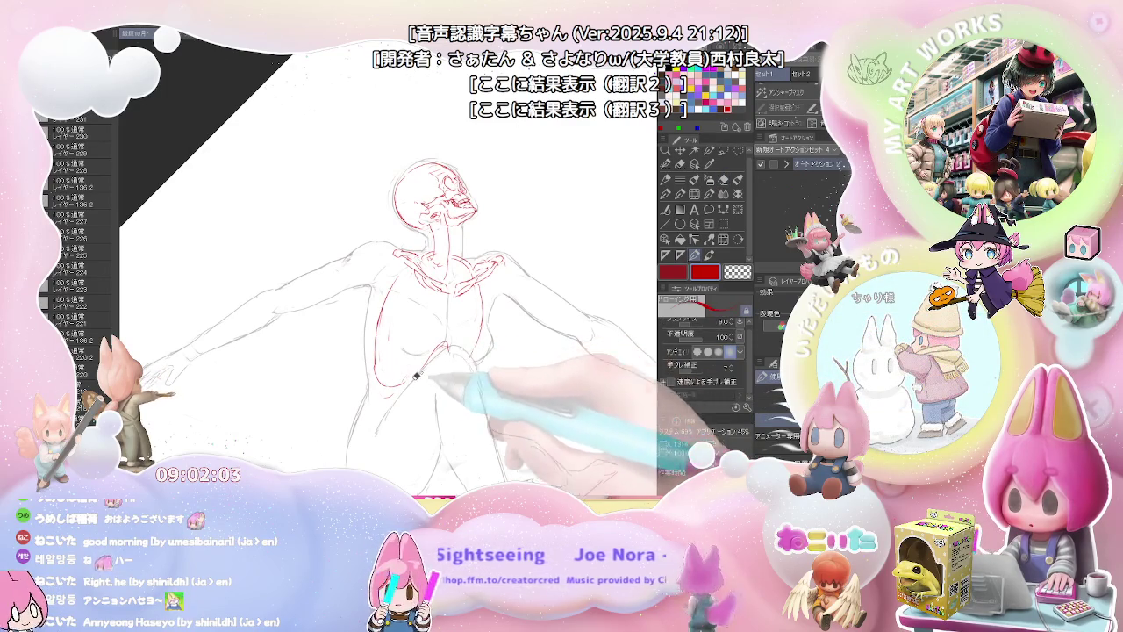
key(e)
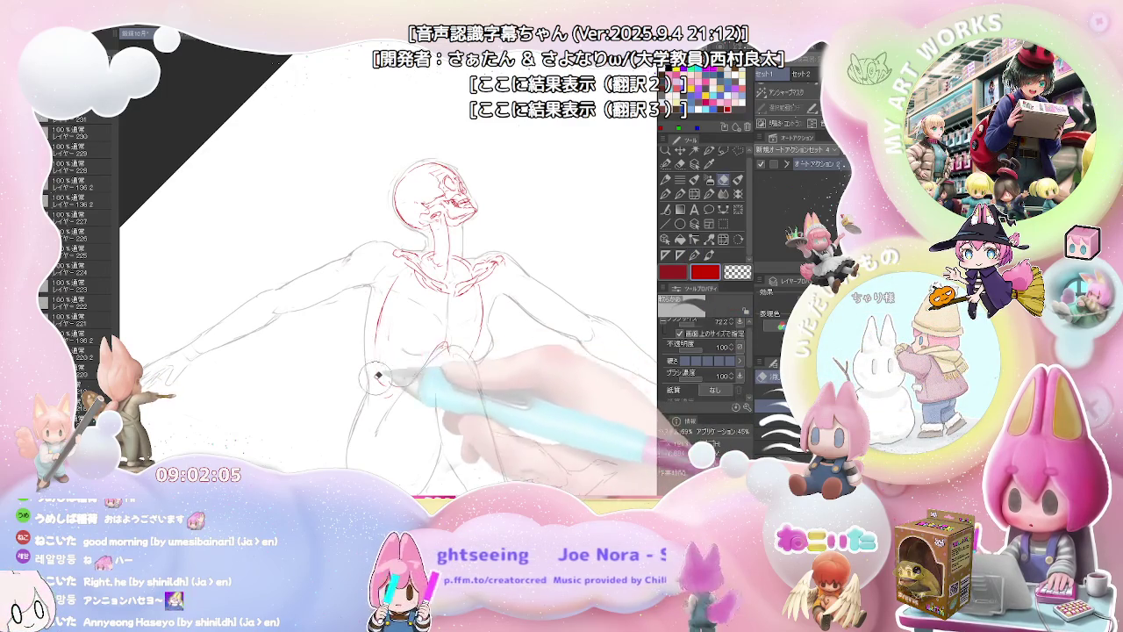
key(p)
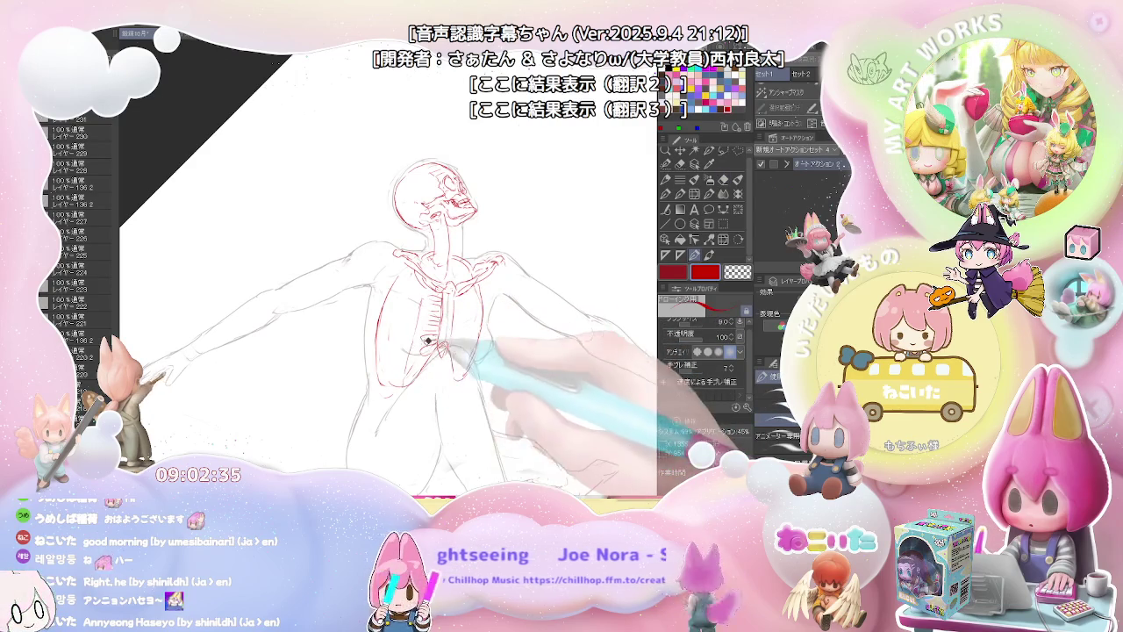
key(e)
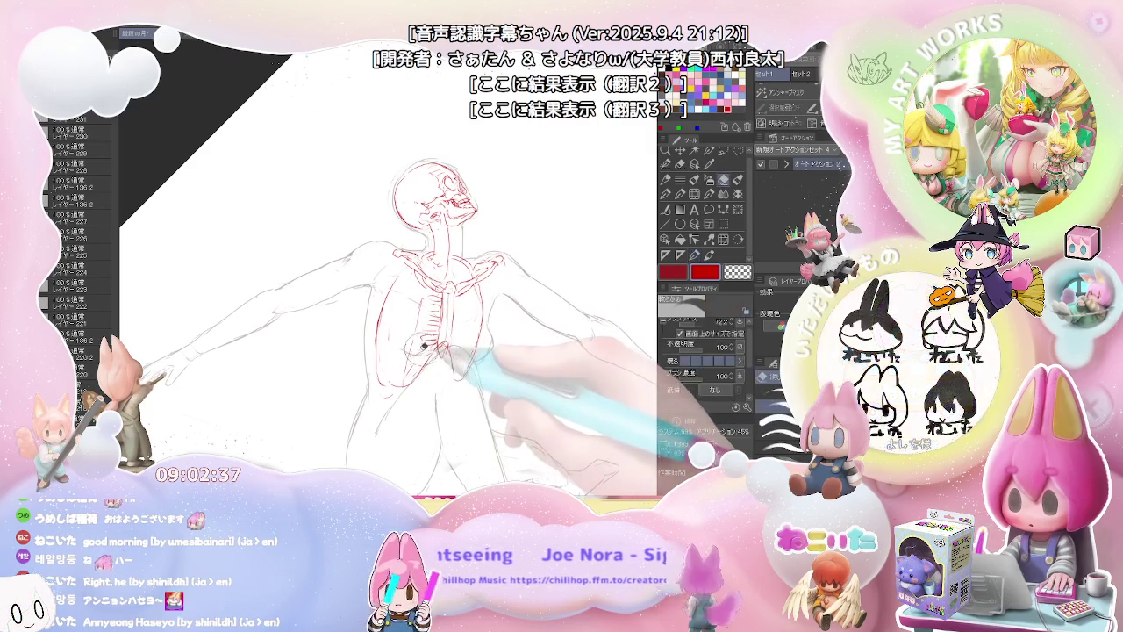
key(p)
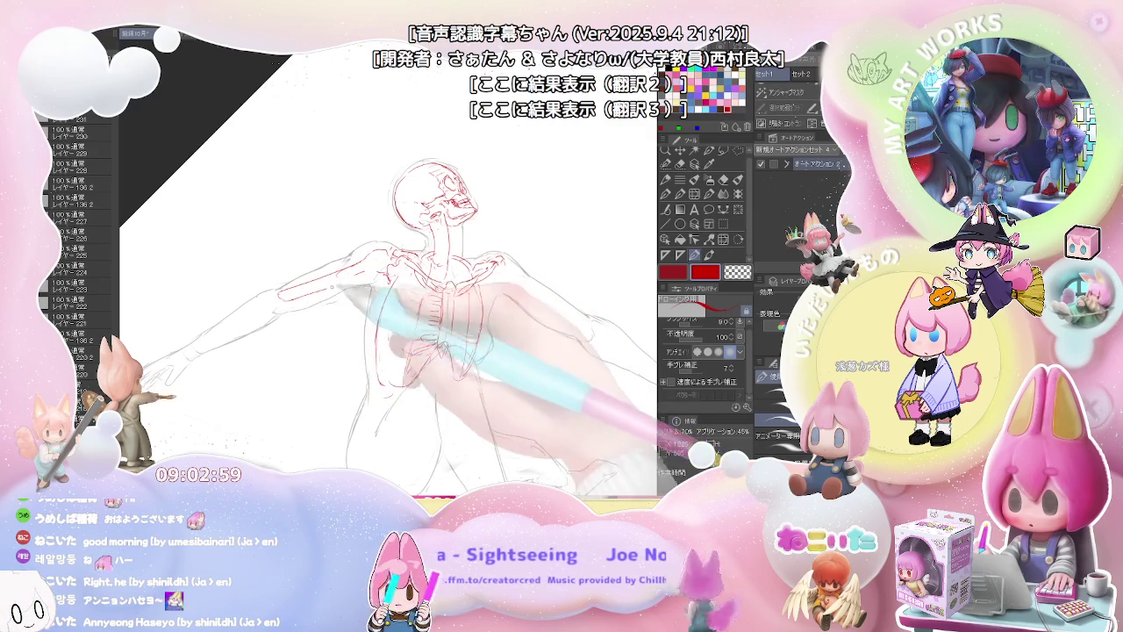
Step: Draw the red humerus, forearm and hand bones along the outstretched arm, undoing one stroke
drag(386, 285, 386, 316)
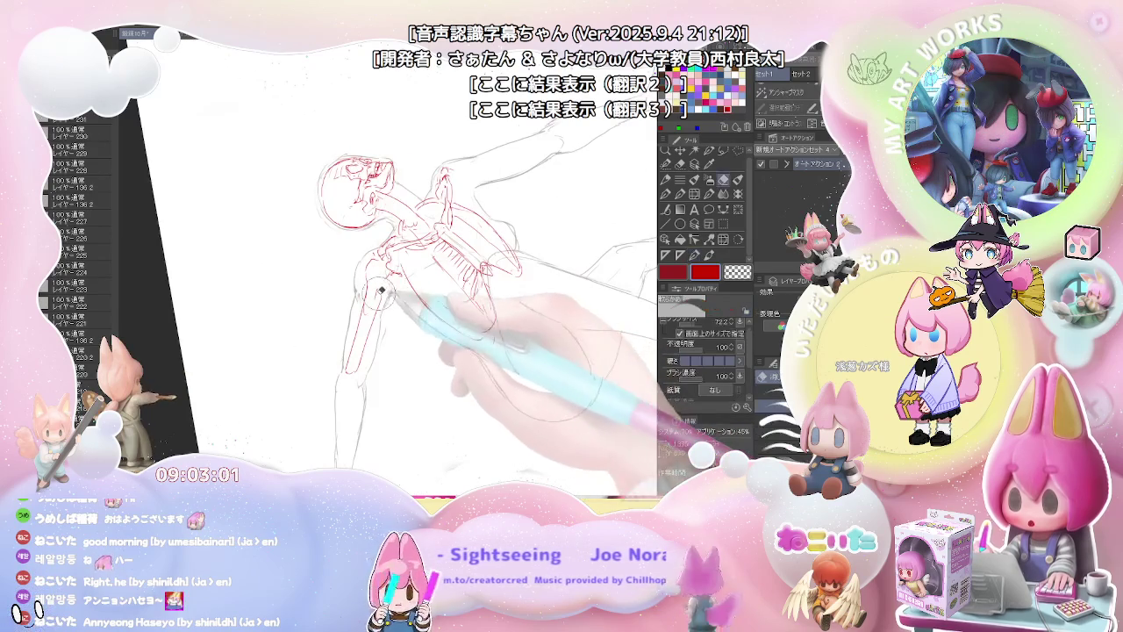
key(e)
key(p)
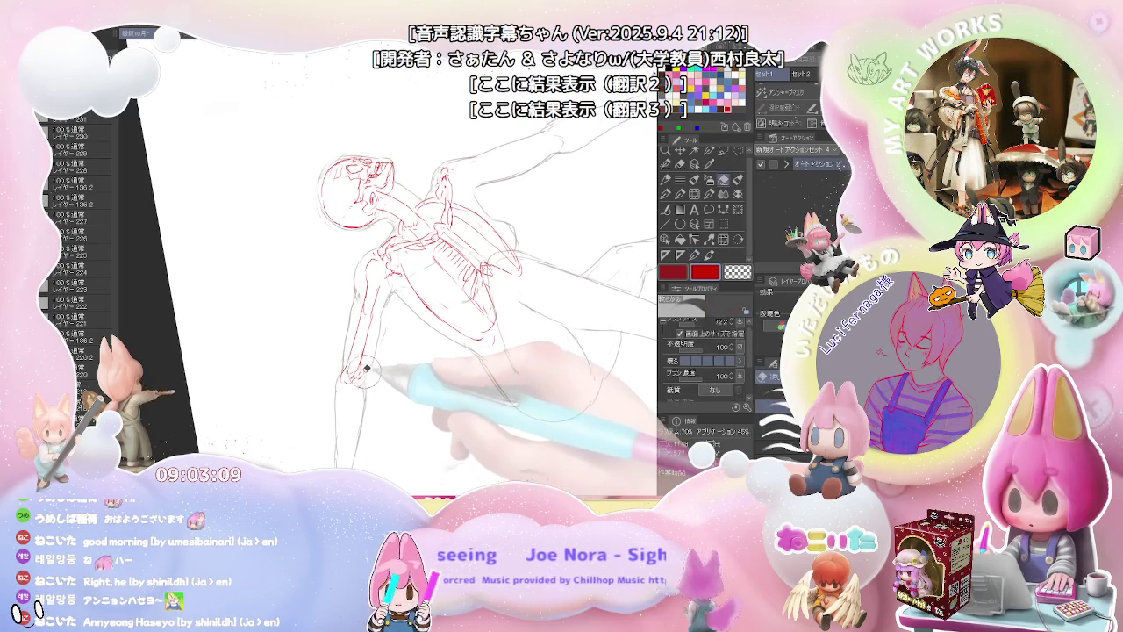
mouse_move(373, 377)
mouse_down()
mouse_move(369, 303)
mouse_move(367, 353)
mouse_up()
key(e)
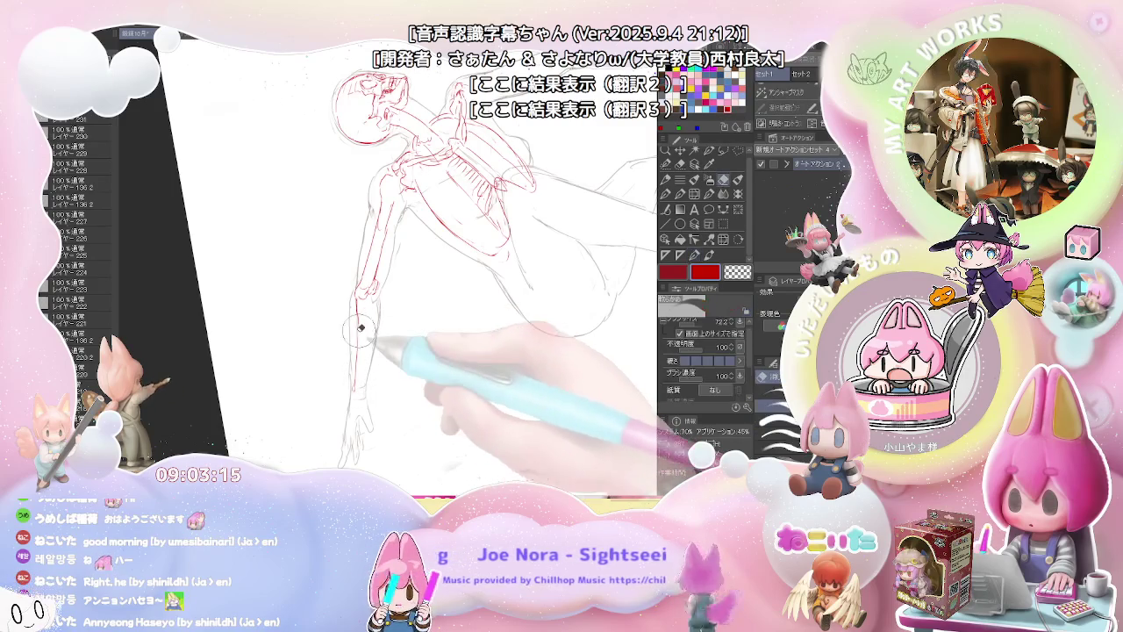
key(p)
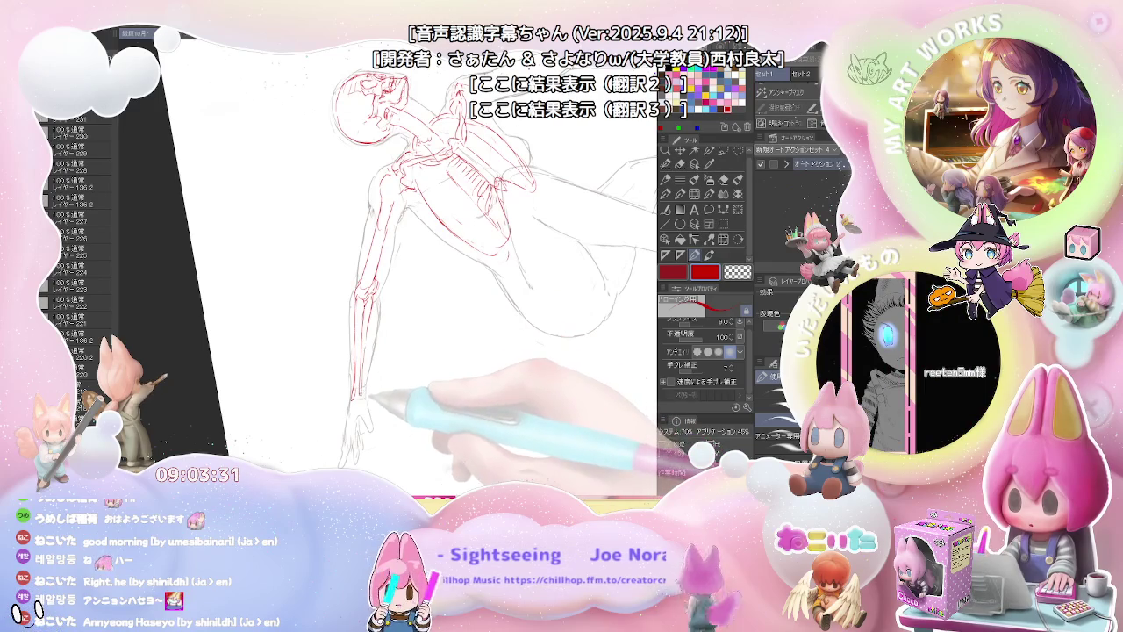
key(ctrl+z)
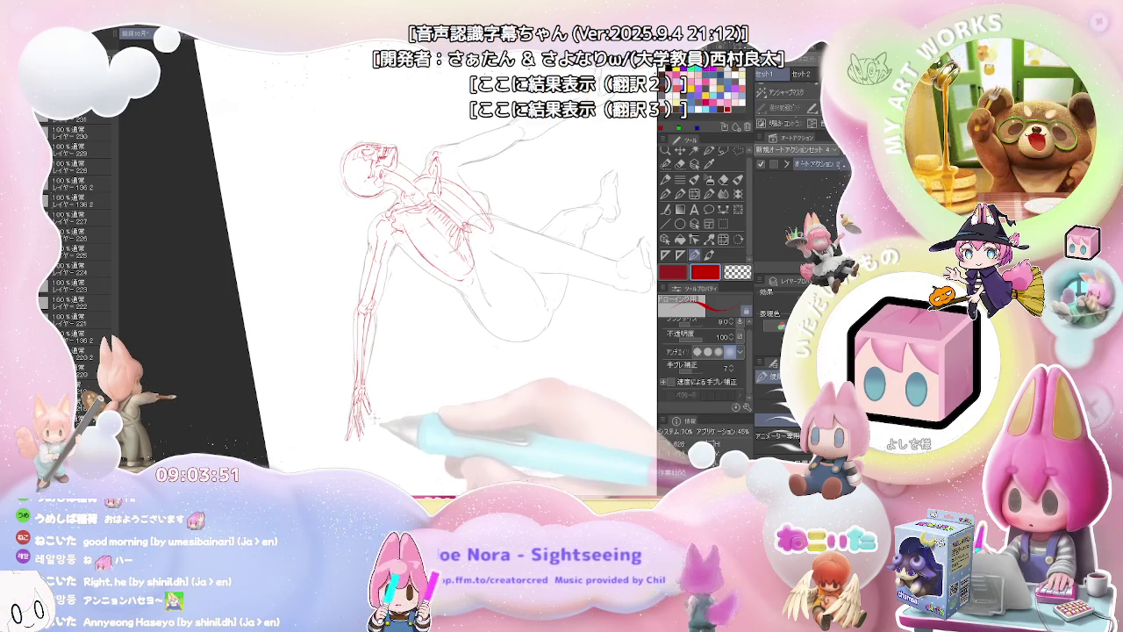
key(ctrl+0)
scroll(446, 378, up, 5)
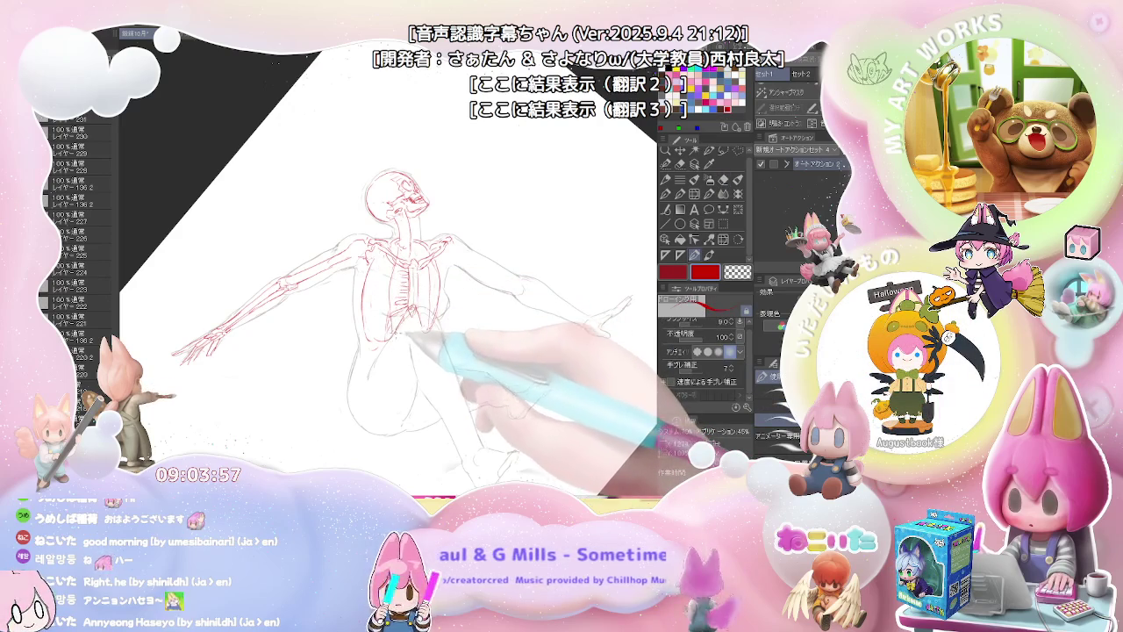
Step: Touch up the red arm bones and ribcage, erasing and redrawing stray lines
key(e)
key(p)
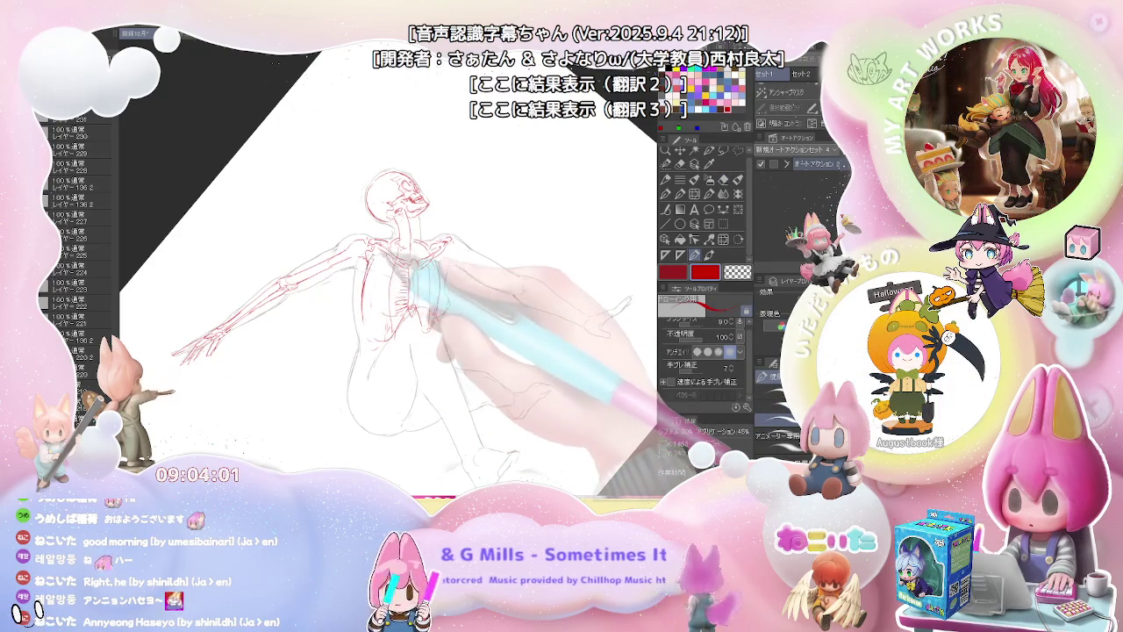
key(e)
key(p)
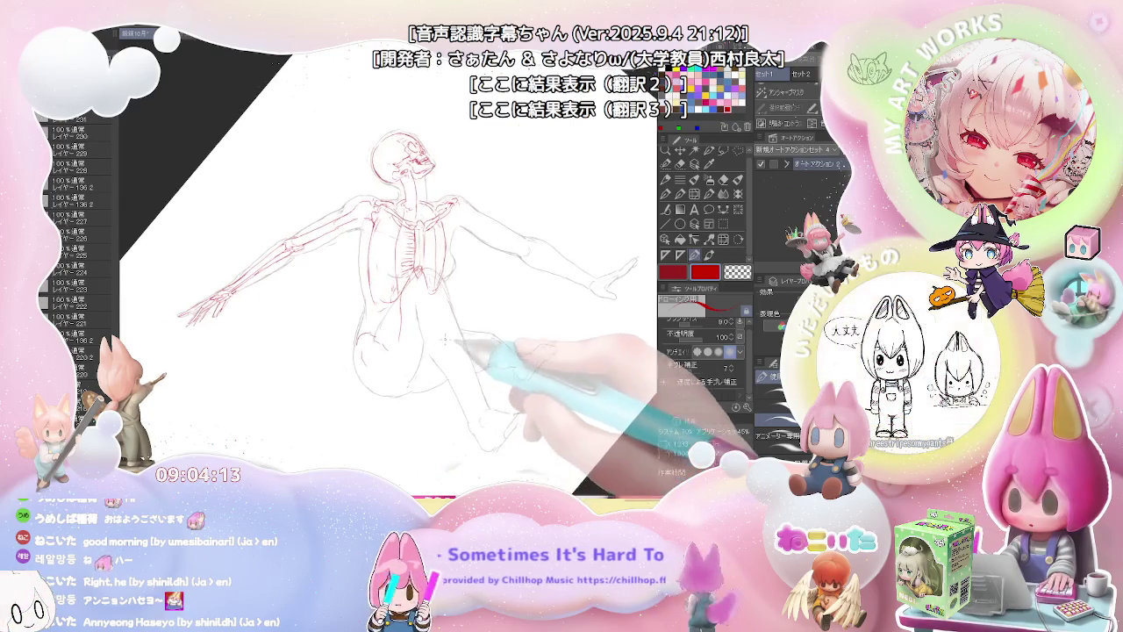
key(e)
key(p)
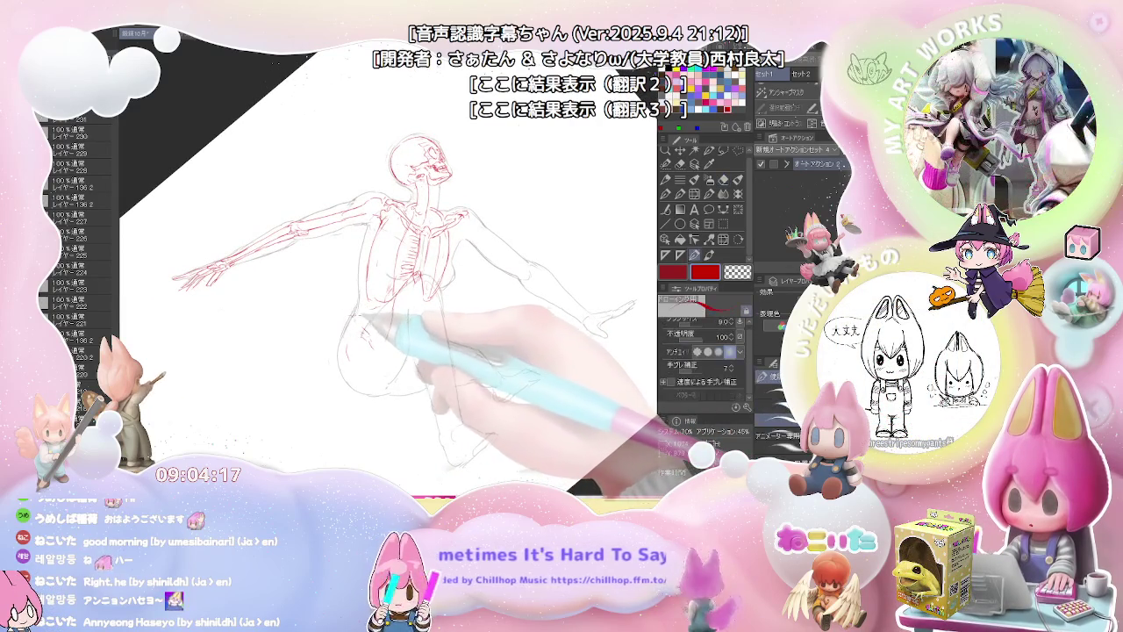
Step: Sketch and refine the red pelvis and hip contour at the base of the spine
drag(384, 331, 362, 324)
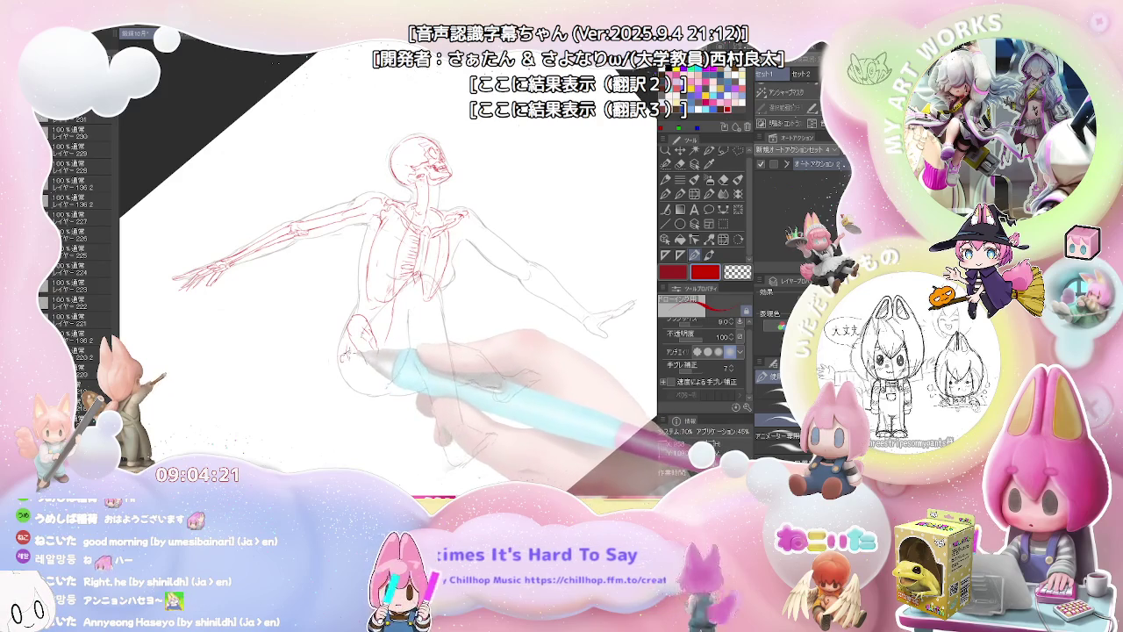
drag(344, 351, 354, 372)
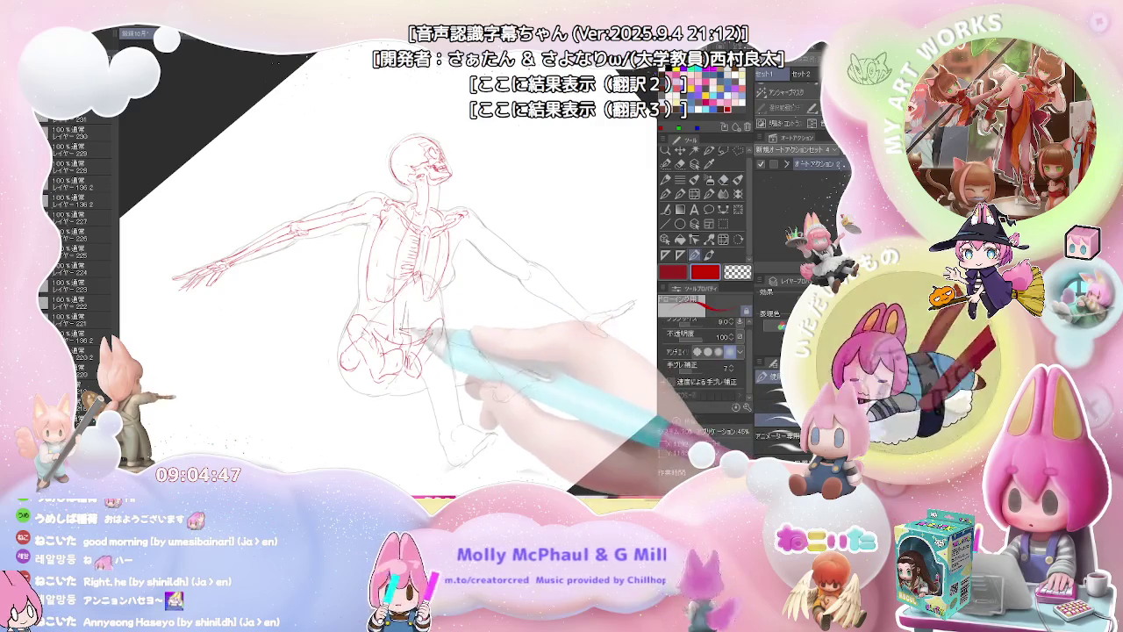
key(e)
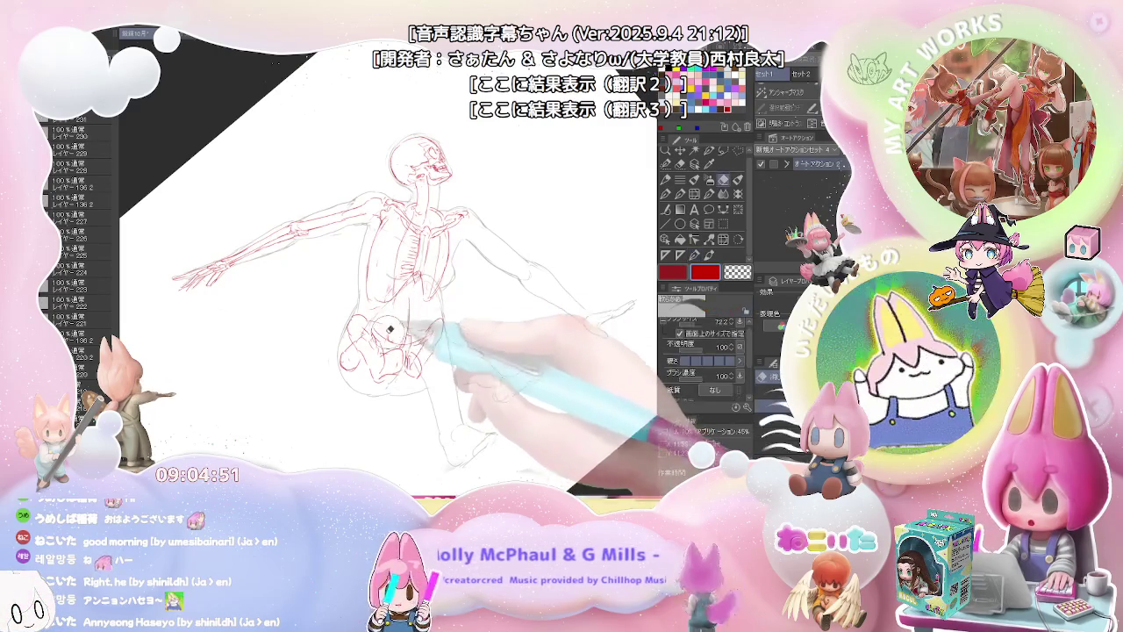
key(p)
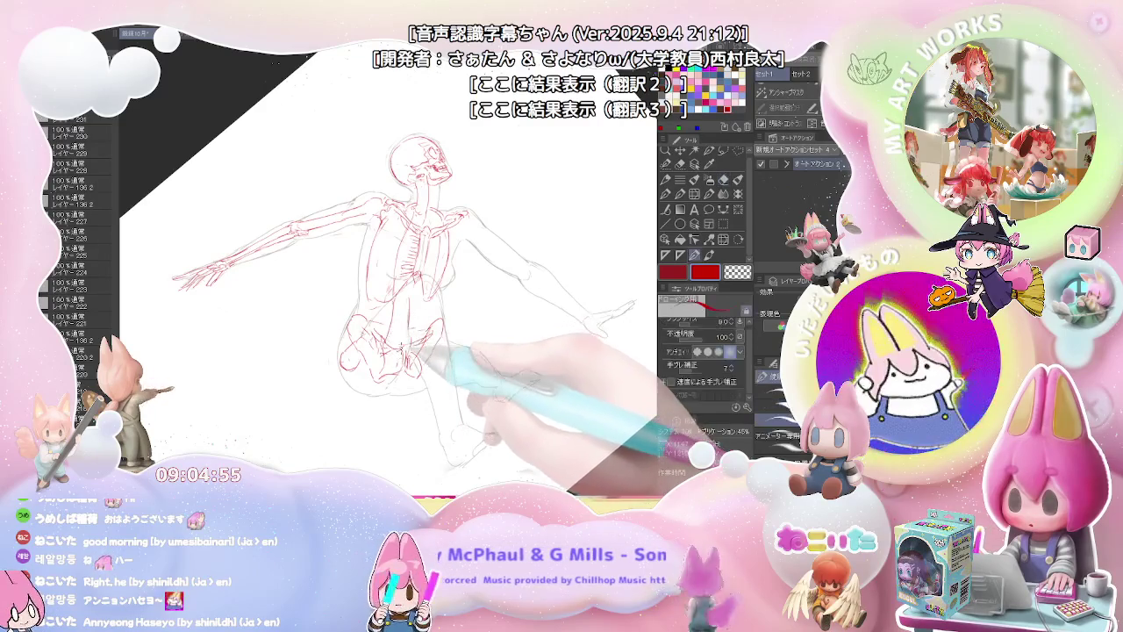
key(ctrl+minus)
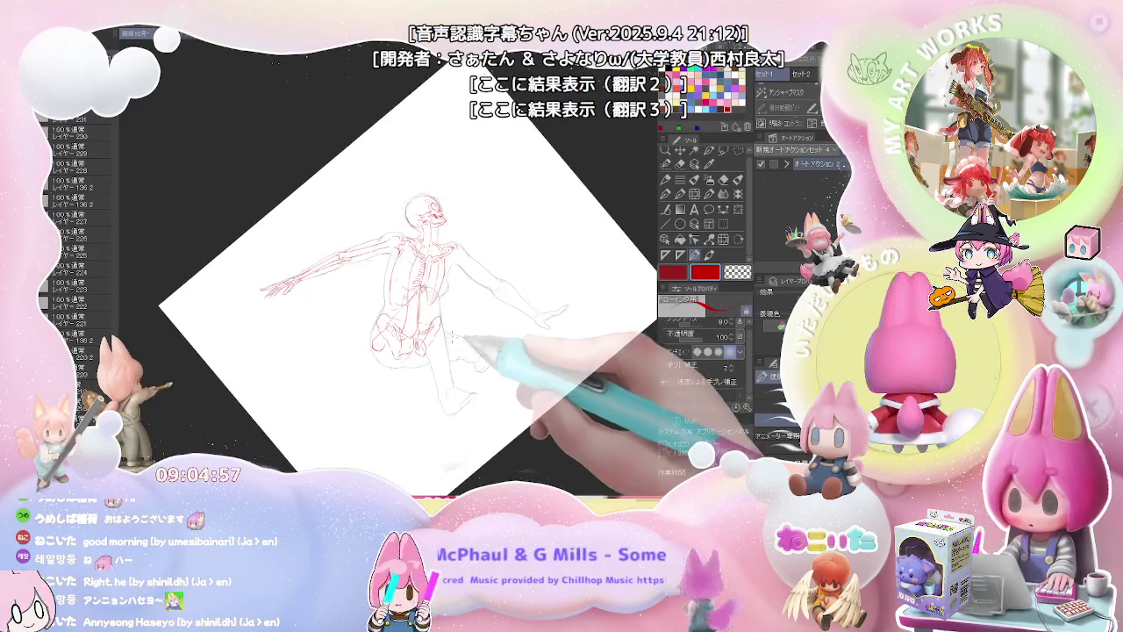
Step: Draw red thigh, shin and foot bones down the legs, then mirror the view to check them
drag(459, 335, 420, 348)
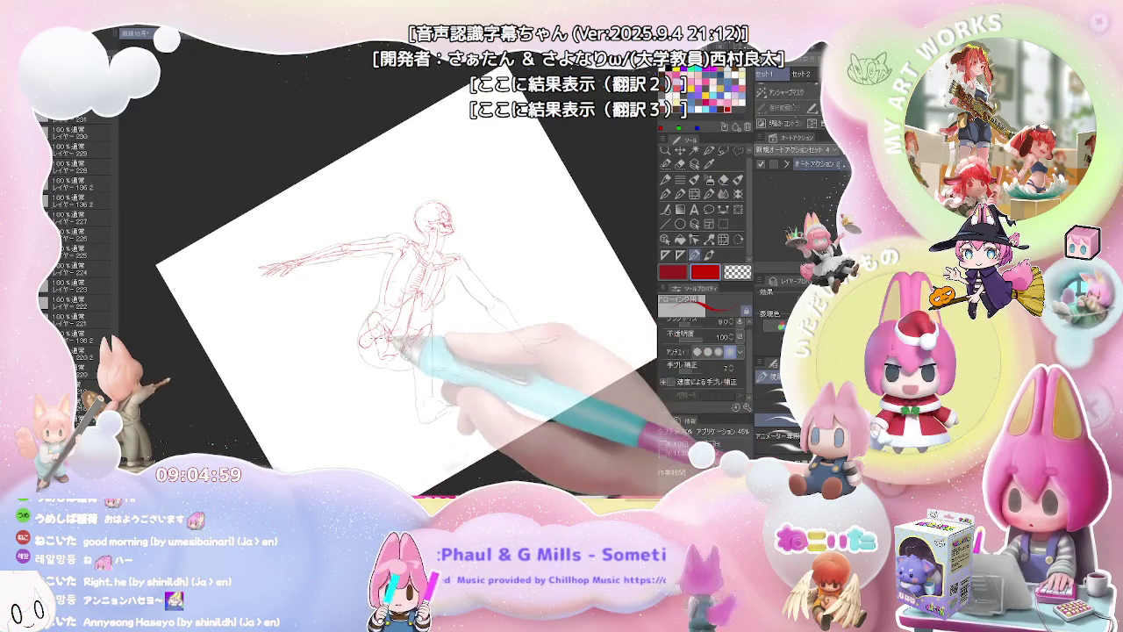
key(ctrl+plus)
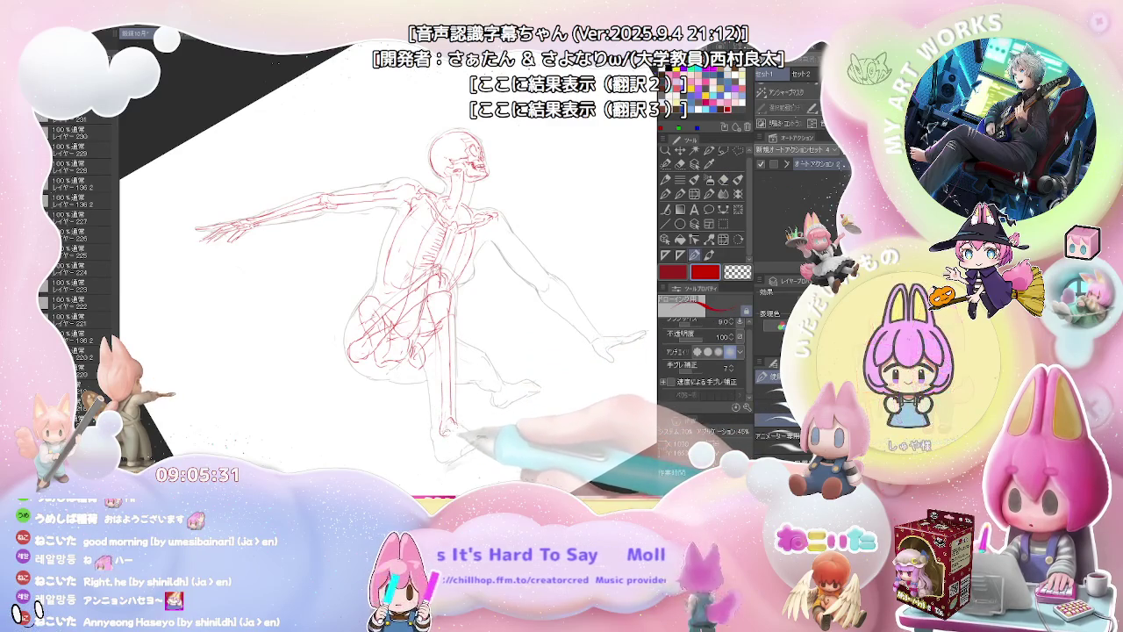
drag(443, 430, 470, 444)
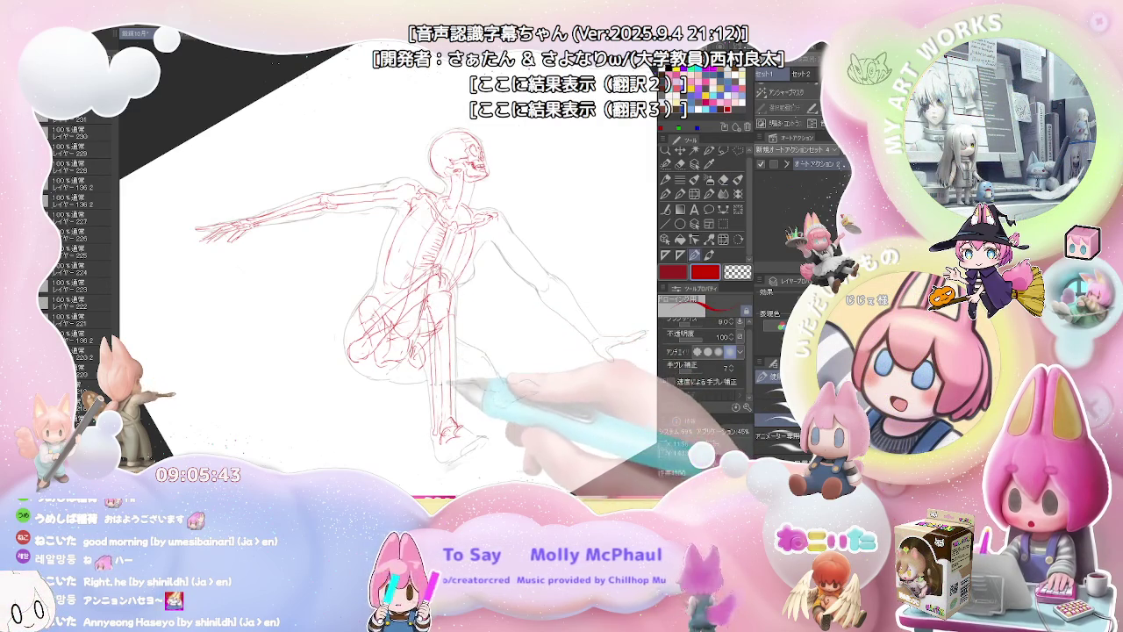
drag(530, 397, 521, 404)
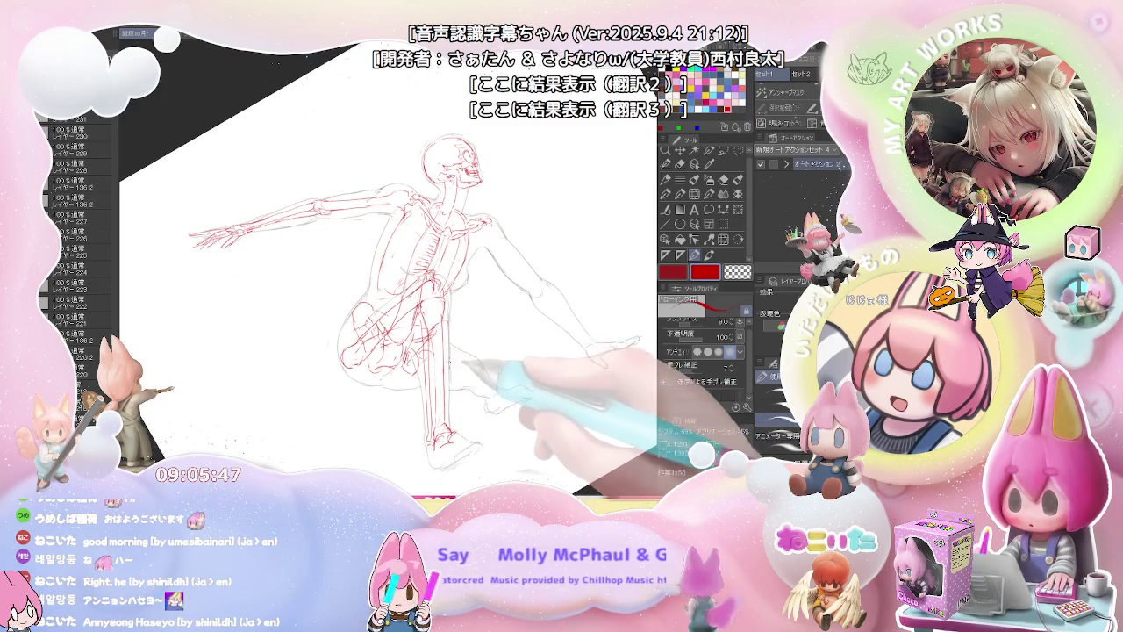
key(h)
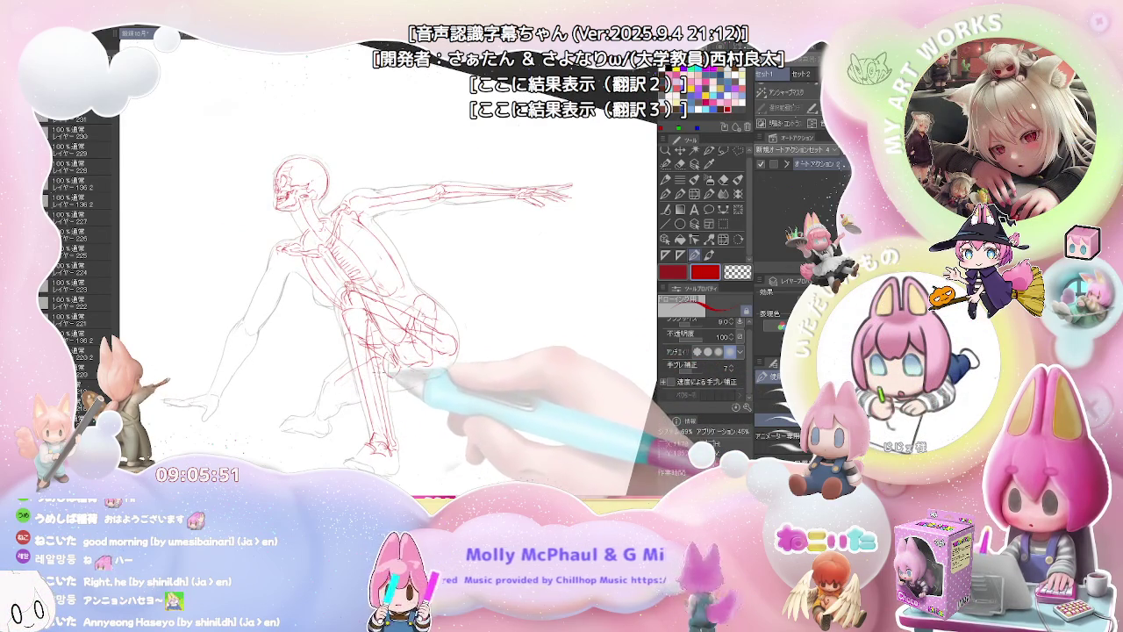
Step: Redraw the red pelvis, hip and lower-leg bones down to the planted feet
key(e)
key(p)
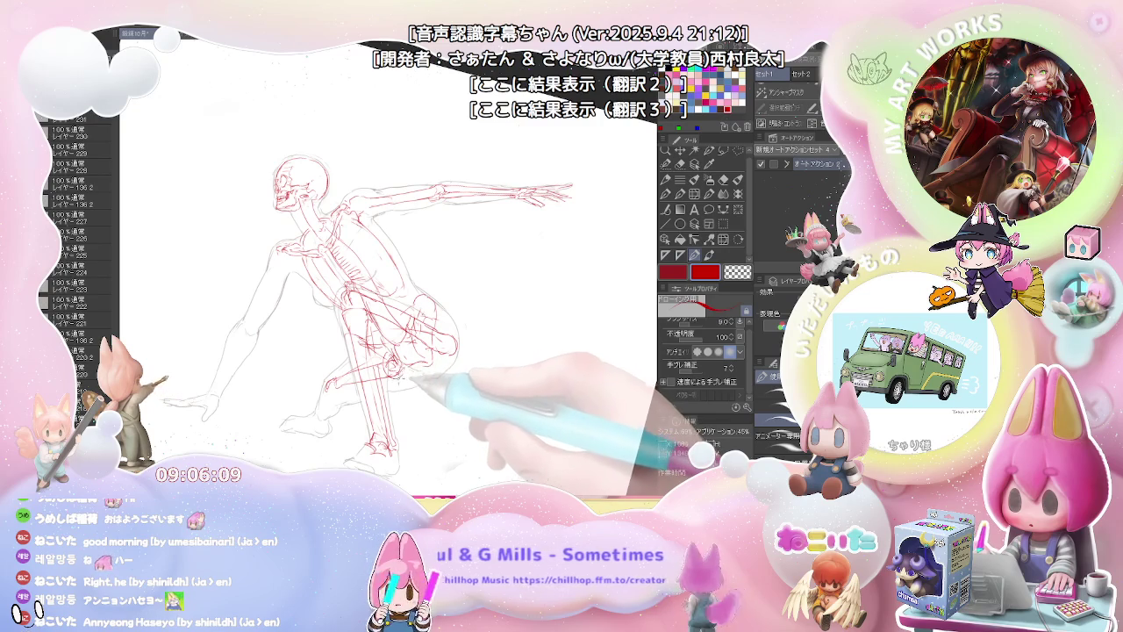
drag(412, 378, 443, 360)
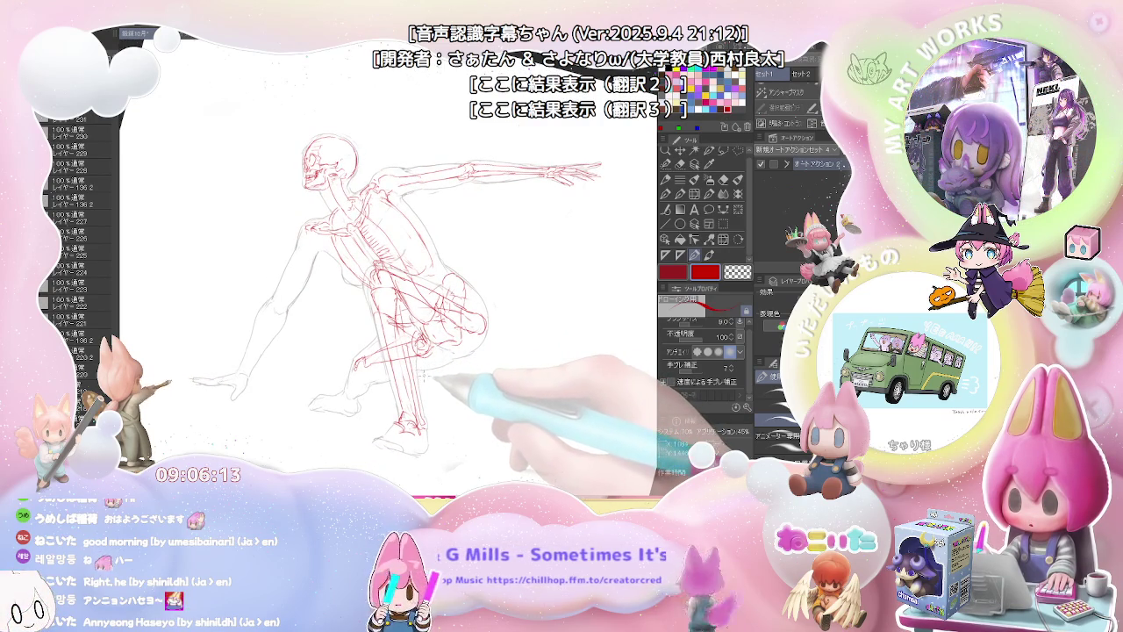
scroll(413, 377, up, 2)
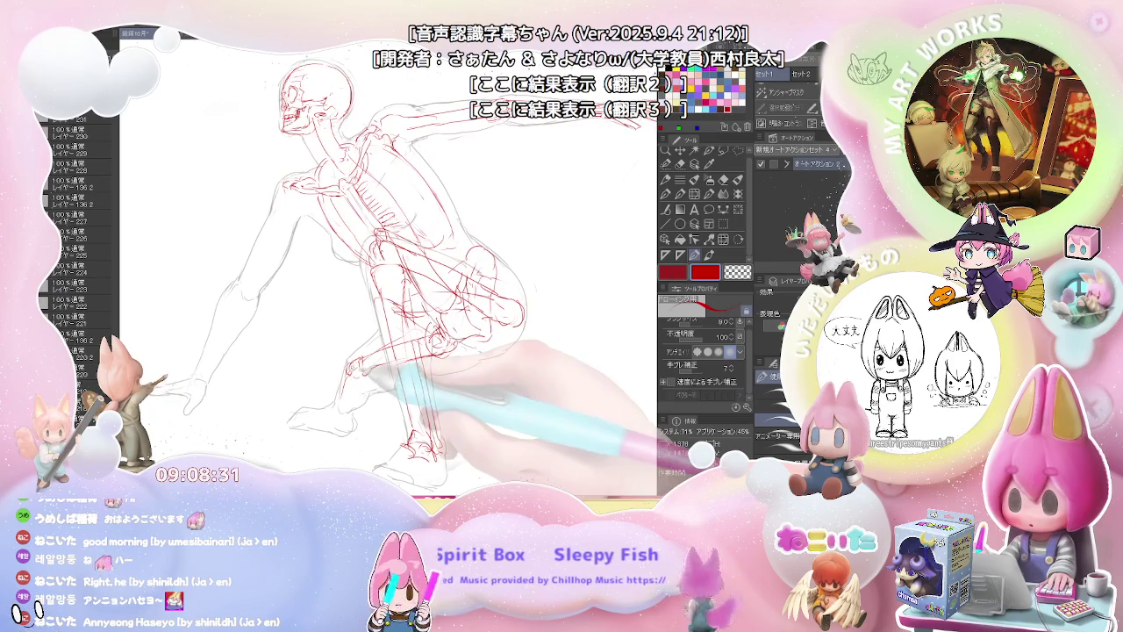
scroll(386, 263, up, 2)
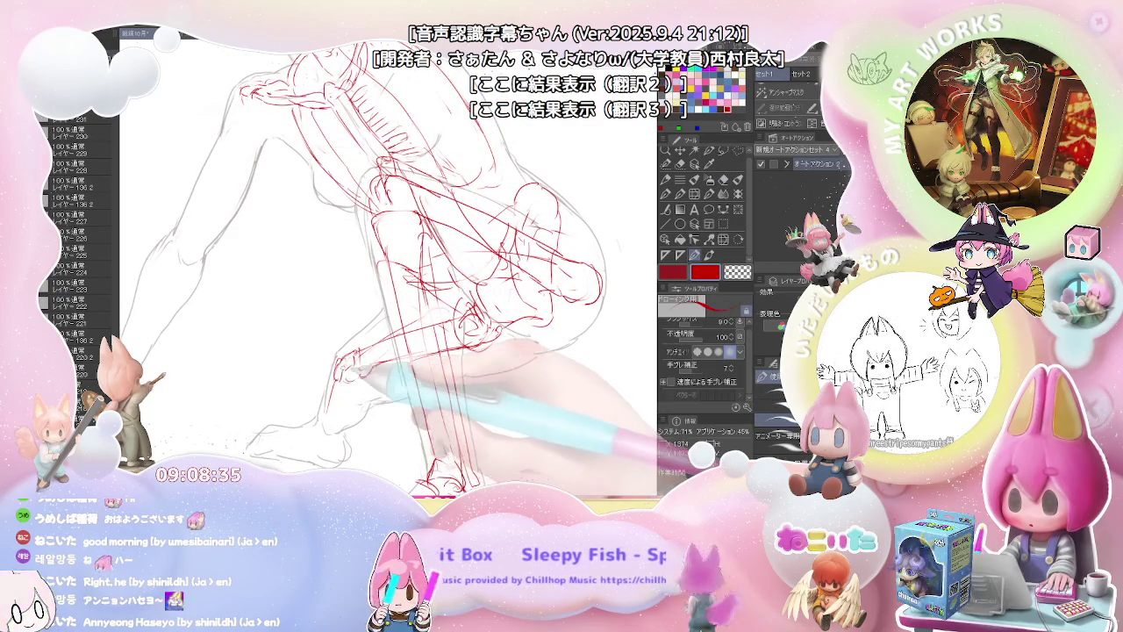
drag(326, 386, 366, 410)
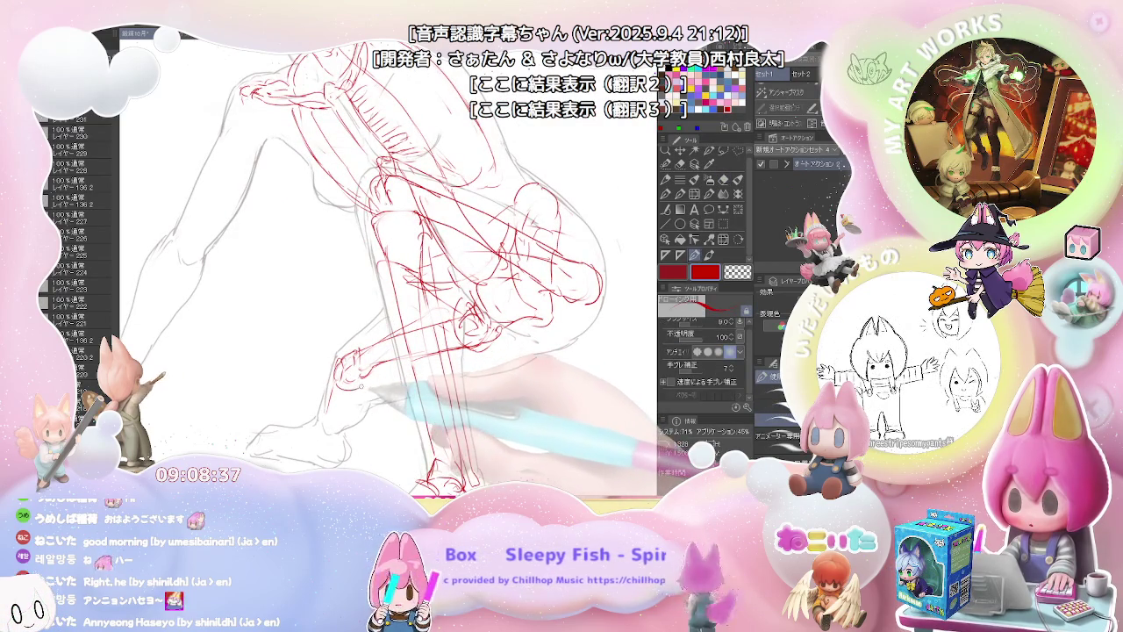
key(e)
key(p)
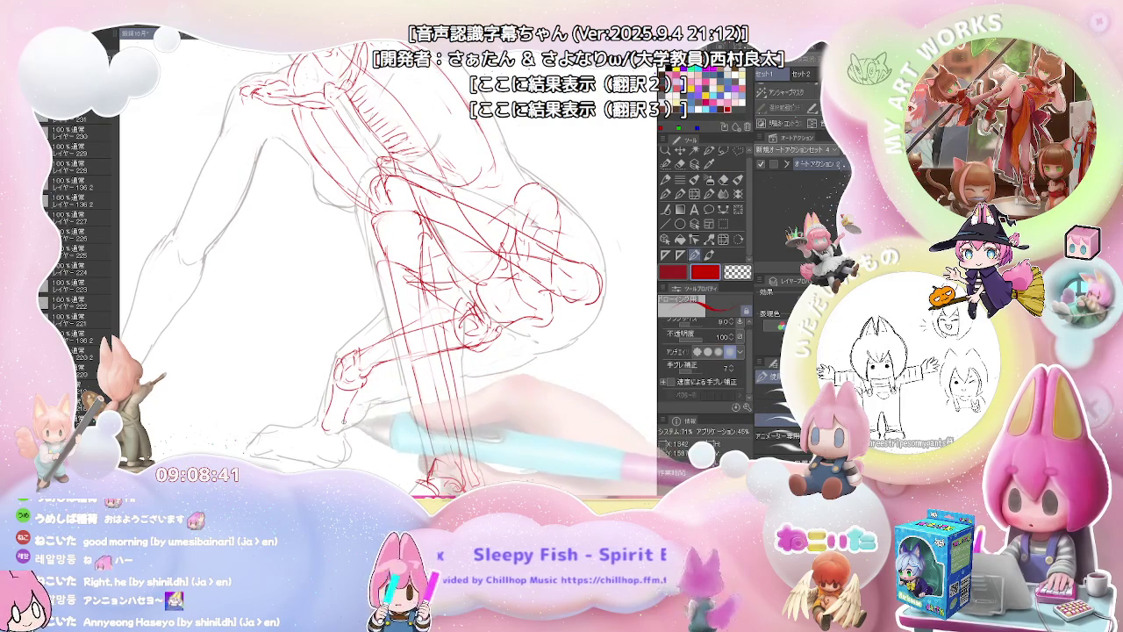
key(ctrl+minus)
drag(432, 418, 429, 412)
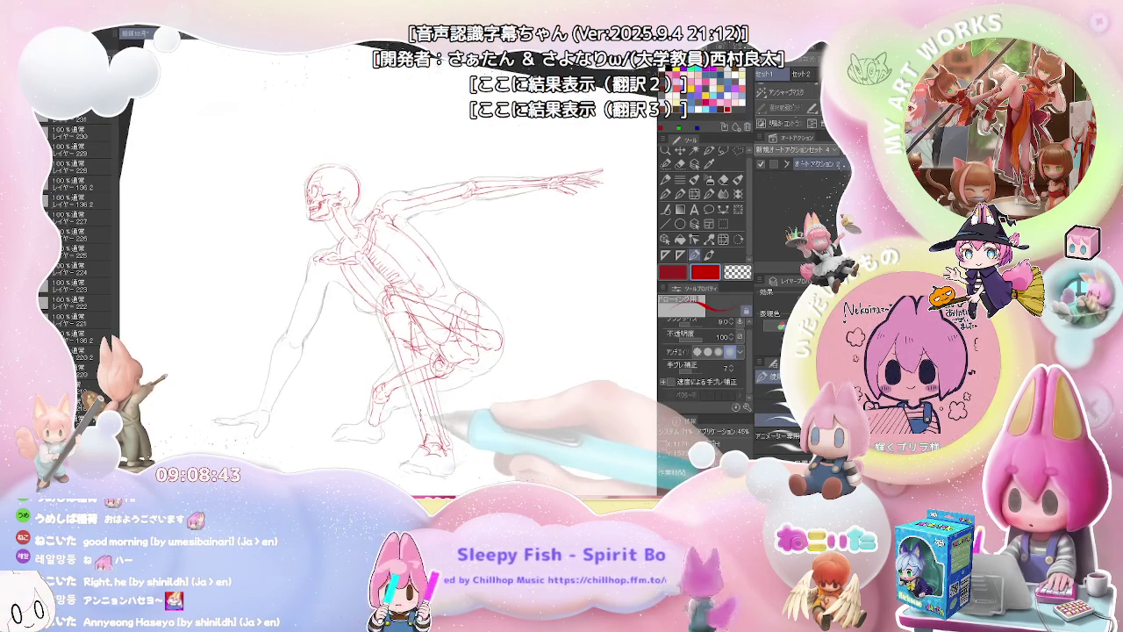
Step: With the view flipped back, refine the red ribcage, spine and shoulder bones
key(h)
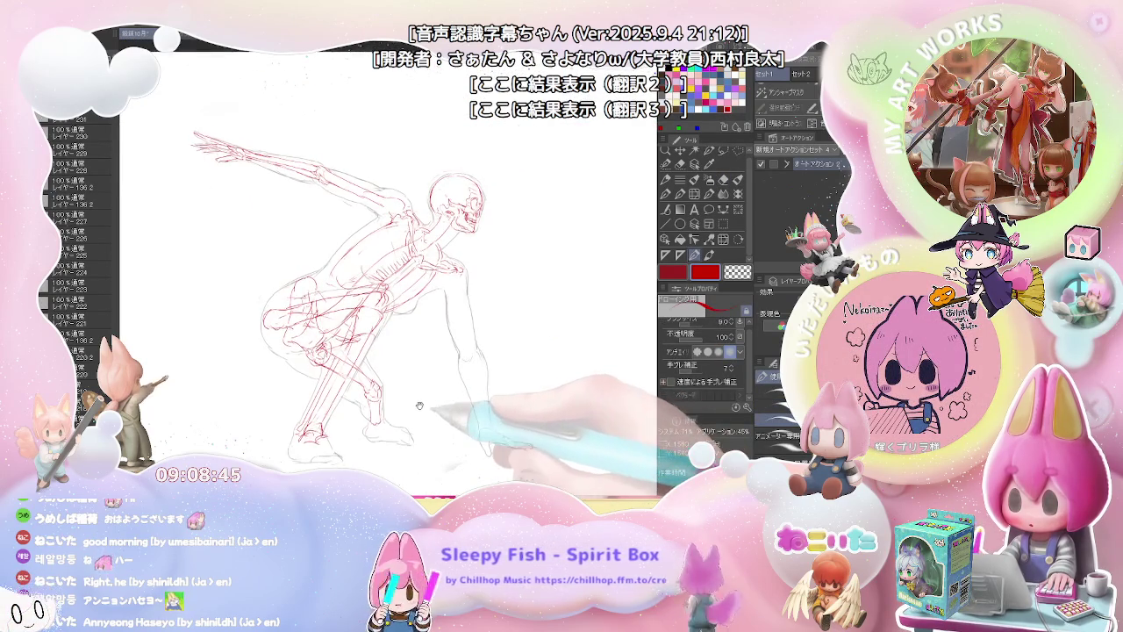
key(e)
key(p)
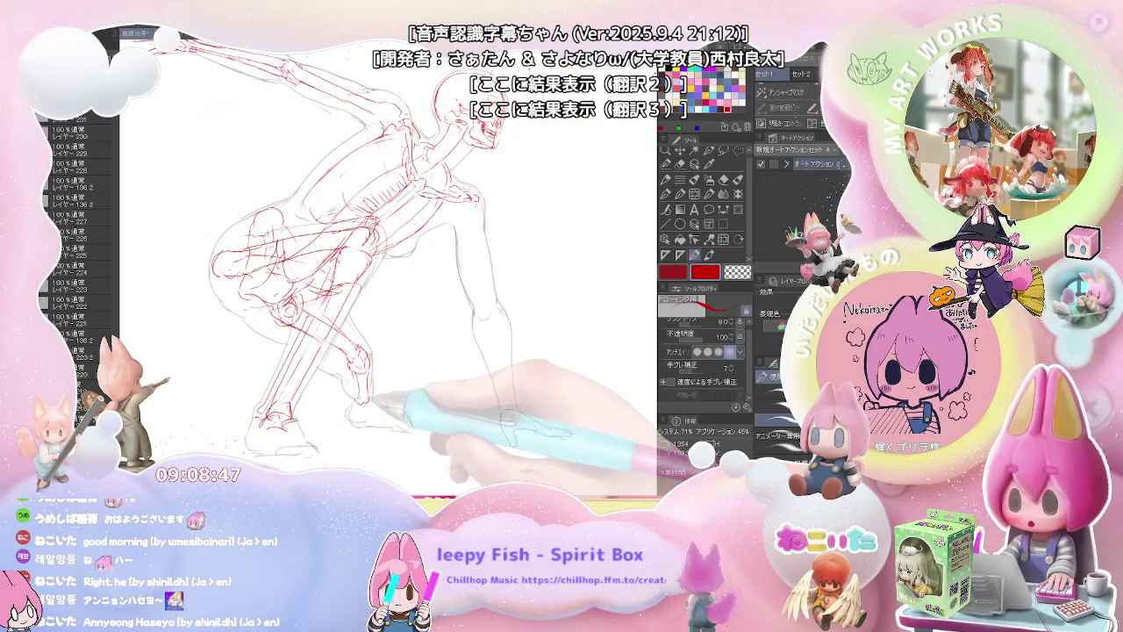
key(e)
key(p)
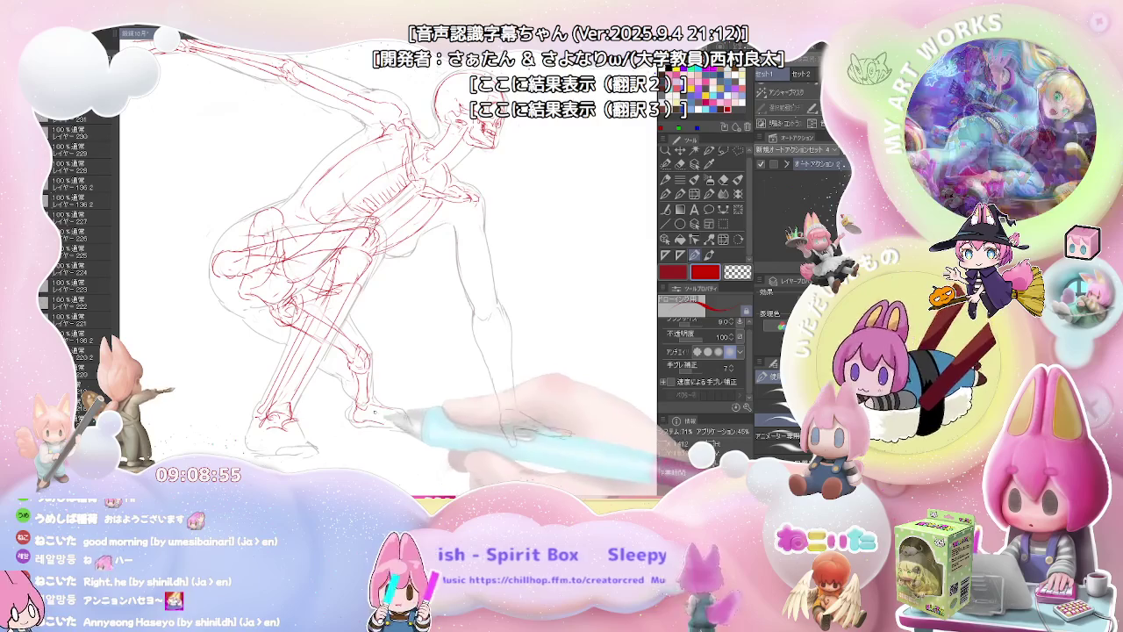
key(ctrl+minus)
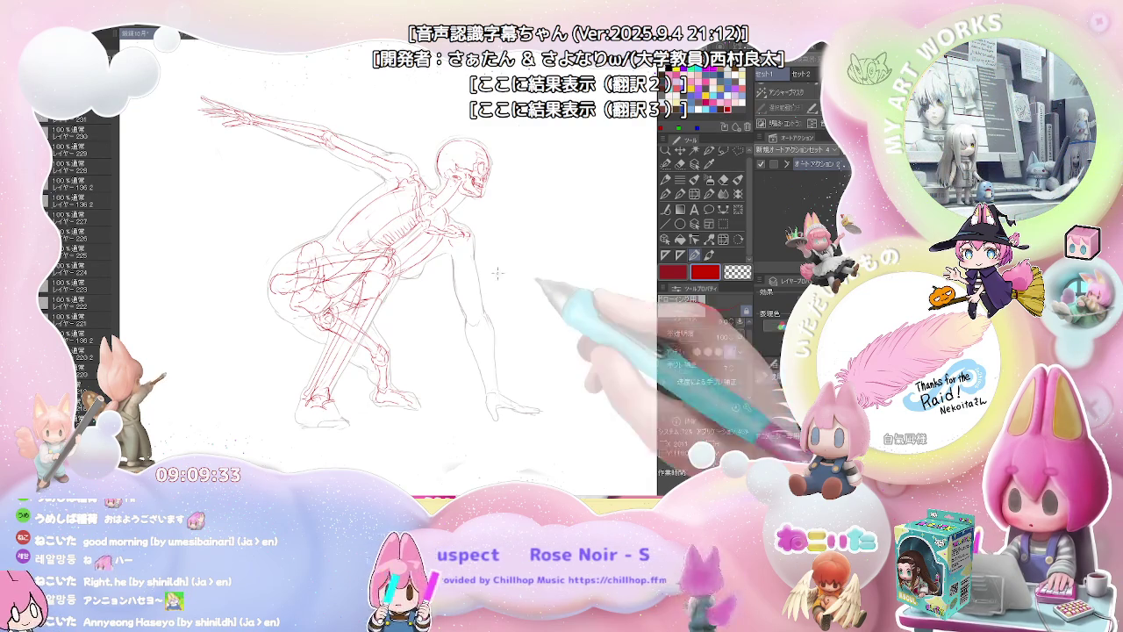
scroll(451, 241, up, 2)
Step: Erase and redraw parts of the supporting arm's red bones
scroll(446, 235, up, 2)
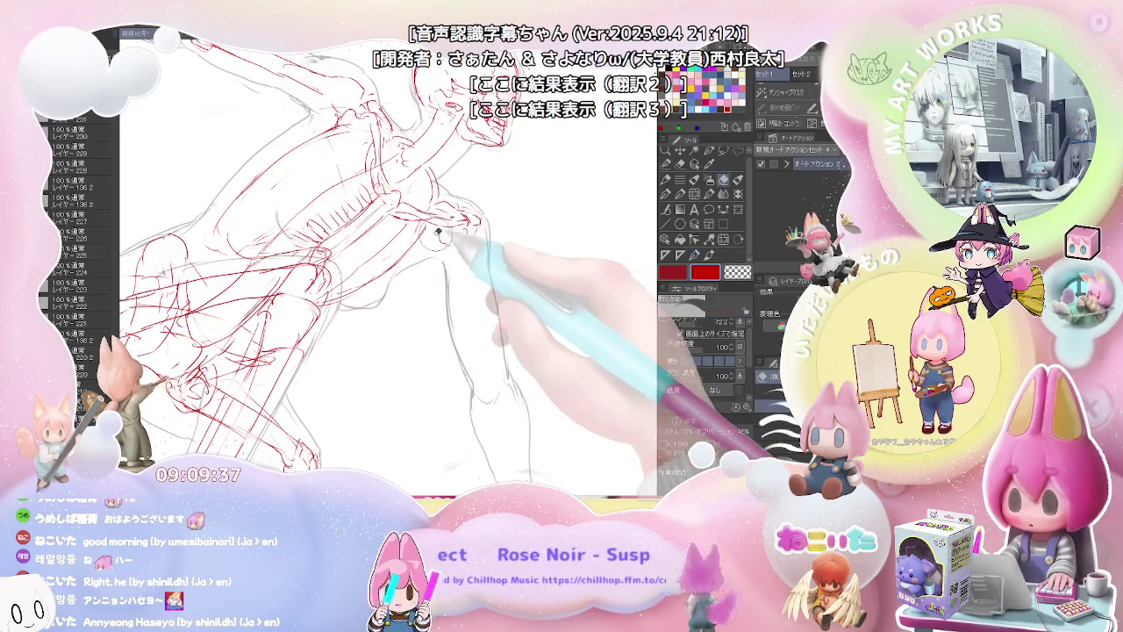
key(e)
scroll(438, 237, down, 1)
key(p)
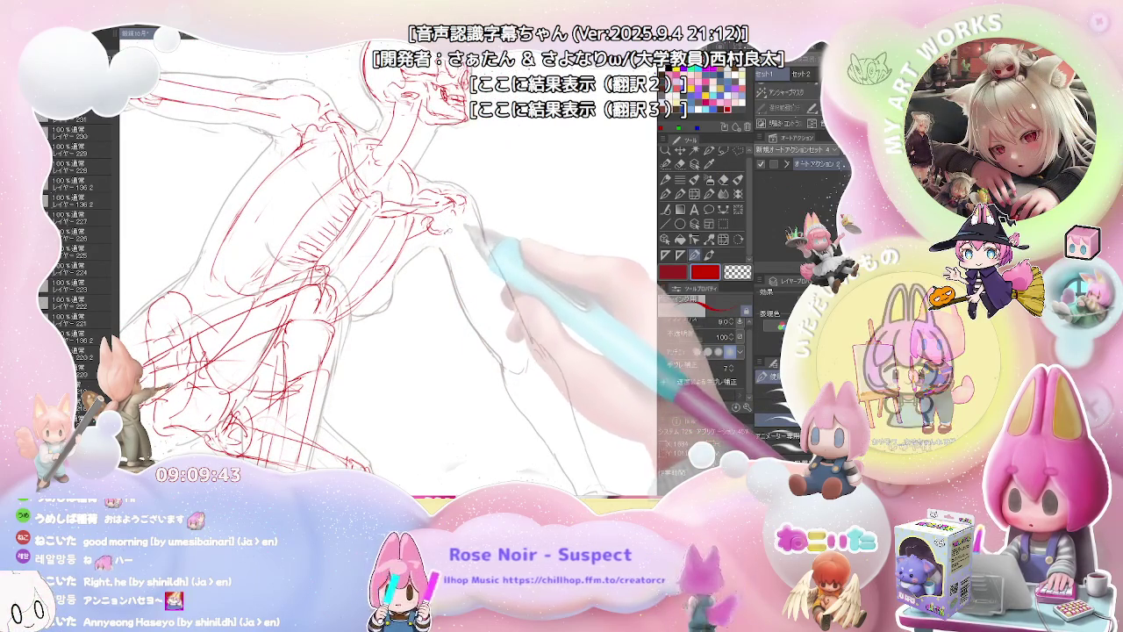
key(e)
key(p)
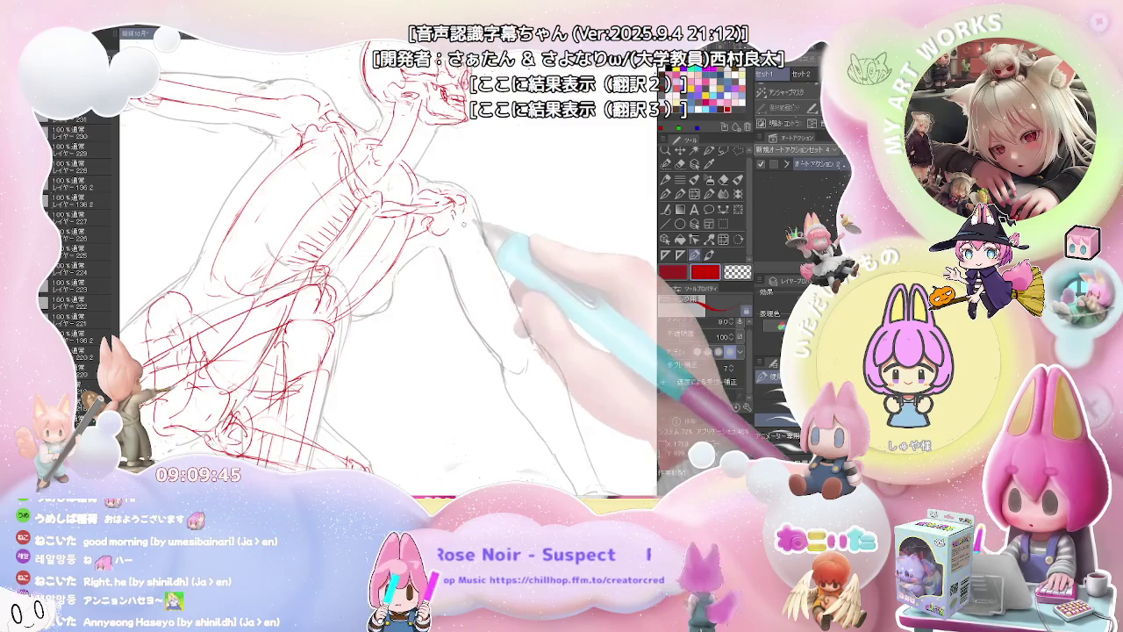
Step: Redraw the red forearm line and small hand marks on the arm reaching the ground
key(ctrl+0)
key(asciicircum)
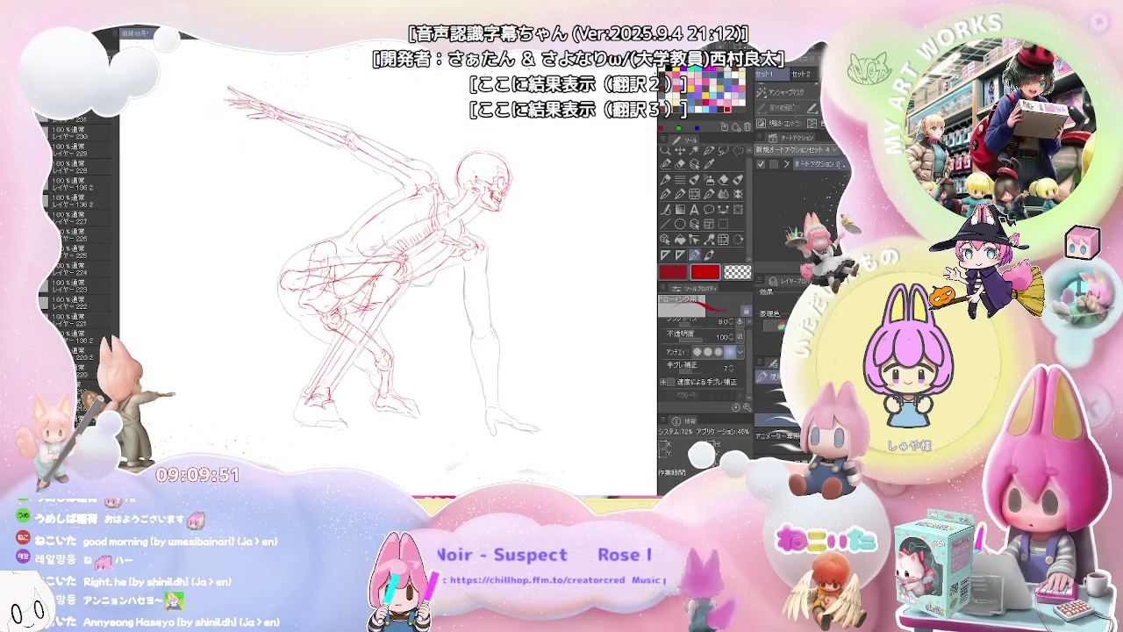
scroll(478, 259, up, 2)
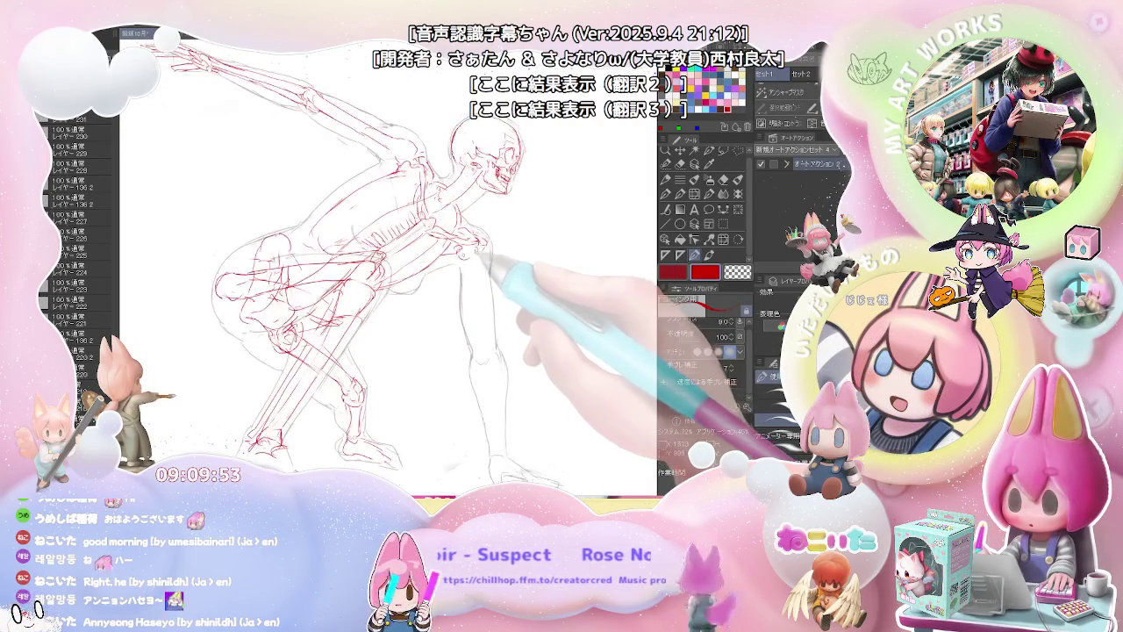
drag(469, 260, 471, 274)
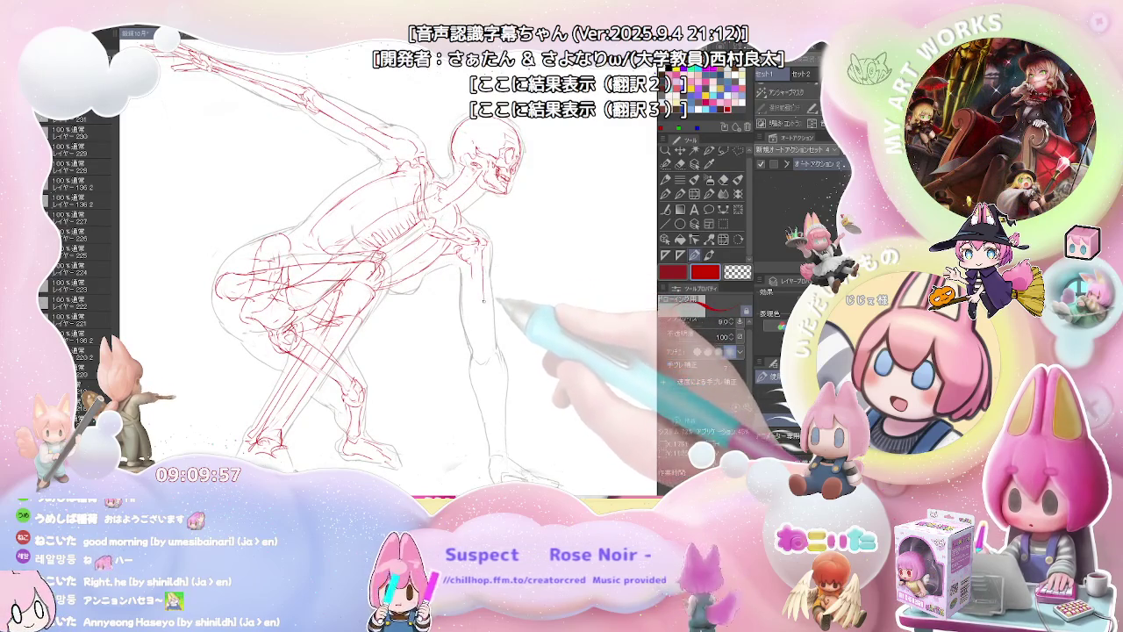
drag(474, 263, 480, 317)
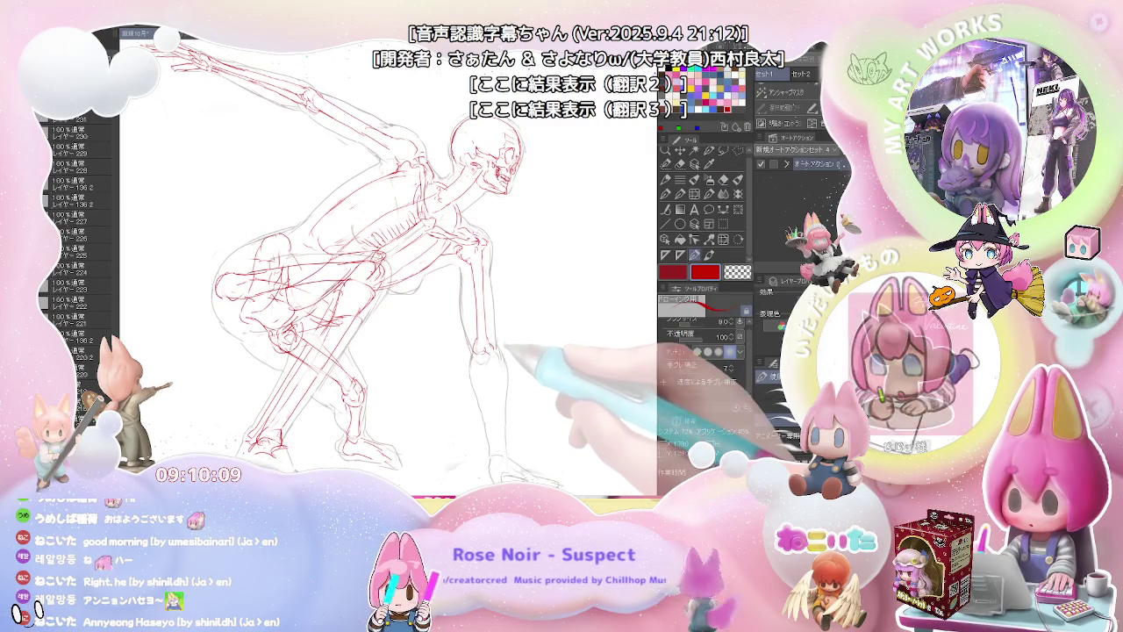
key(ctrl+0)
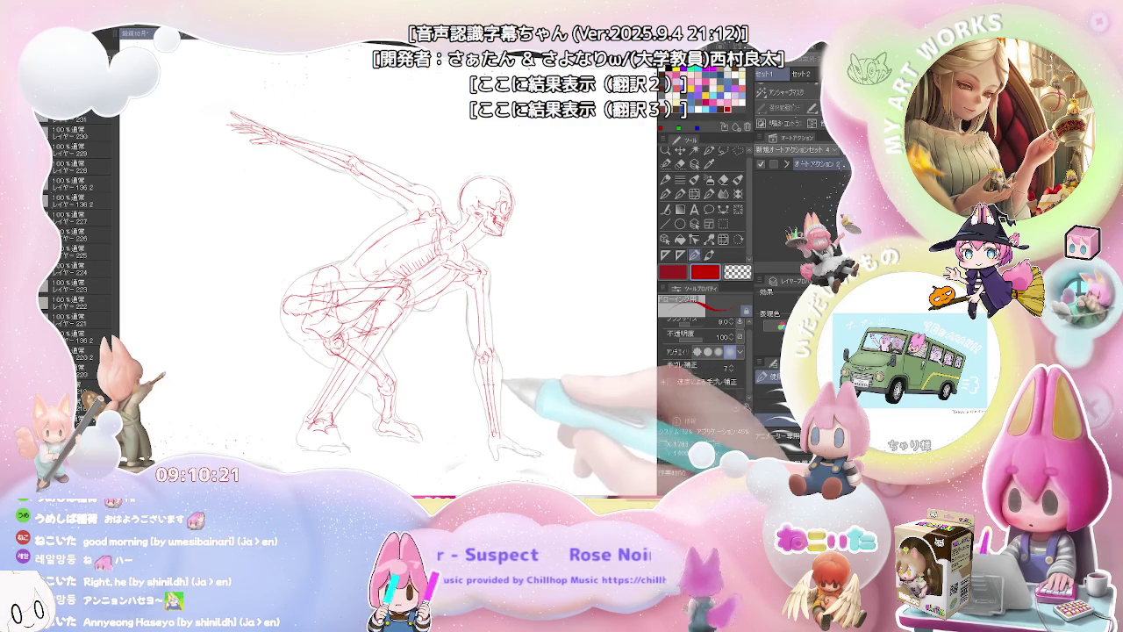
key(ctrl+minus)
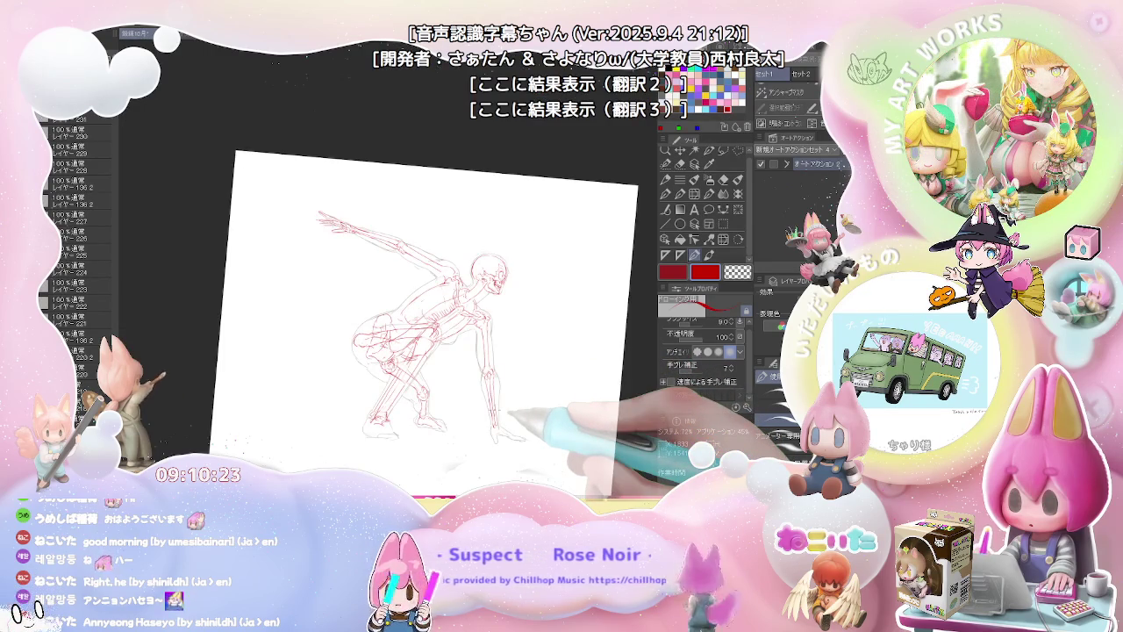
key(ctrl+plus)
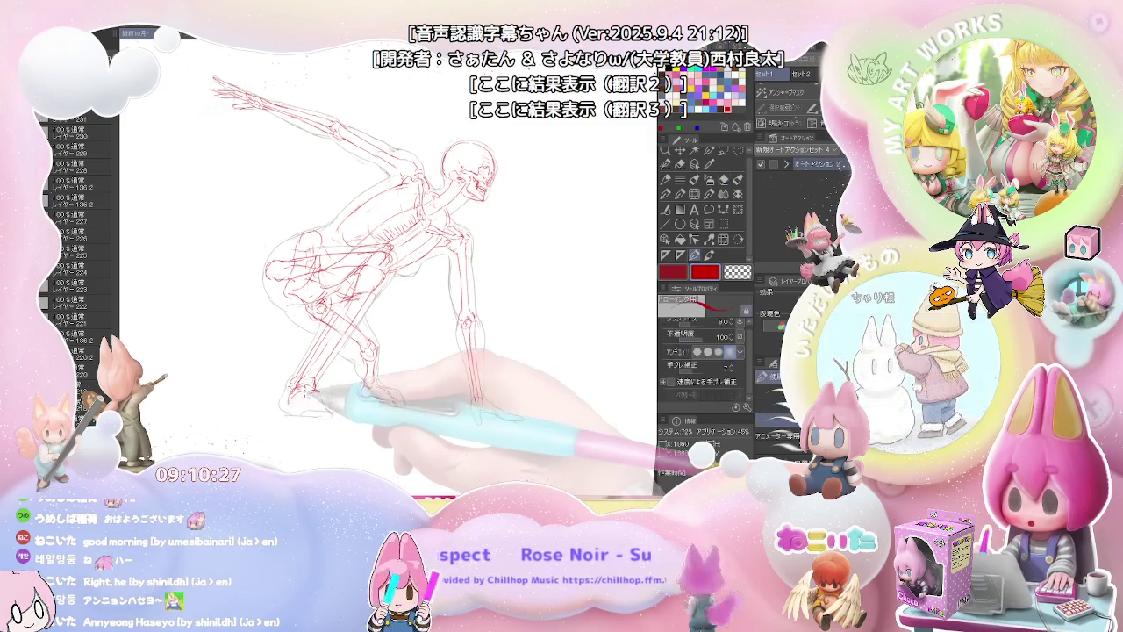
key(e)
key(p)
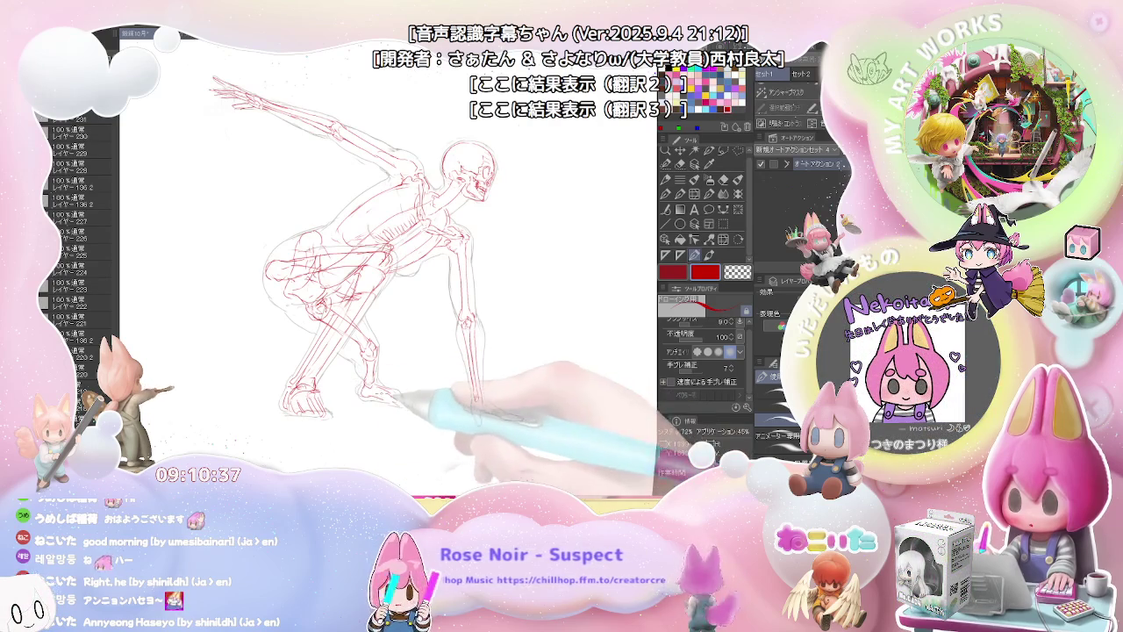
drag(439, 263, 386, 272)
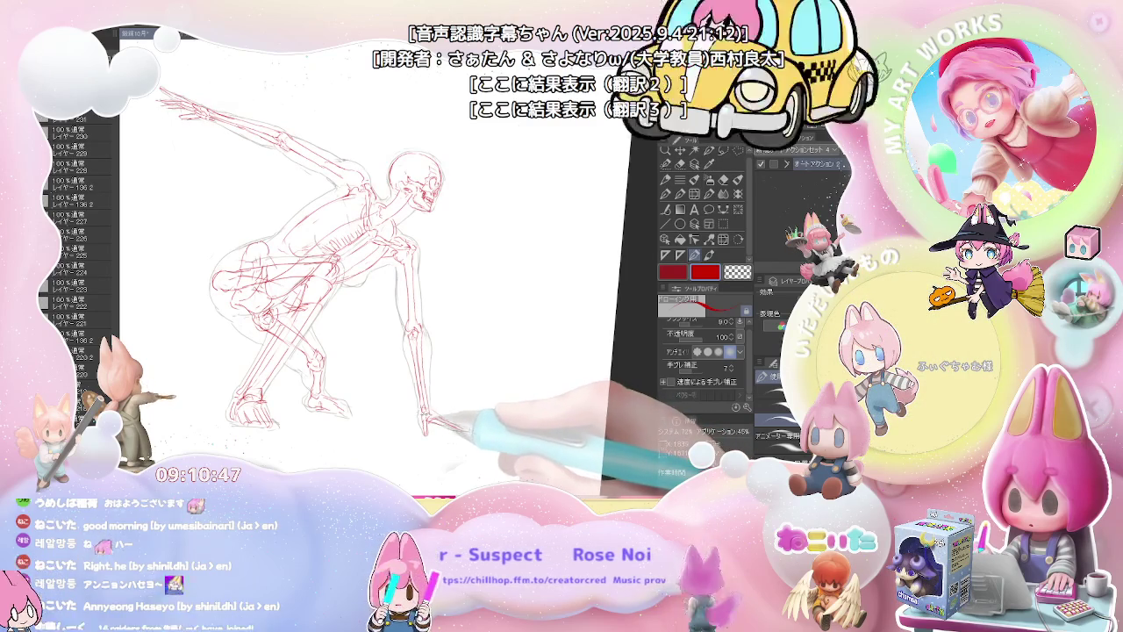
key(ctrl+minus)
drag(470, 415, 471, 430)
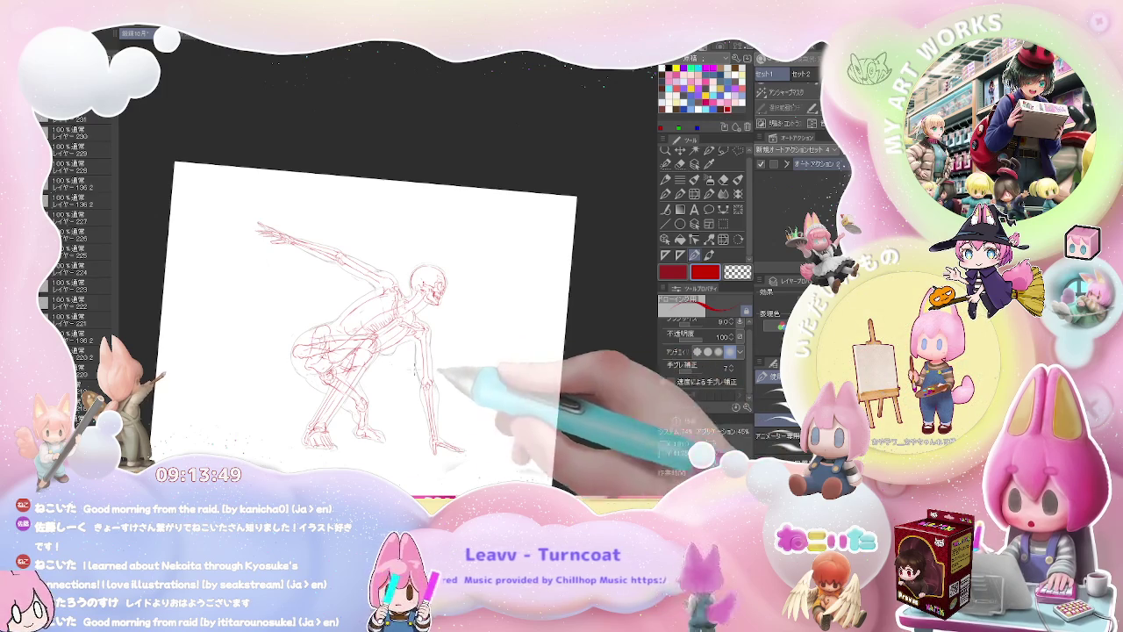
Step: Clean up stray red lines on the torso using the pen and eraser
scroll(361, 329, up, 2)
scroll(342, 312, up, 2)
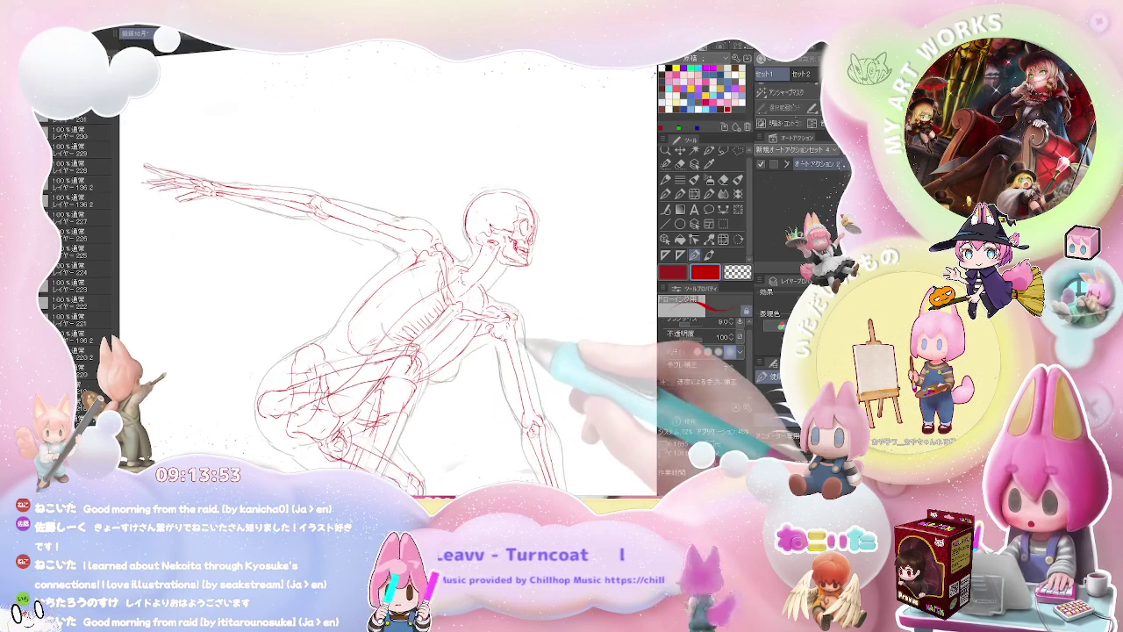
key(e)
scroll(418, 343, up, 3)
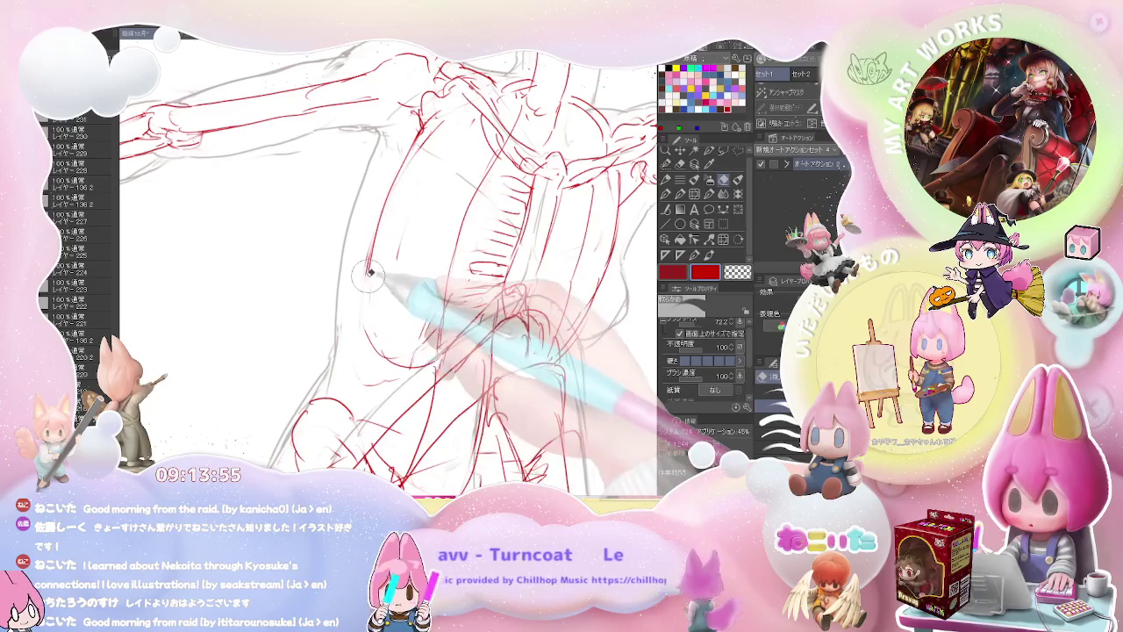
key(p)
key(e)
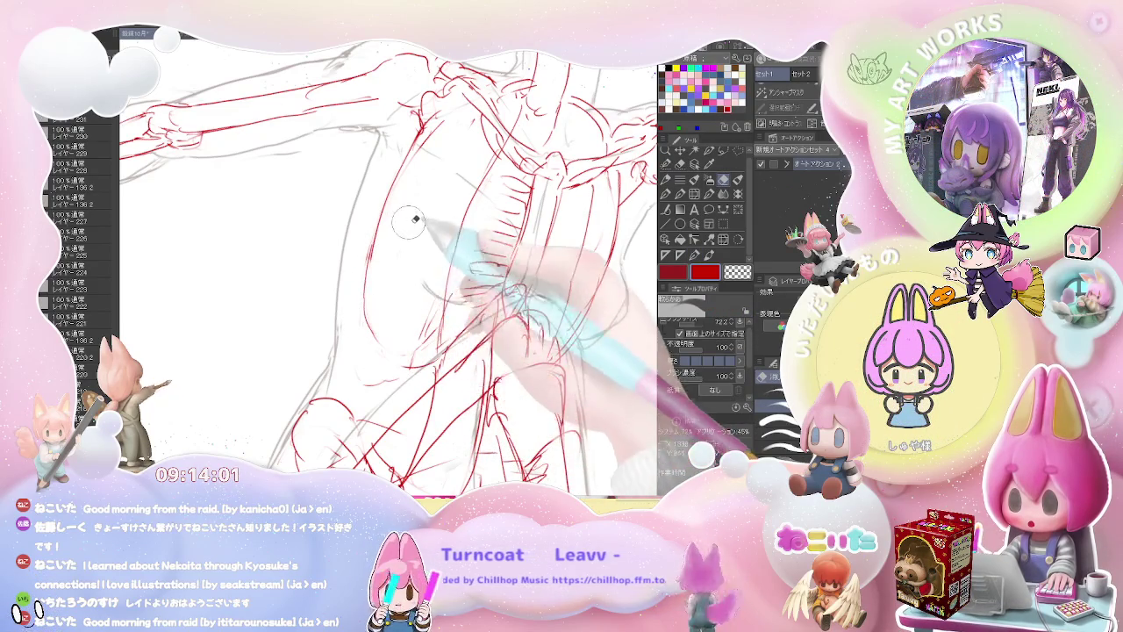
scroll(415, 219, down, 3)
key(p)
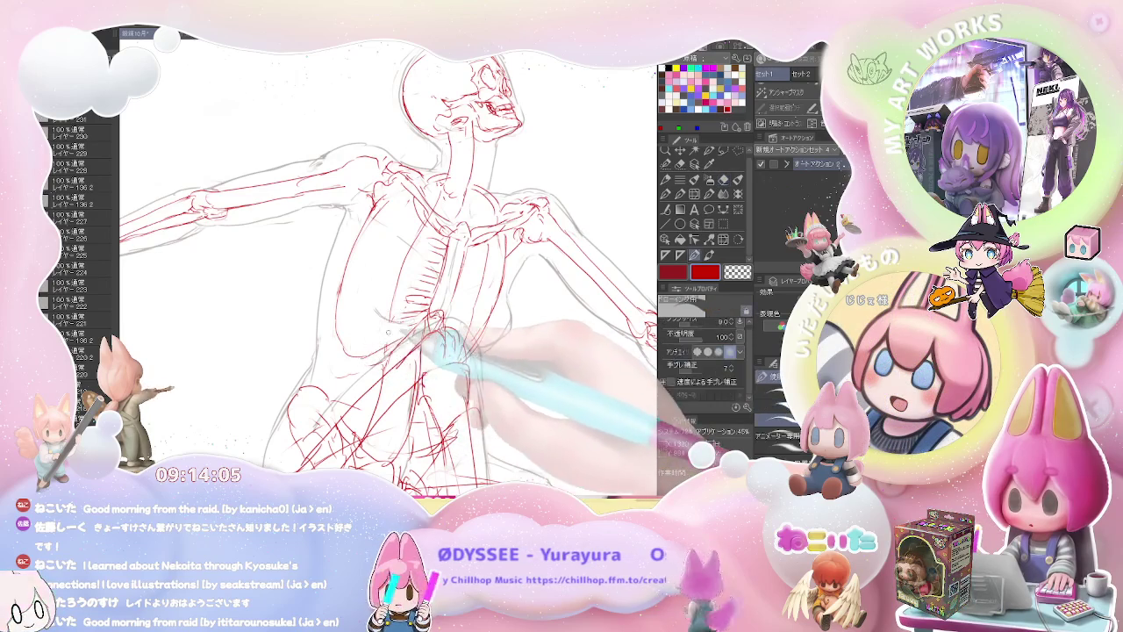
Step: Rotate and zoom the view until the skeleton stands upright
scroll(387, 328, down, 3)
key(minus)
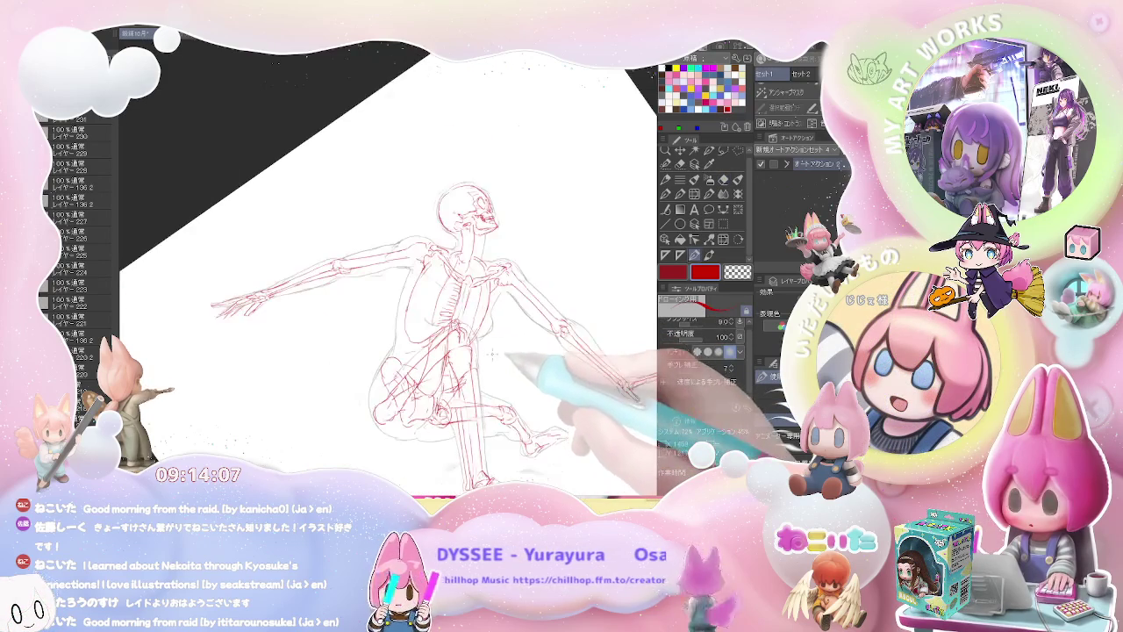
key(minus)
key(minus)
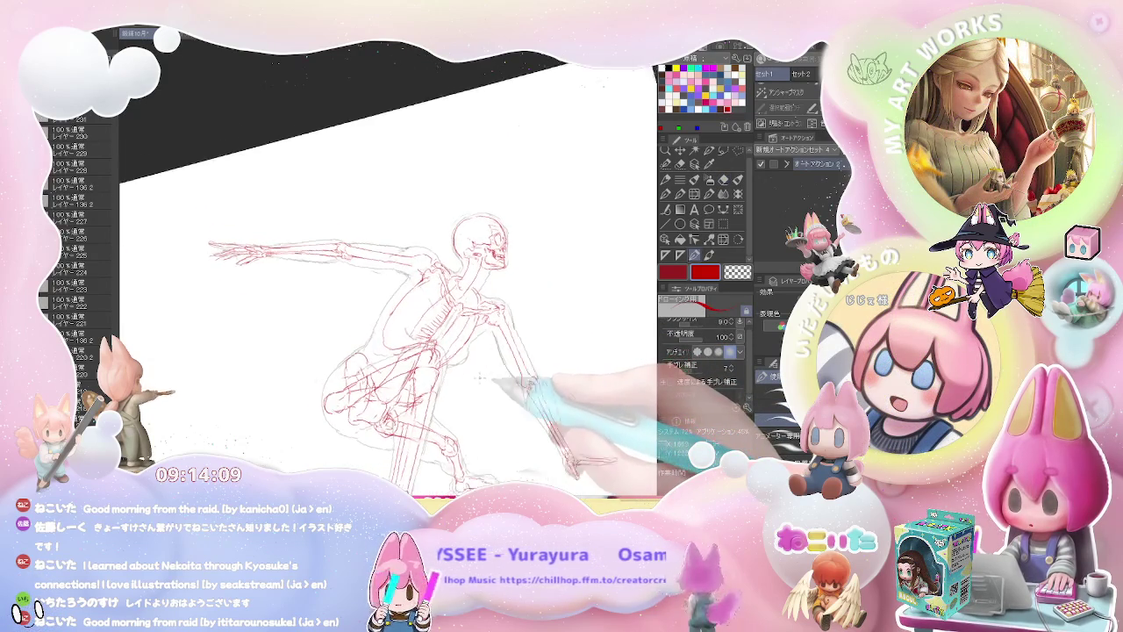
key(minus)
key(e)
key(minus)
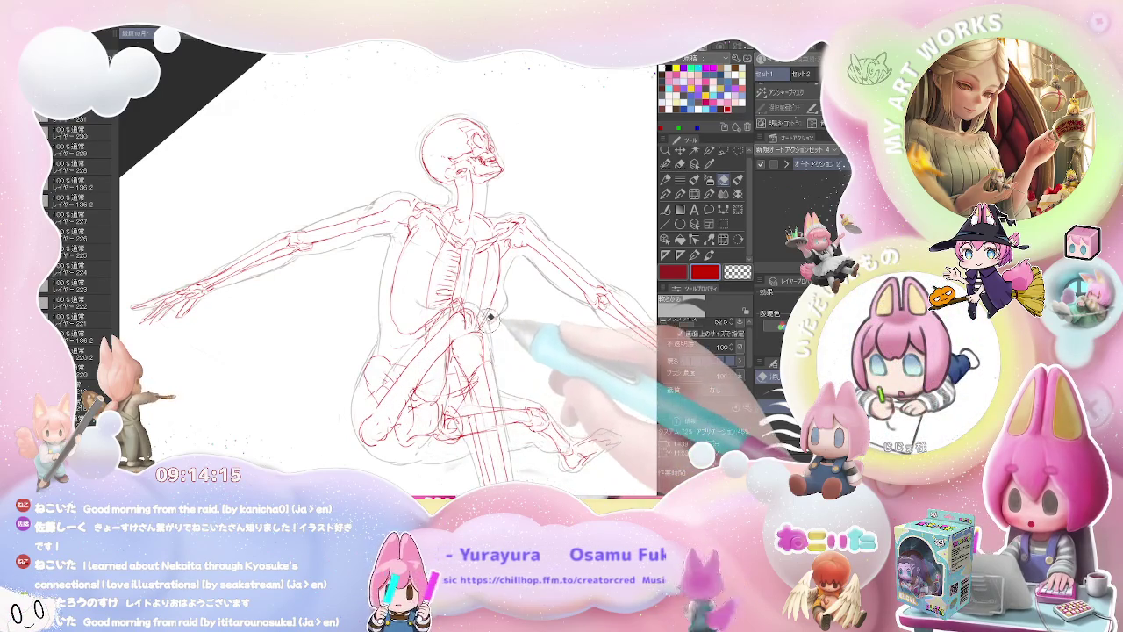
key(ctrl+minus)
key(minus)
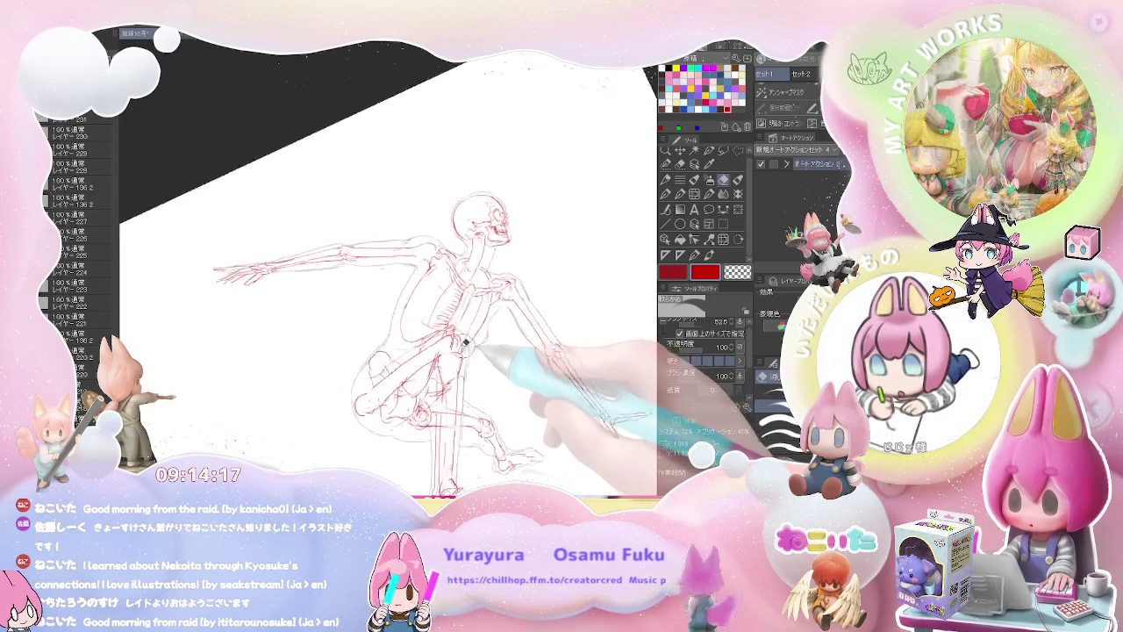
key(asciicircum)
key(ctrl+plus)
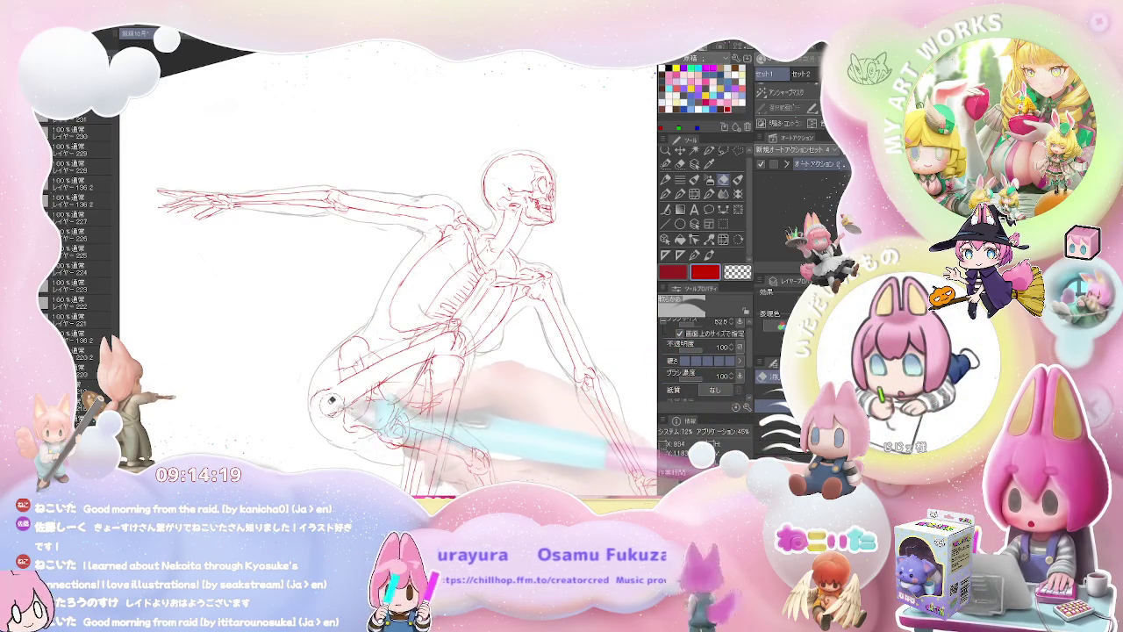
Step: Mirror the view to check the pose, flip it back and reset the rotation to level
key(p)
key(ctrl+minus)
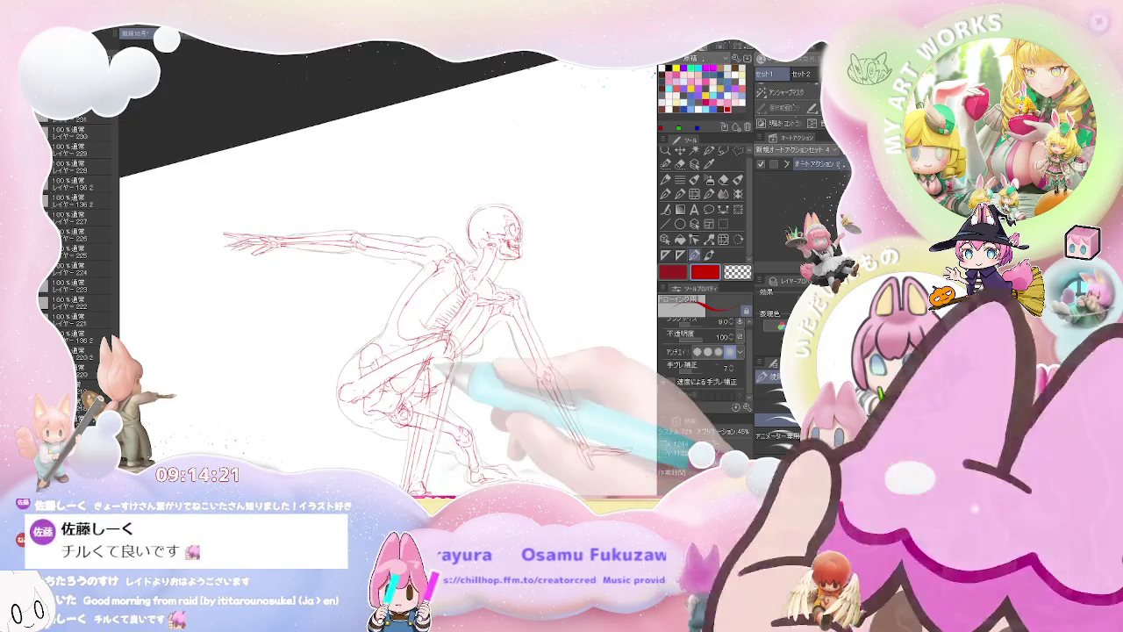
key(minus)
key(h)
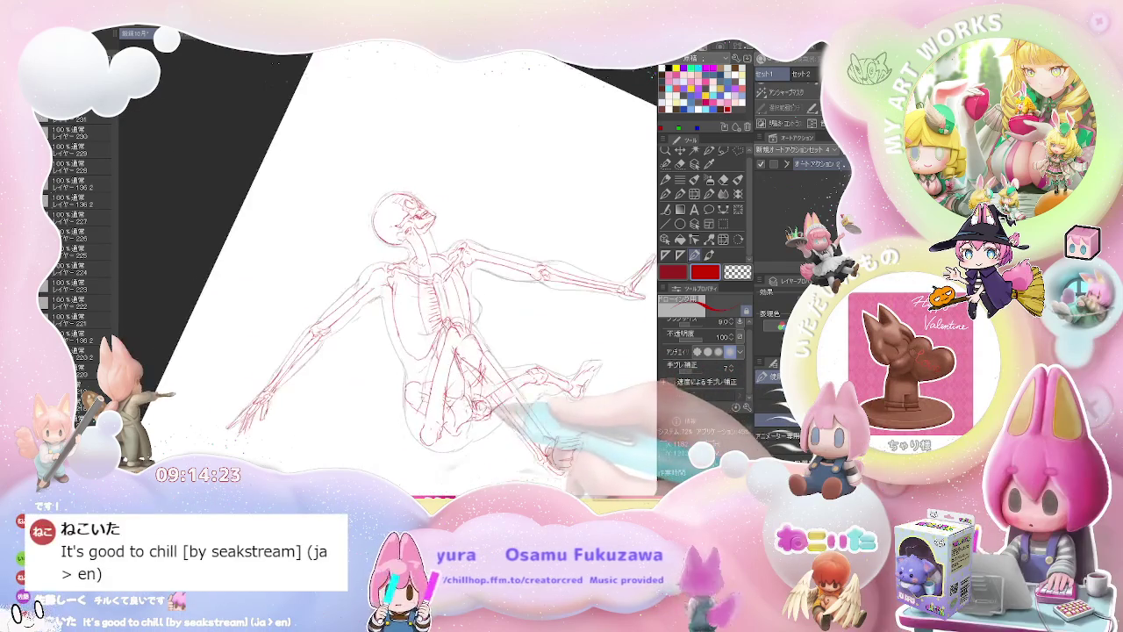
key(ctrl+plus)
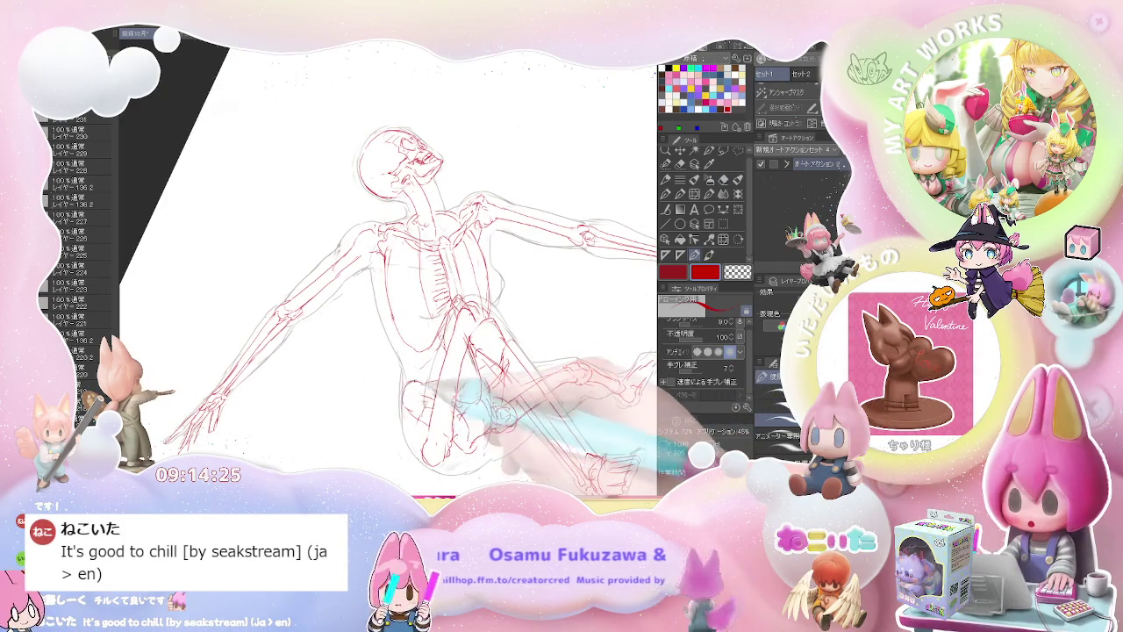
key(minus)
key(h)
key(minus)
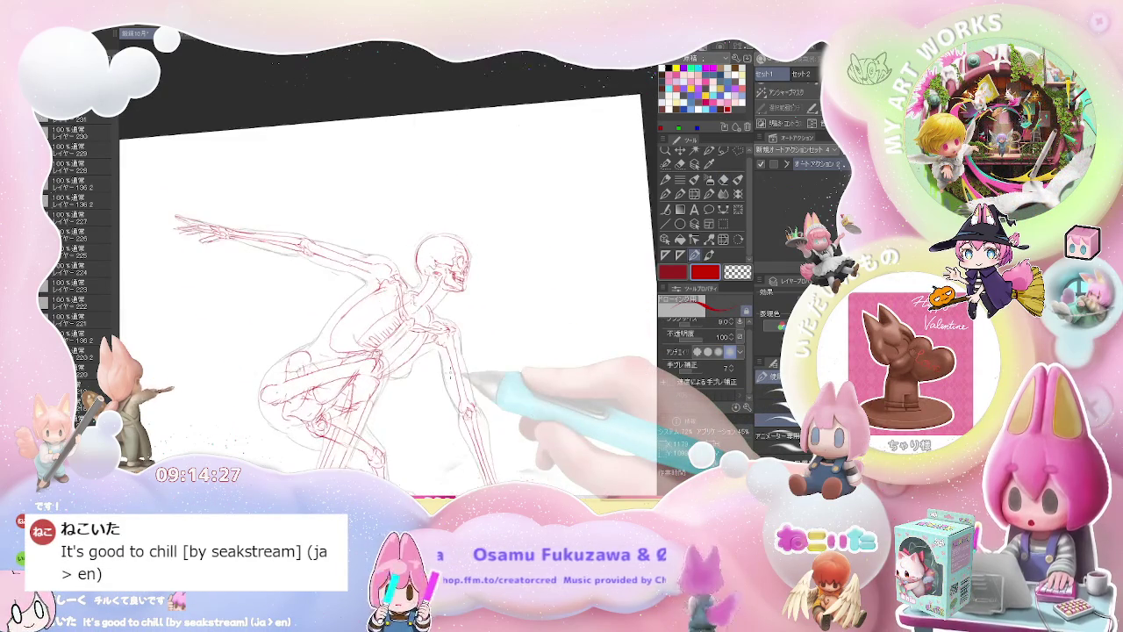
key(ctrl+minus)
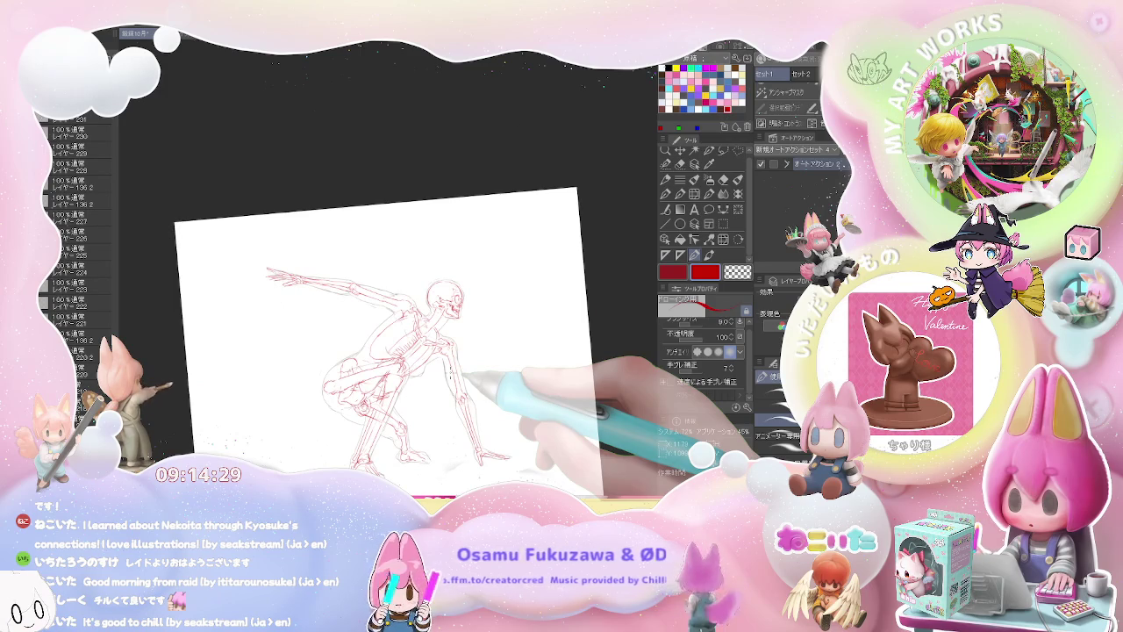
key(asciicircum)
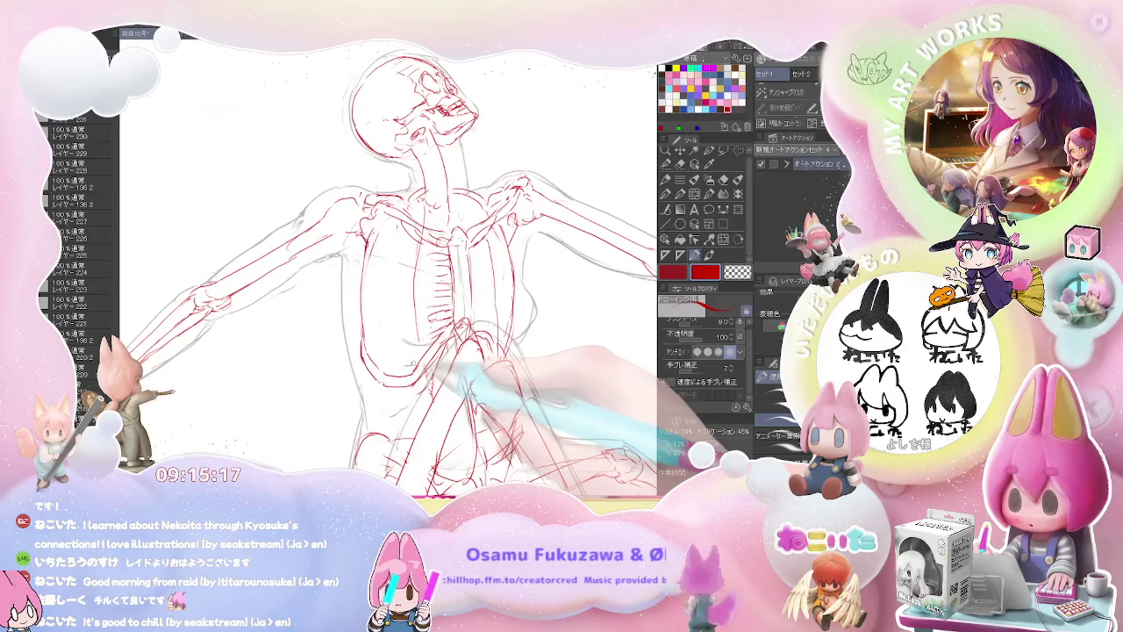
Step: Redraw the red ribcage lines, erasing strays and softening them with the blending tool
key(e)
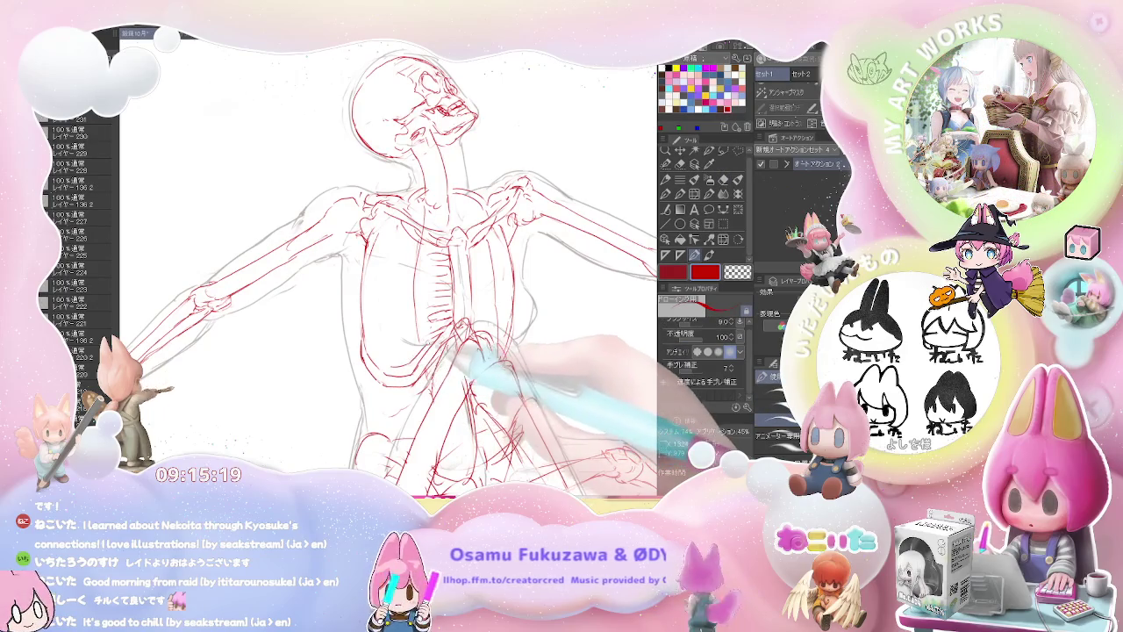
key(p)
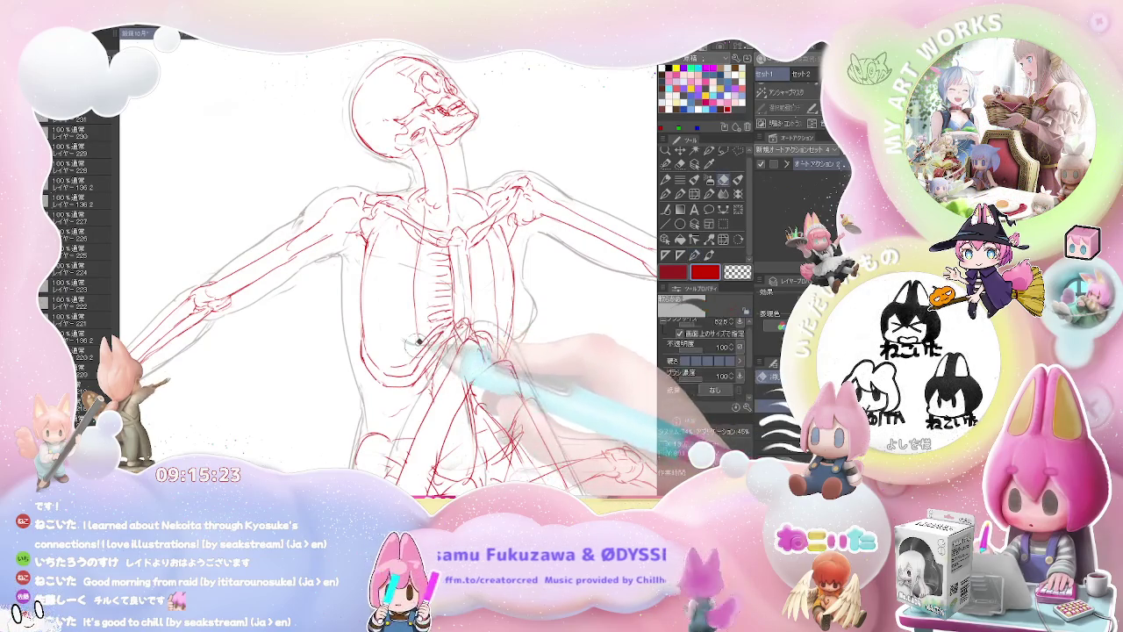
key(e)
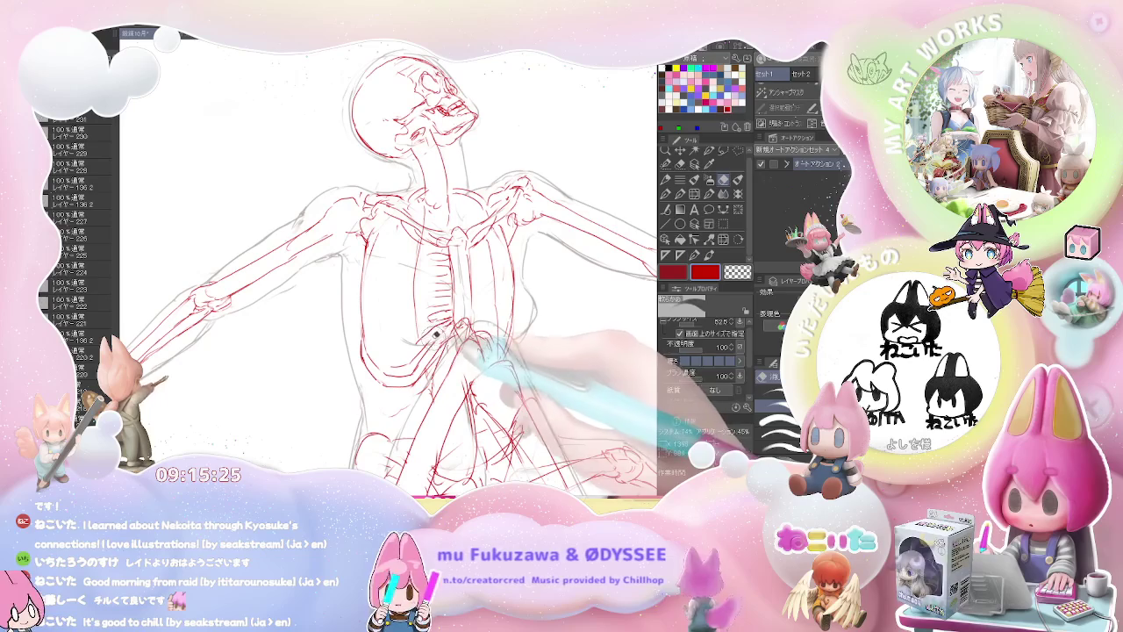
key(p)
key(e)
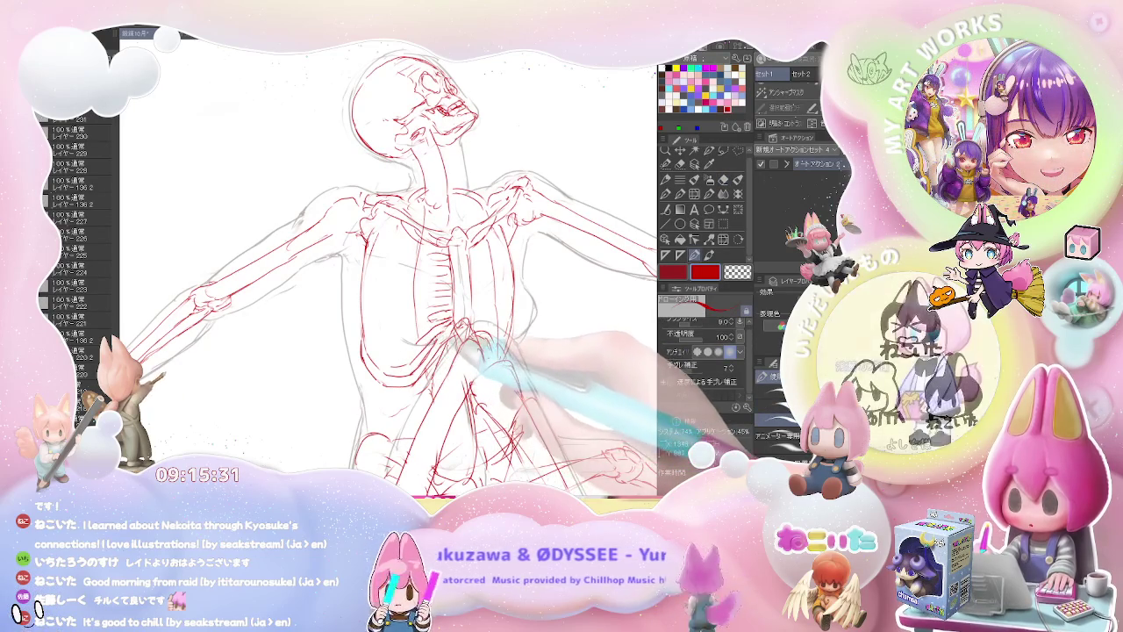
key(p)
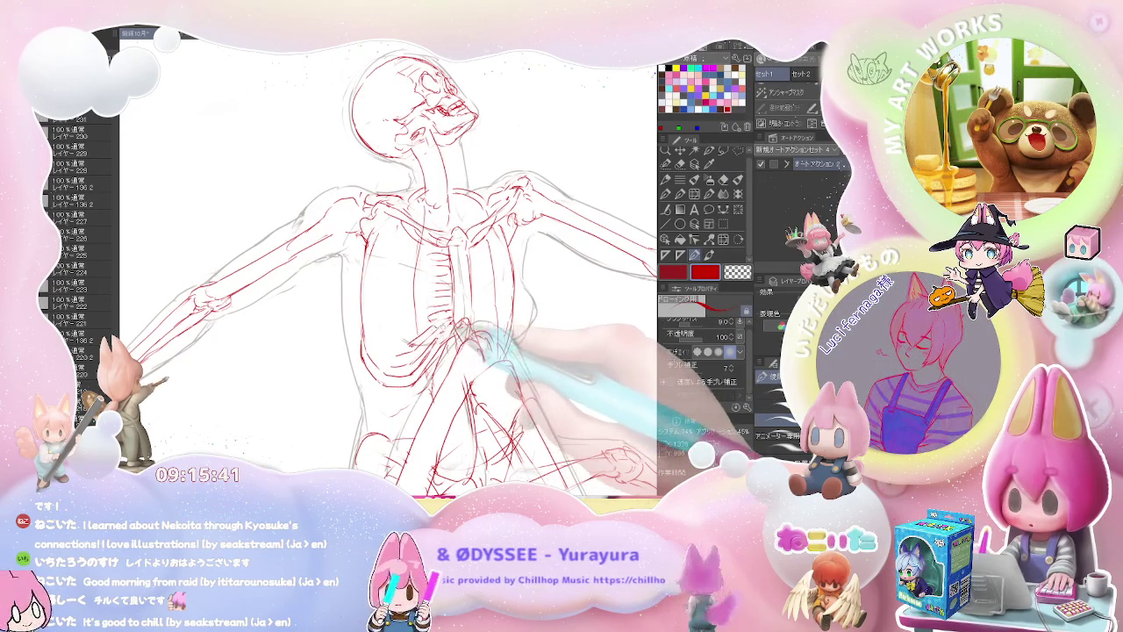
key(j)
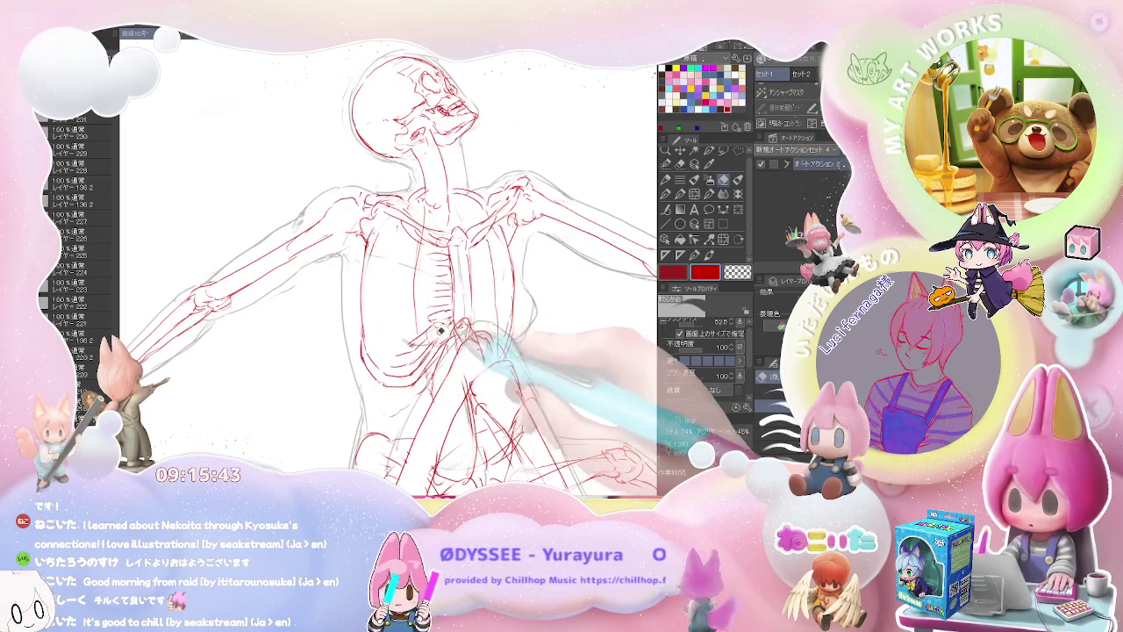
key(p)
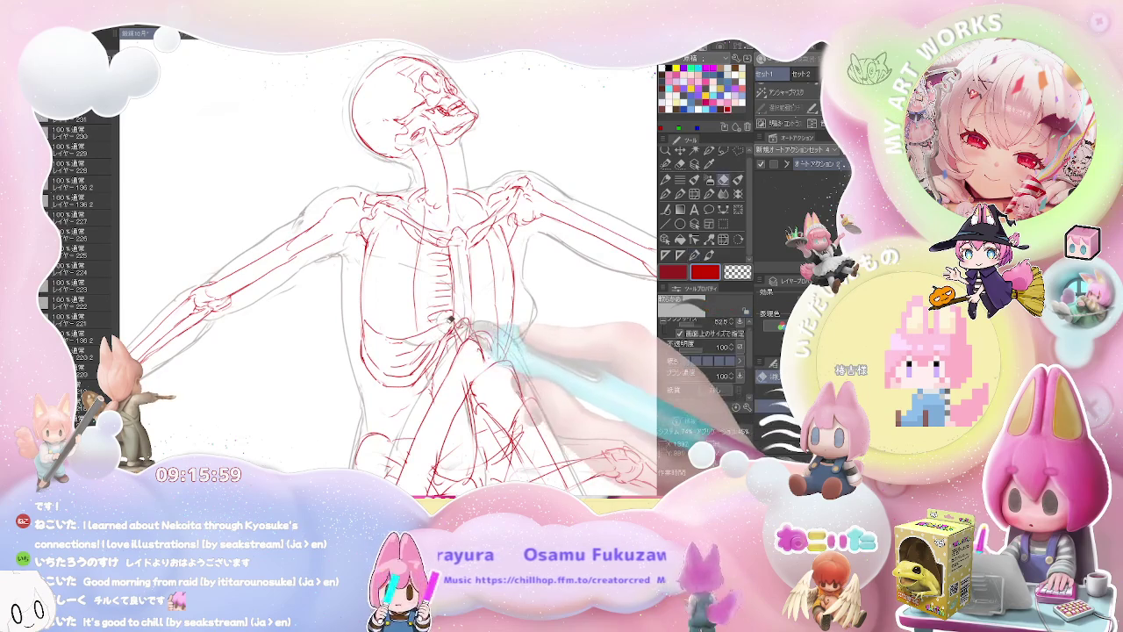
Step: Redraw the red lower-ribcage lines, erasing stray strokes between passes
key(e)
key(p)
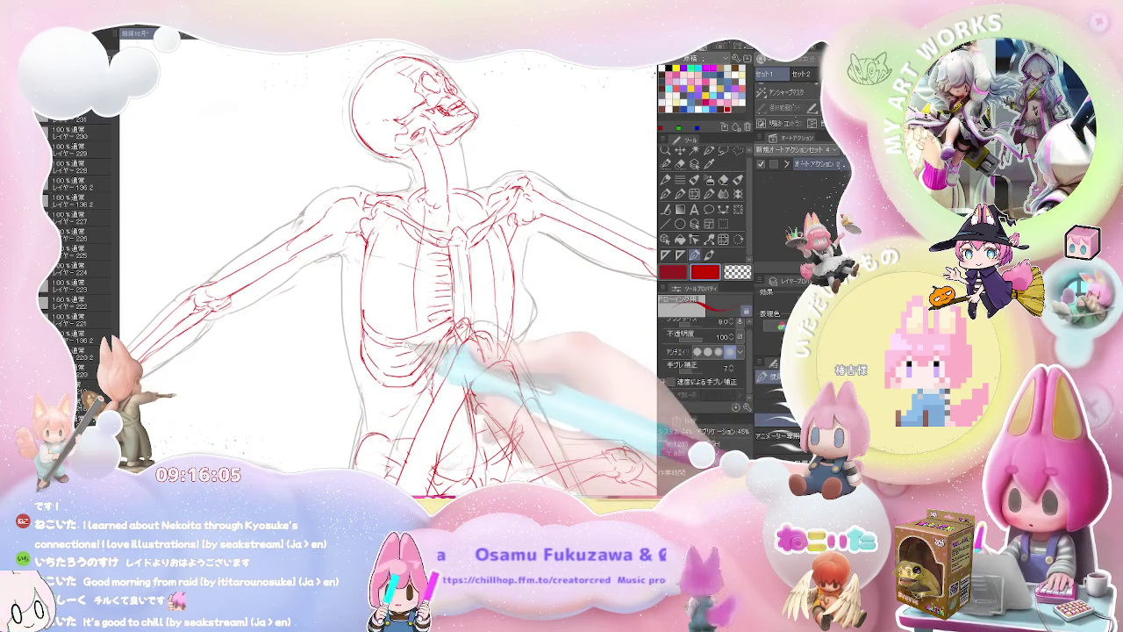
key(e)
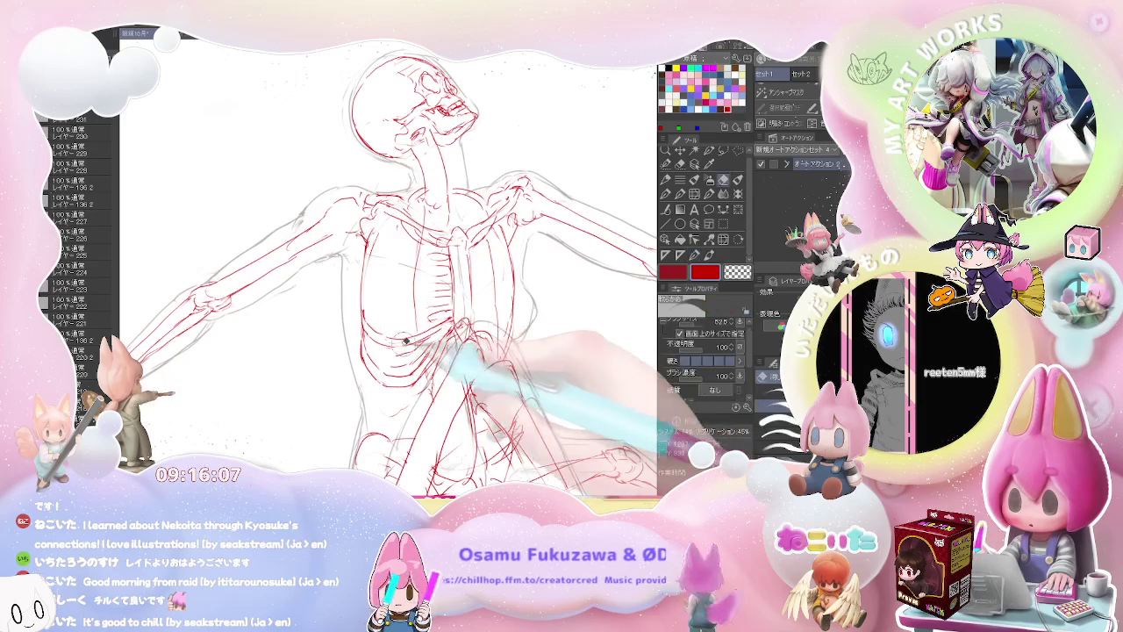
key(p)
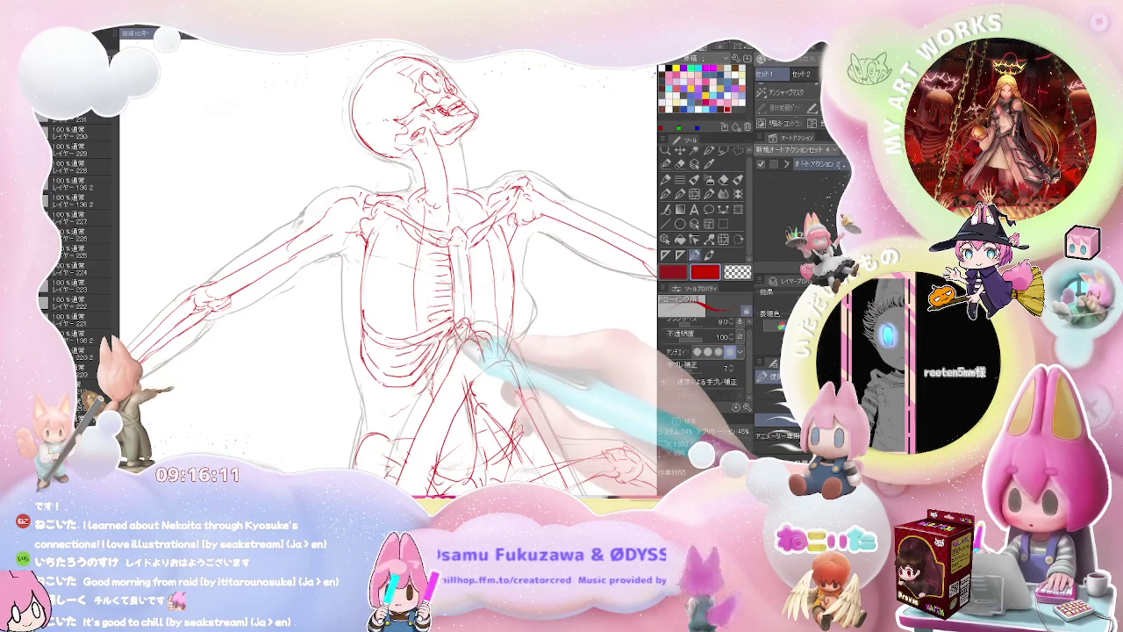
key(e)
key(p)
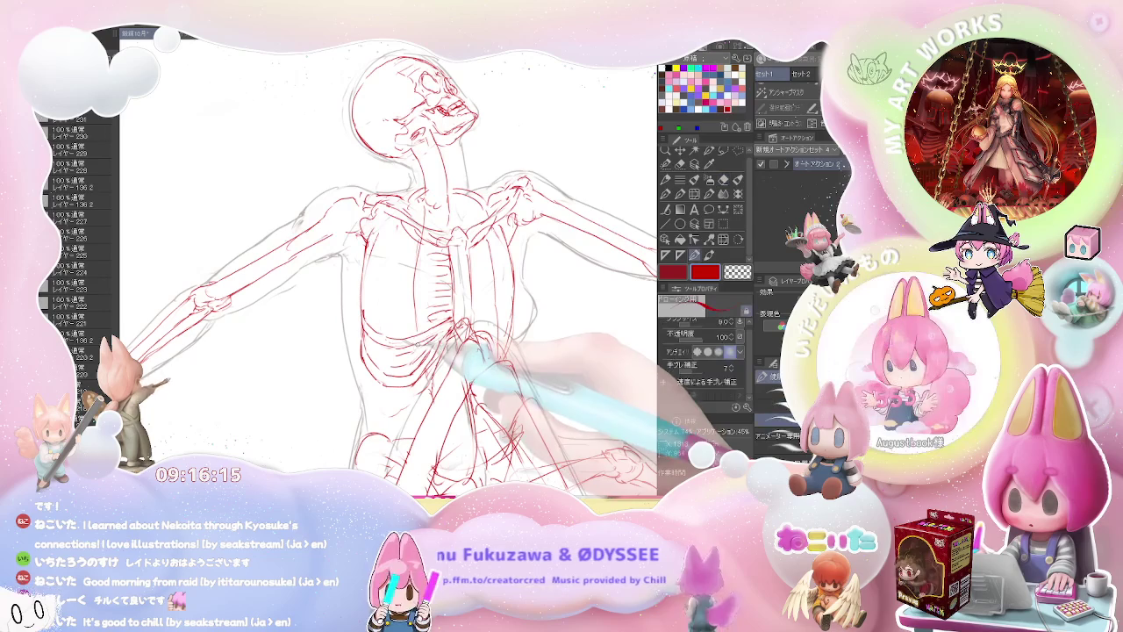
key(e)
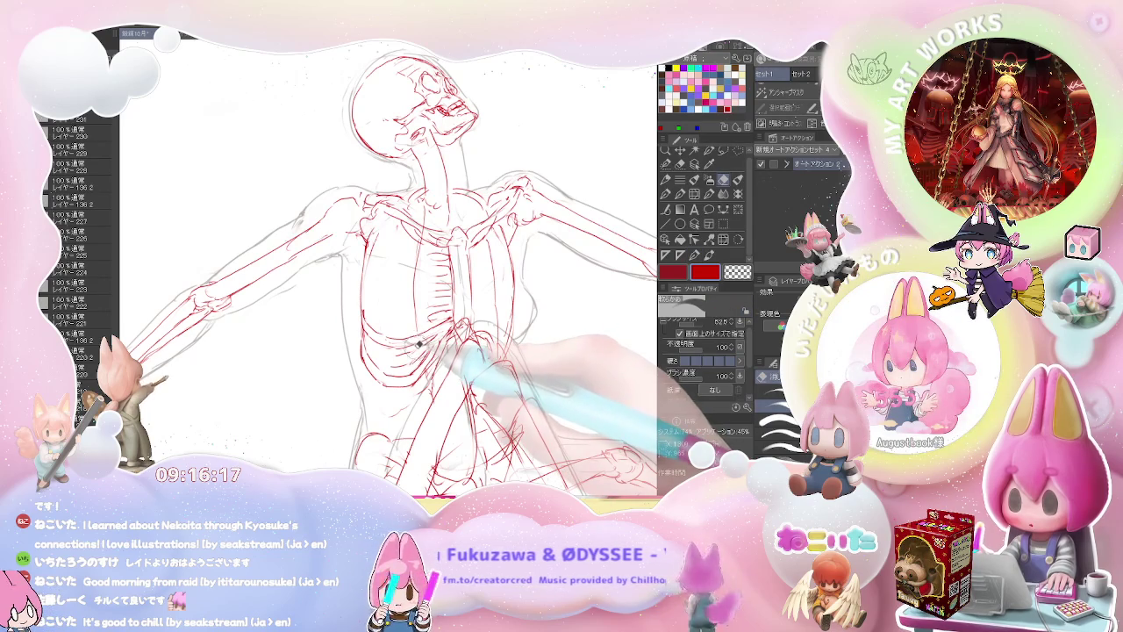
key(p)
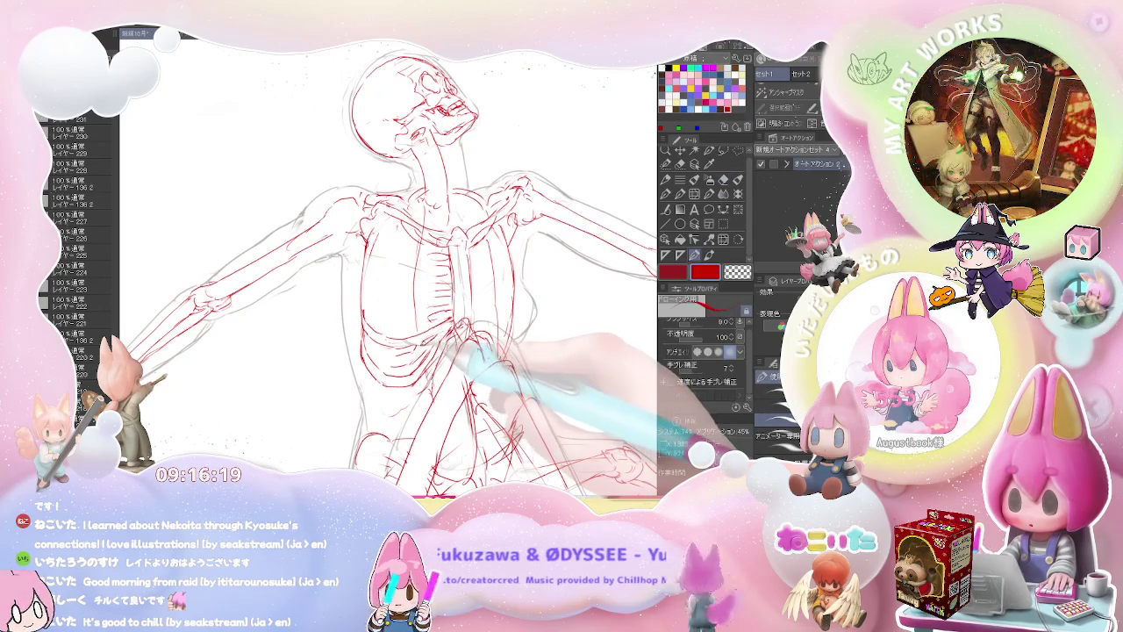
key(e)
key(p)
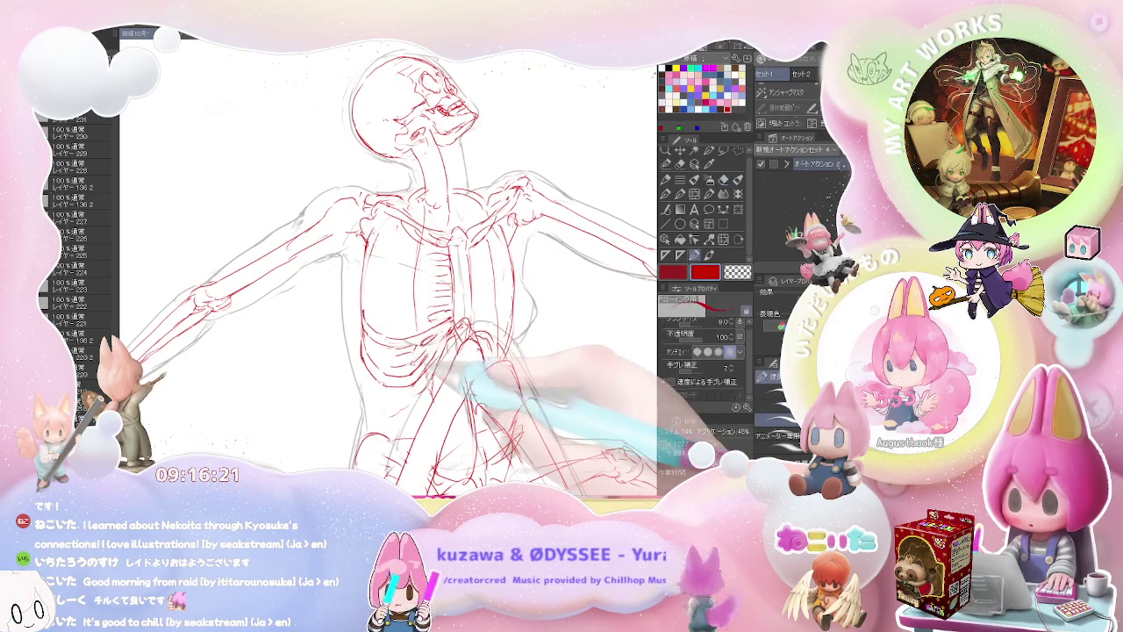
Step: Finish cleaning stray red lines on the lower torso bones
key(e)
key(p)
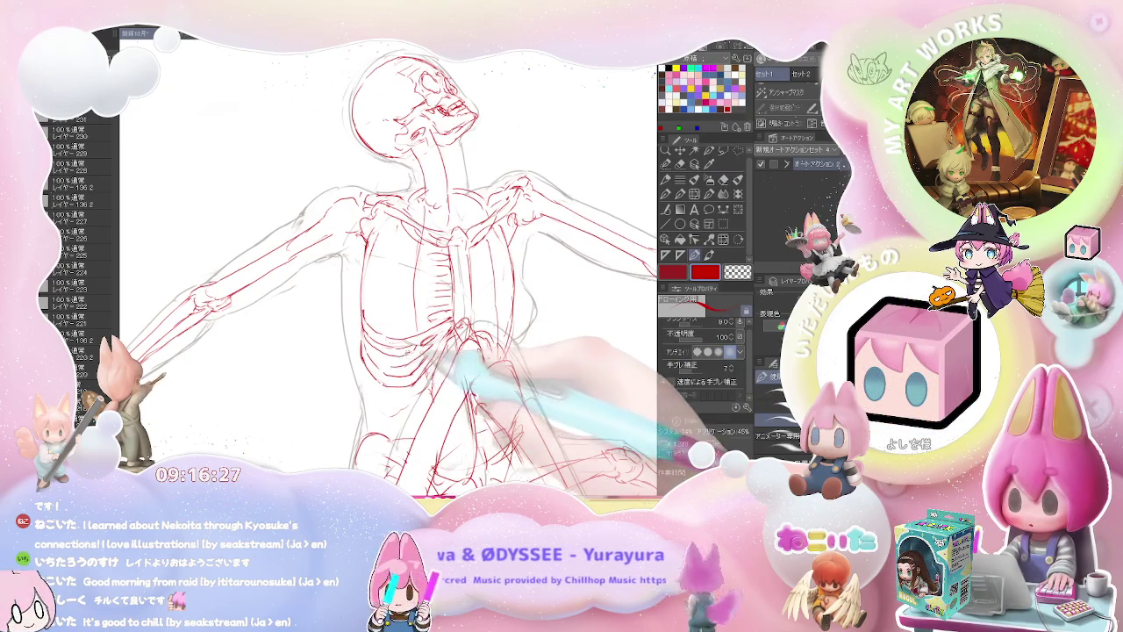
key(e)
key(p)
key(e)
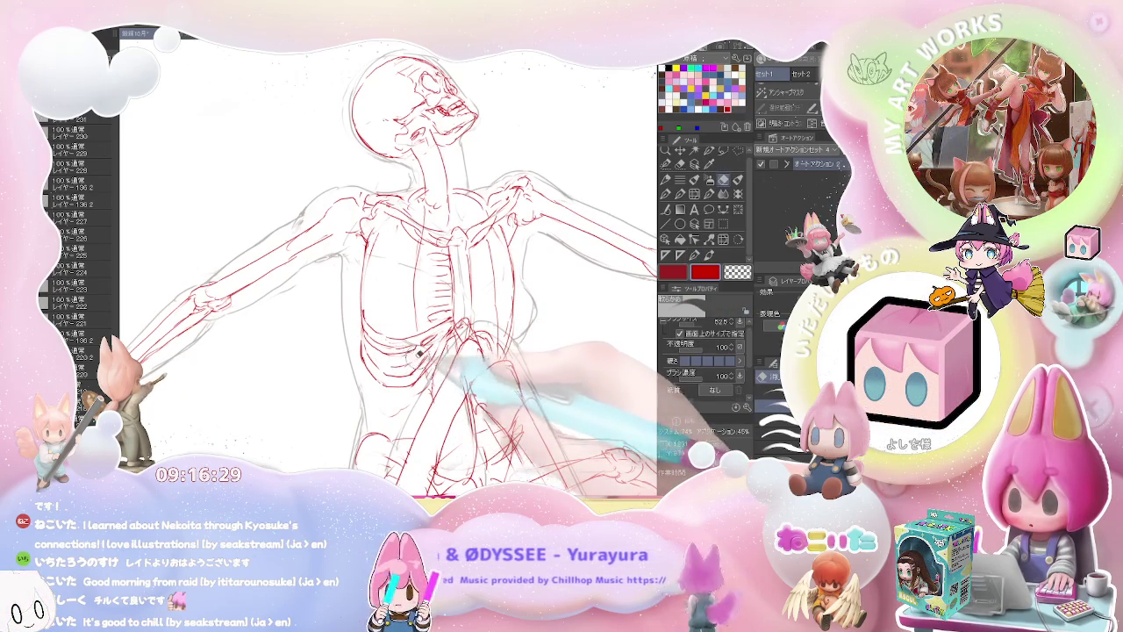
key(p)
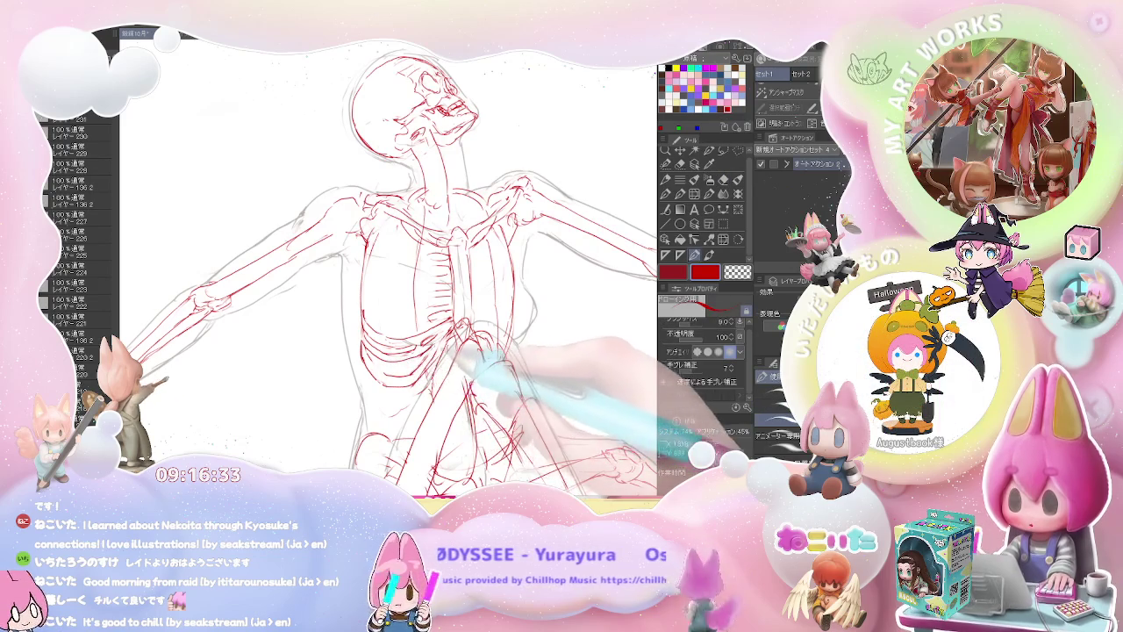
key(e)
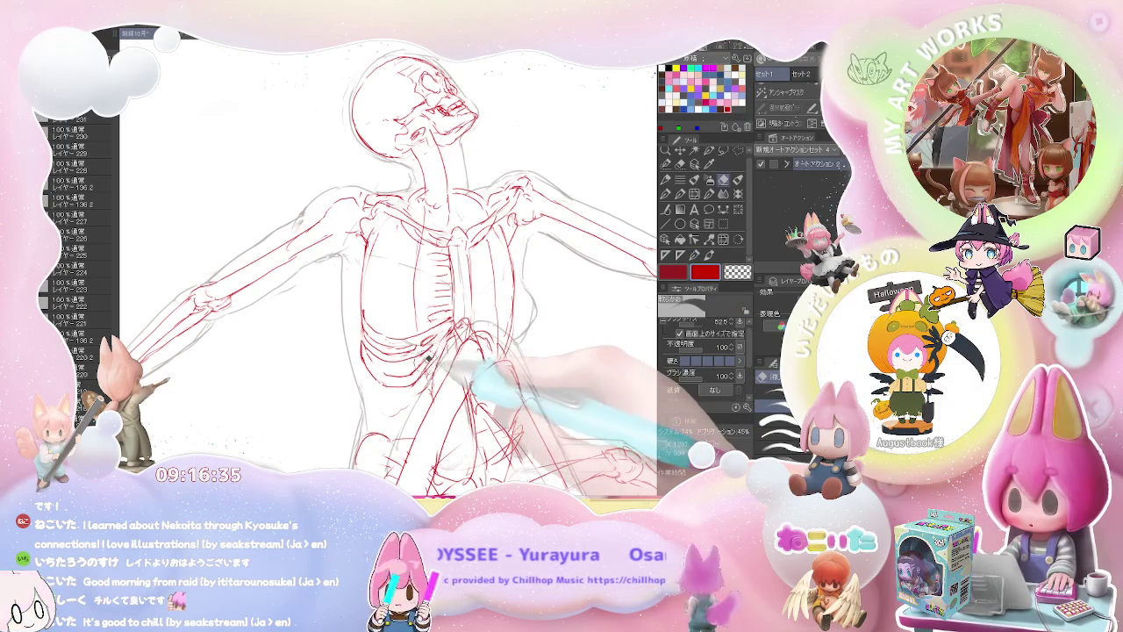
key(ctrl+minus)
mouse_move(428, 358)
mouse_down()
mouse_move(517, 341)
mouse_move(392, 352)
mouse_up()
Step: Redraw the lower ribs and waist in red, erasing stray strokes along the way
key(p)
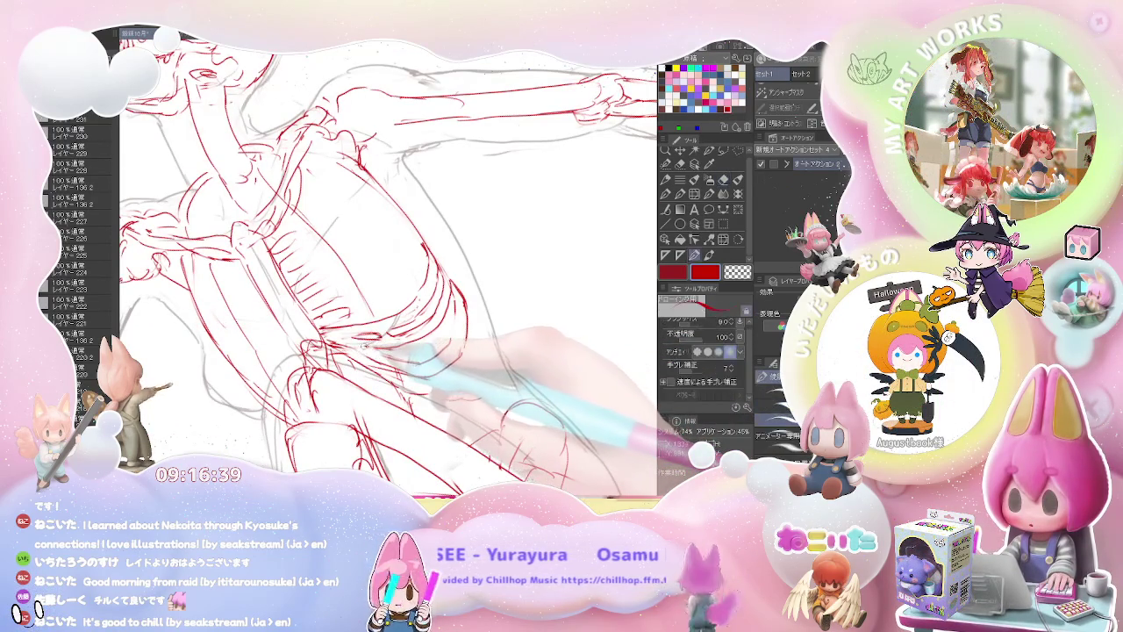
key(e)
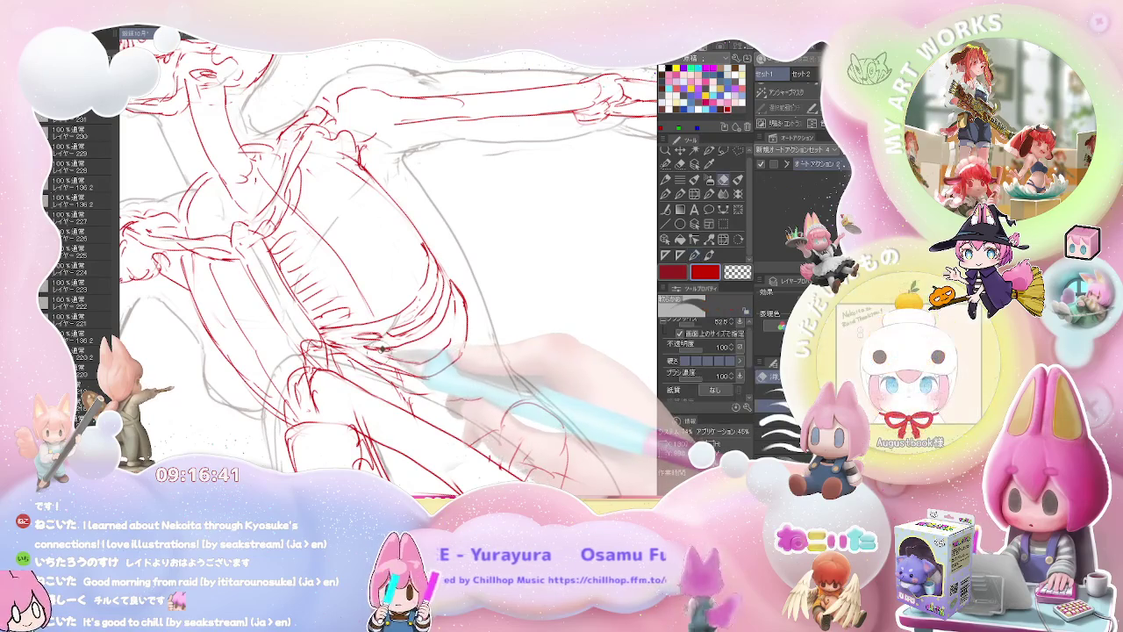
key(p)
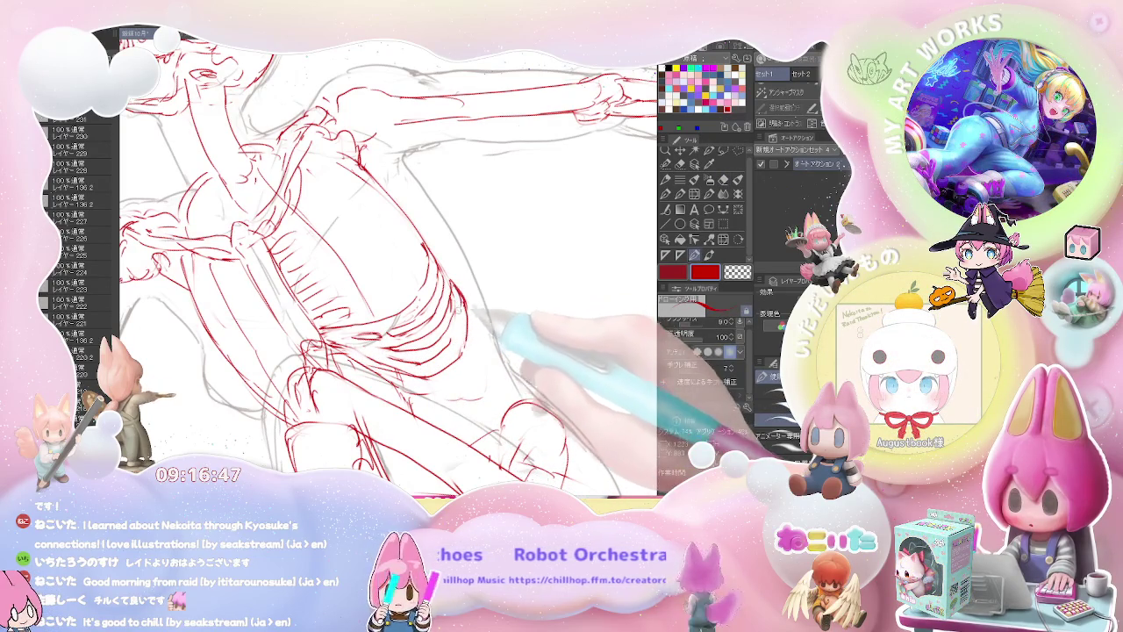
key(e)
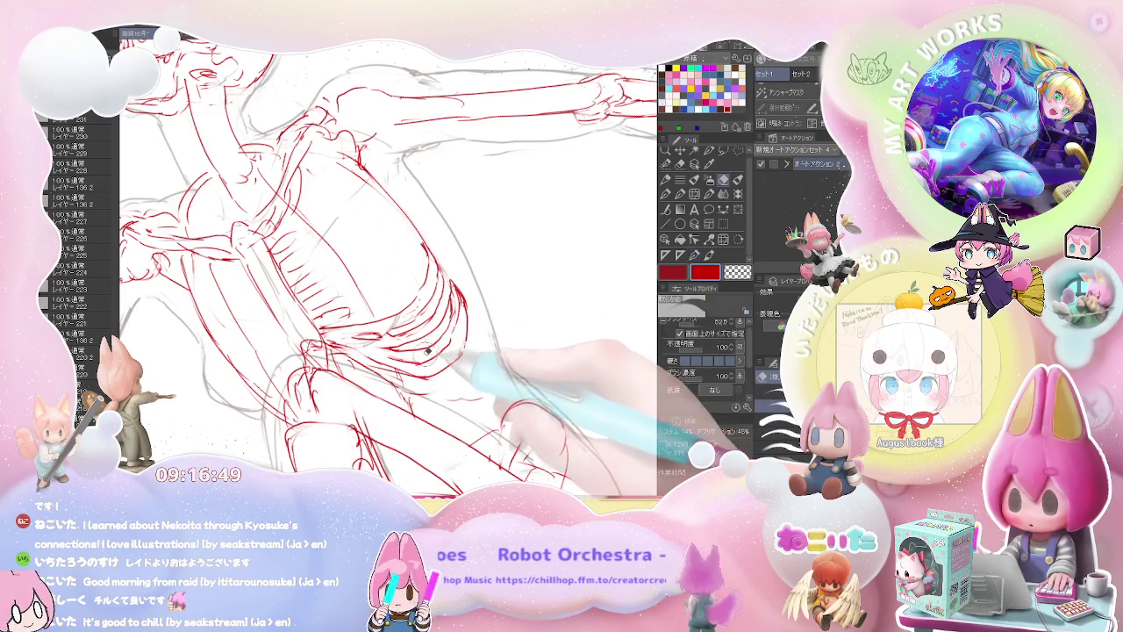
key(p)
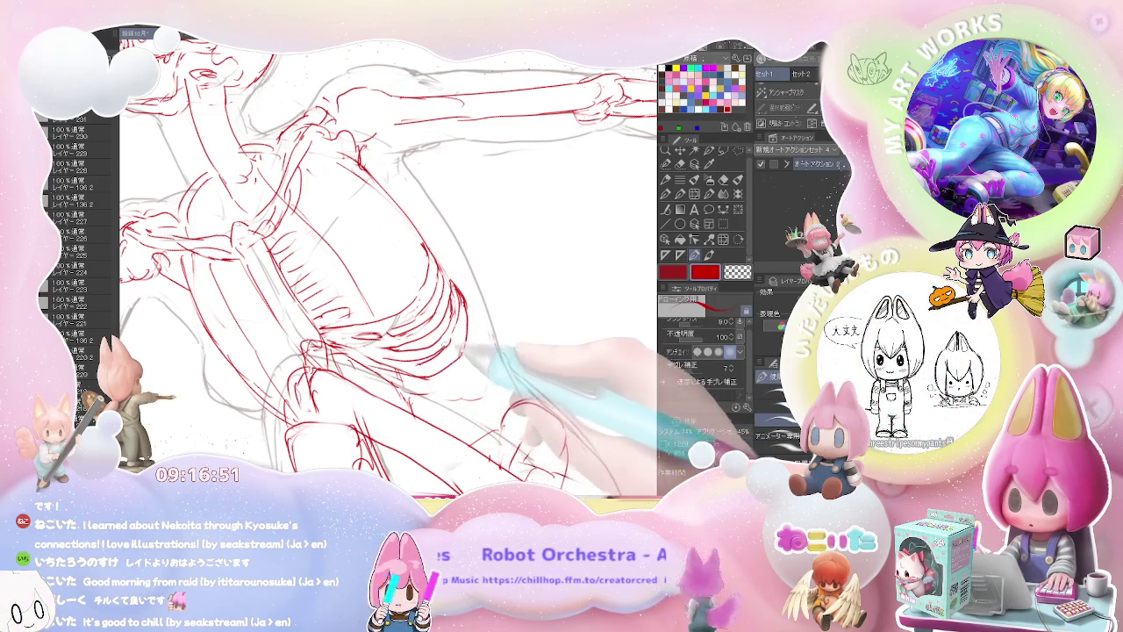
key(e)
key(p)
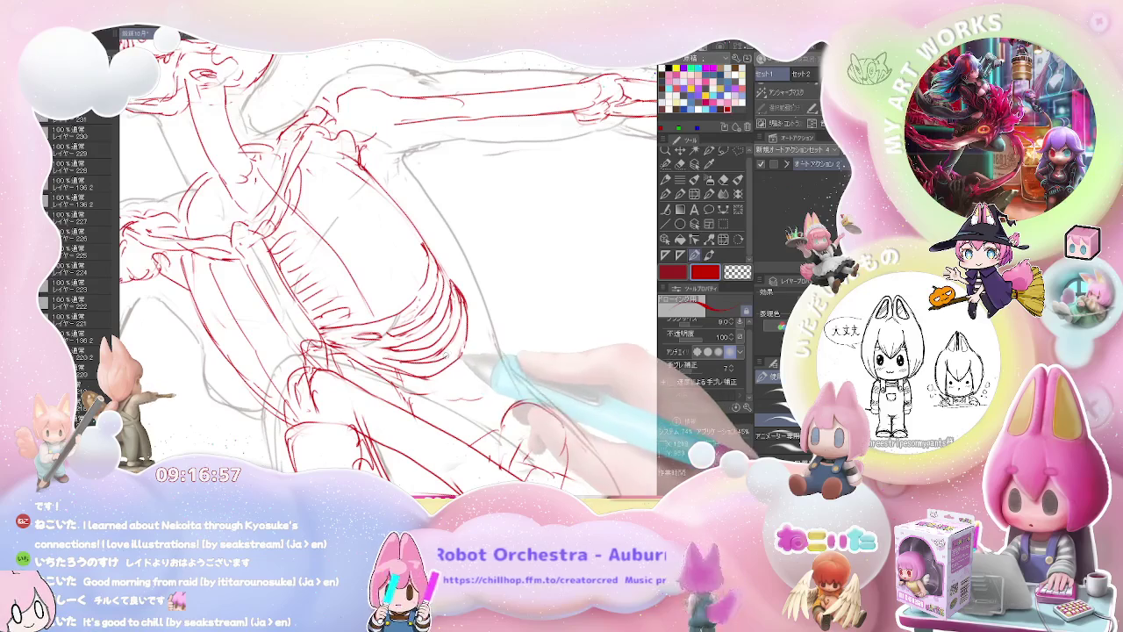
key(ctrl+minus)
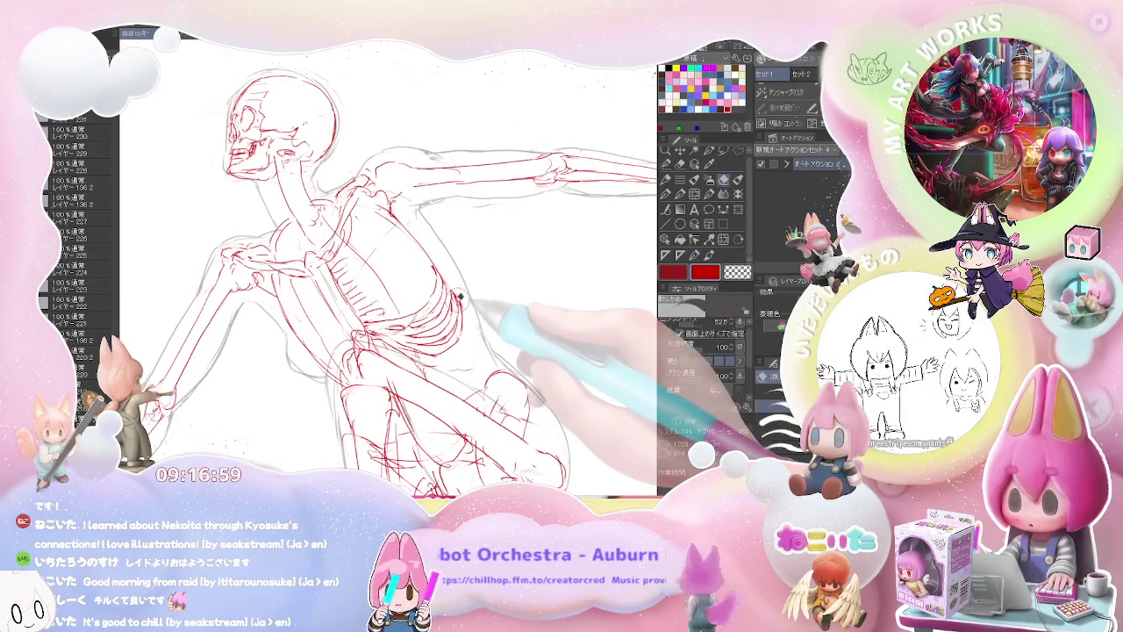
key(e)
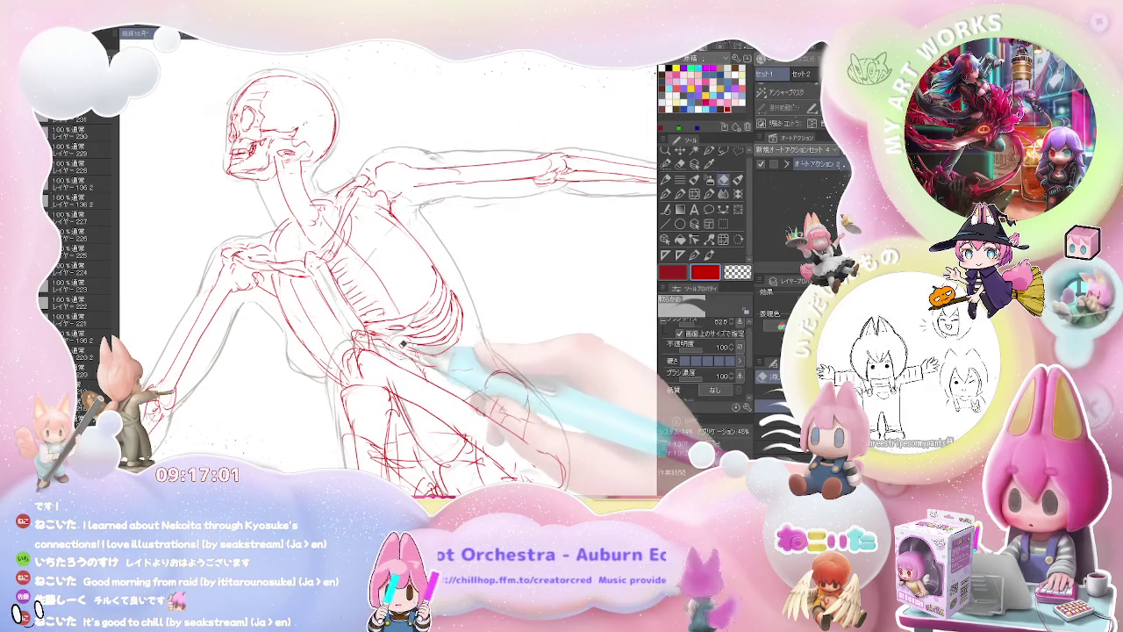
key(p)
Step: Mirror the view, rotate it upright and zoom in on the ribcage to check proportions
key(h)
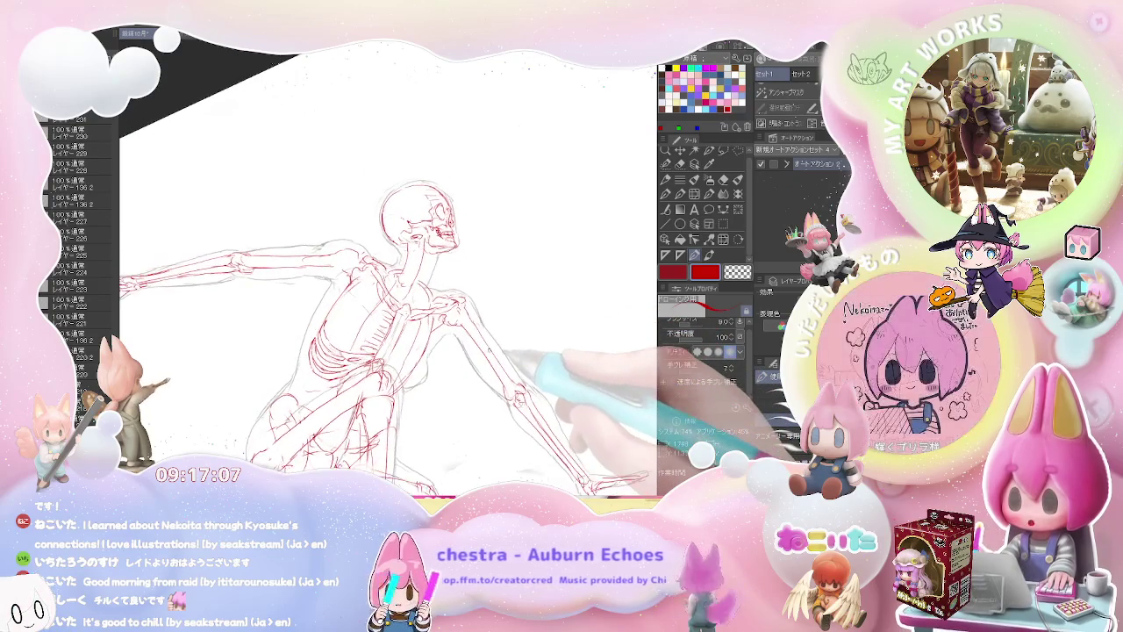
key(minus)
key(minus)
key(ctrl+plus)
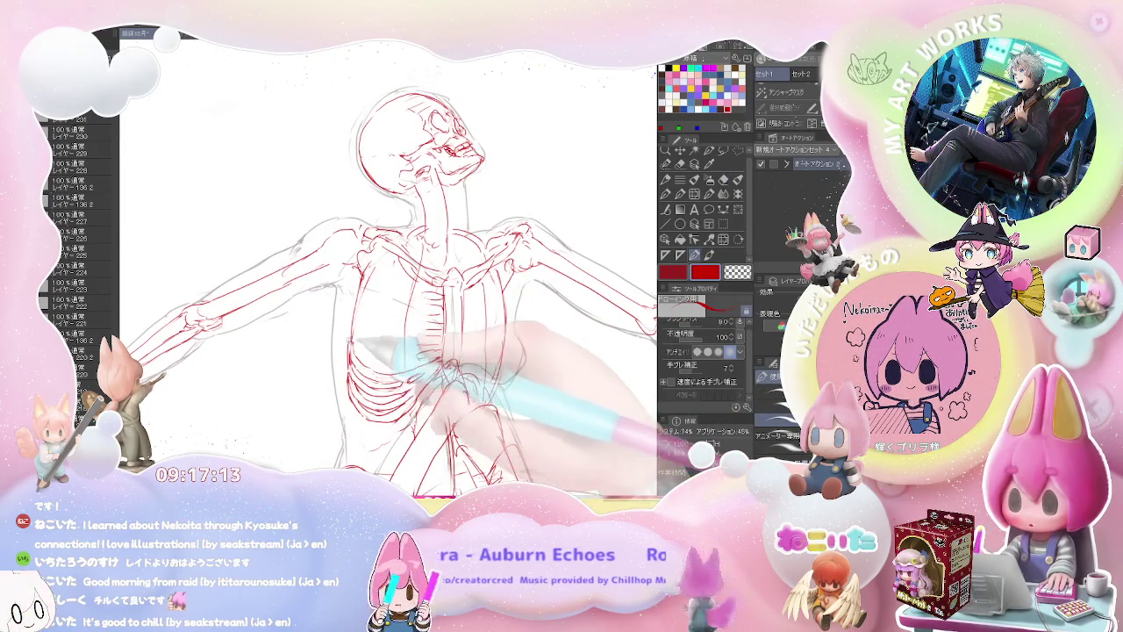
key(ctrl+minus)
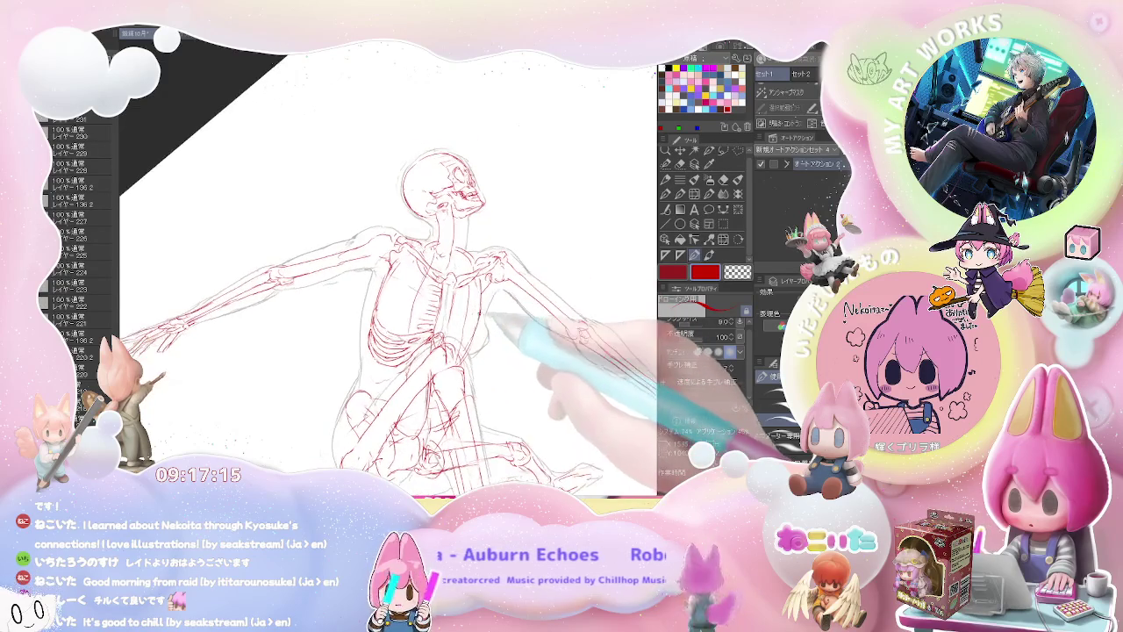
key(ctrl+plus)
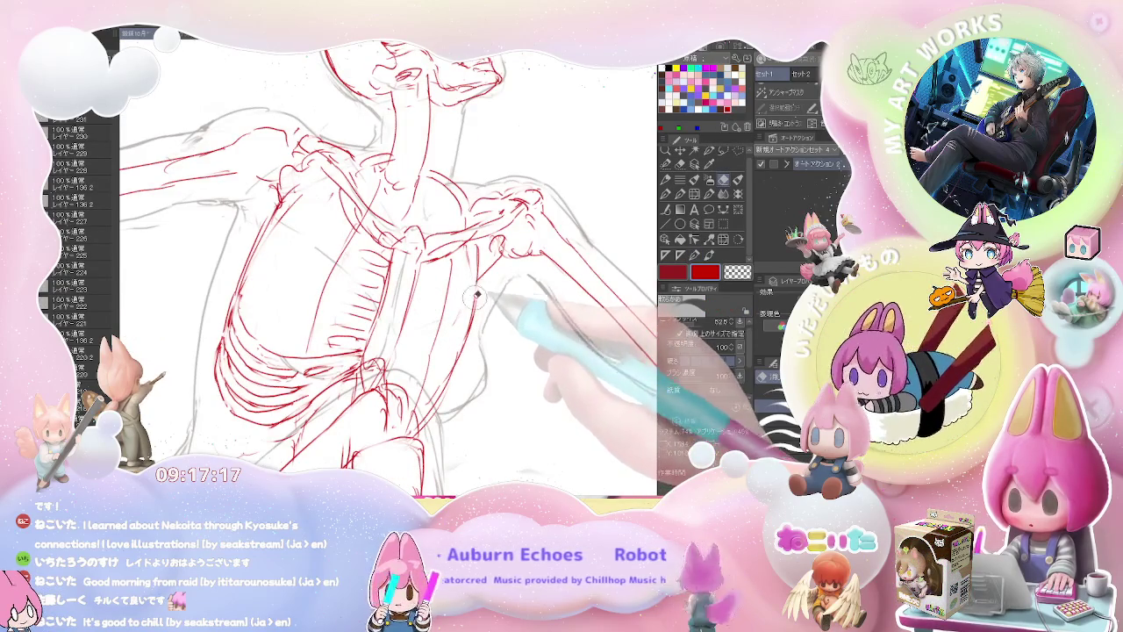
key(ctrl+minus)
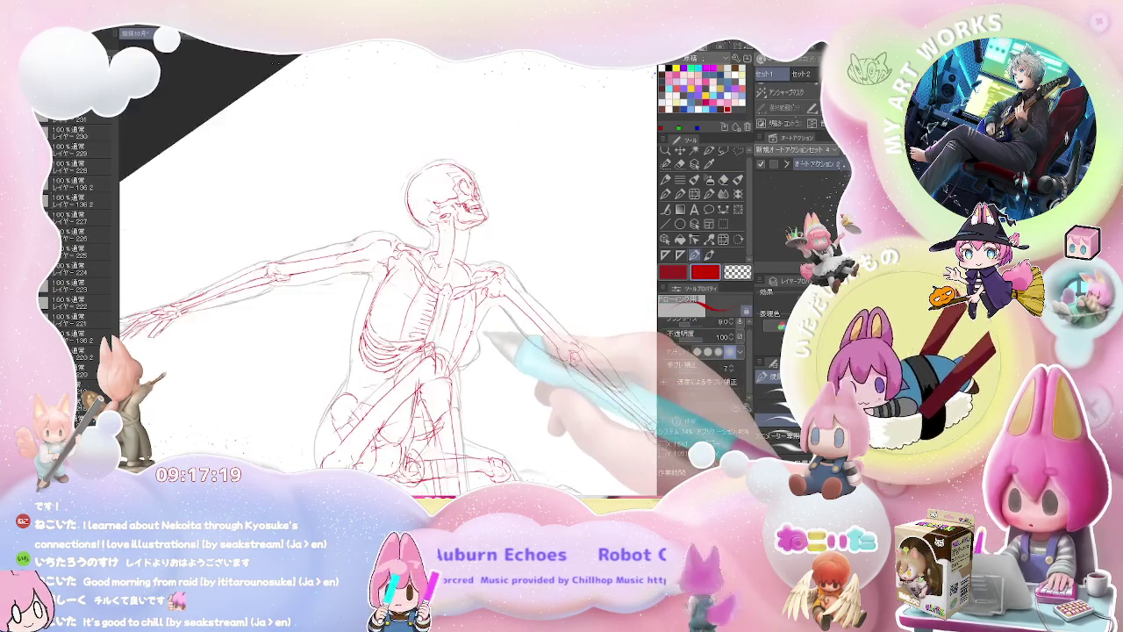
key(ctrl+plus)
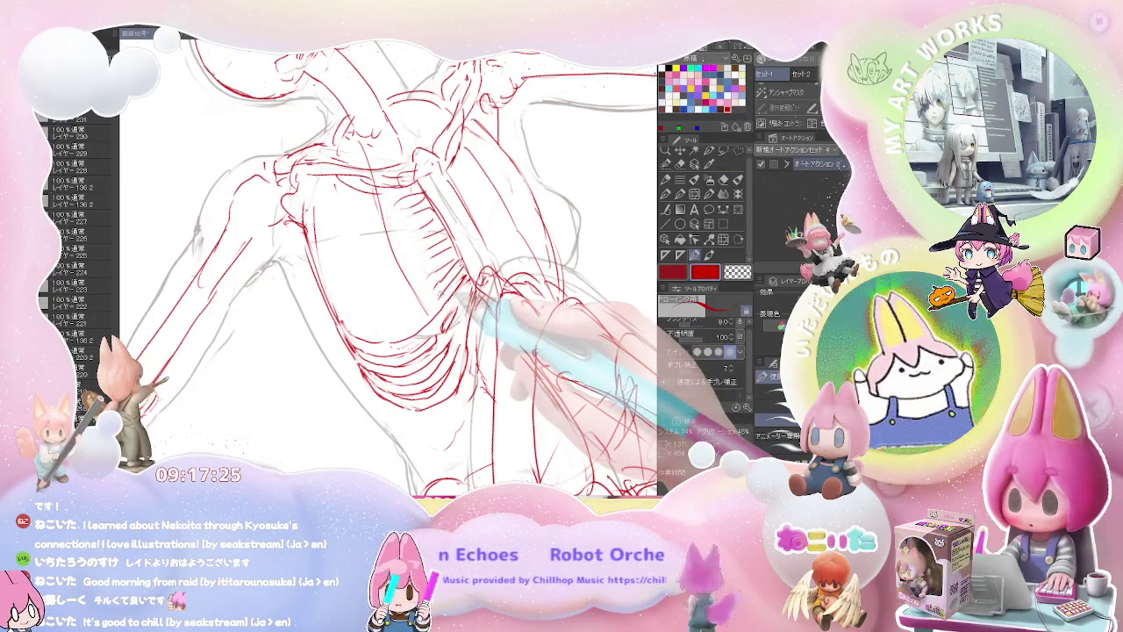
Step: Erase and redraw the red lower rib lines along the torso's side, then zoom out
key(e)
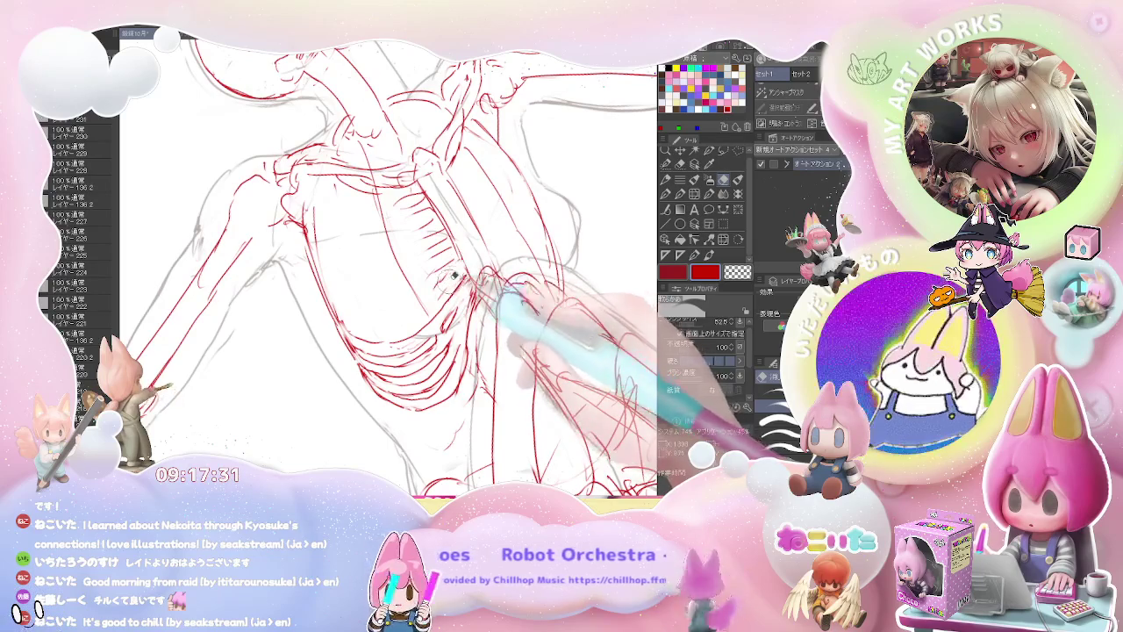
key(p)
key(e)
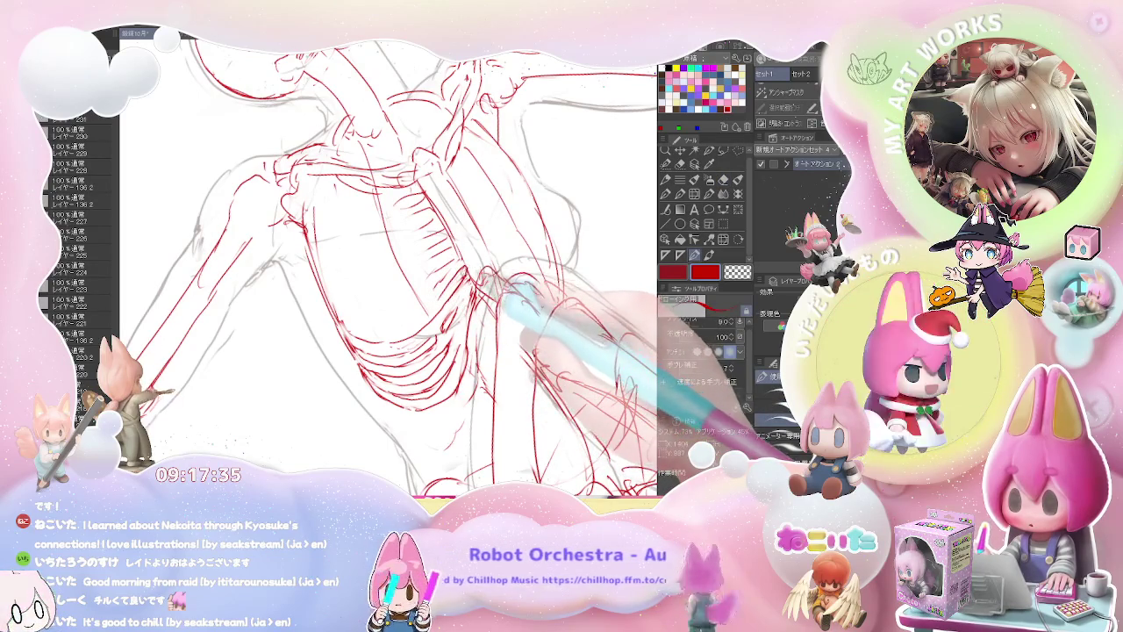
key(e)
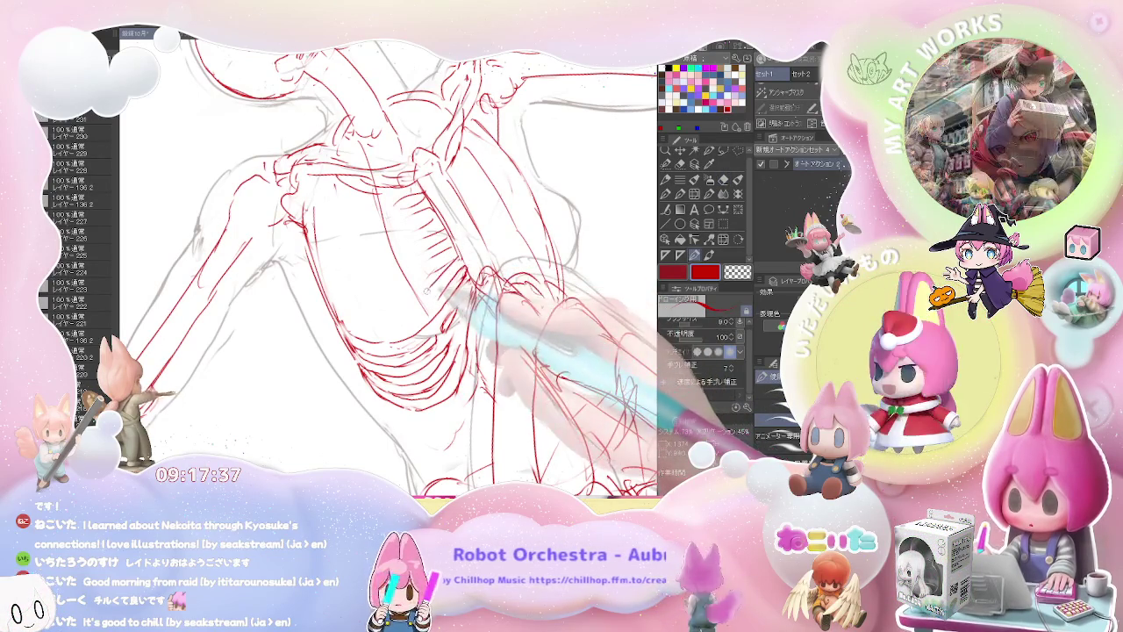
key(p)
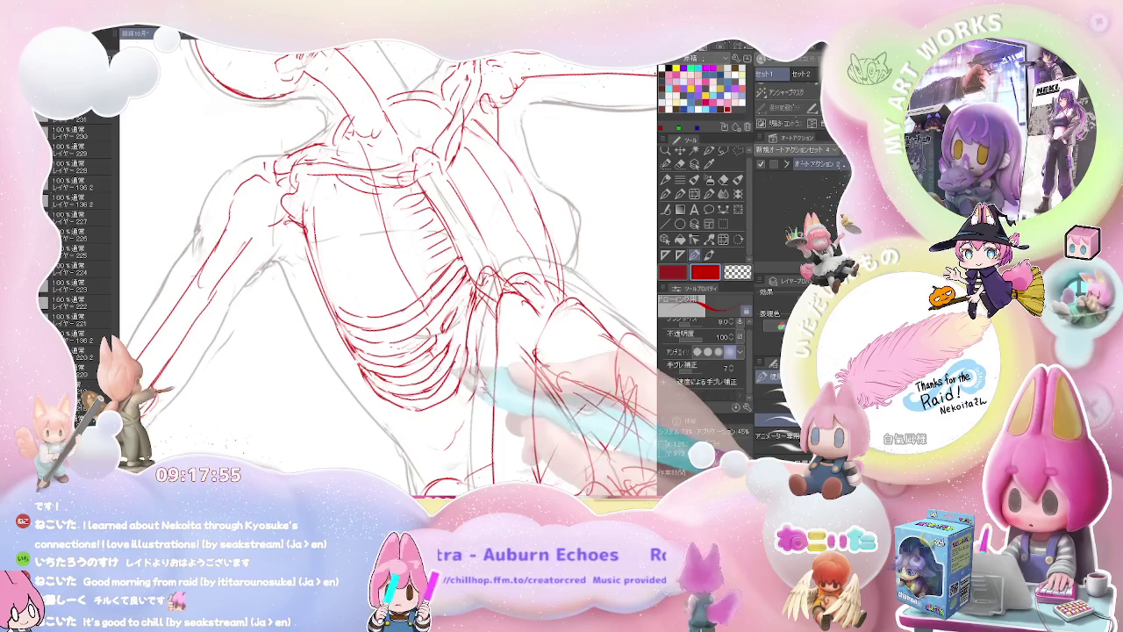
key(ctrl+minus)
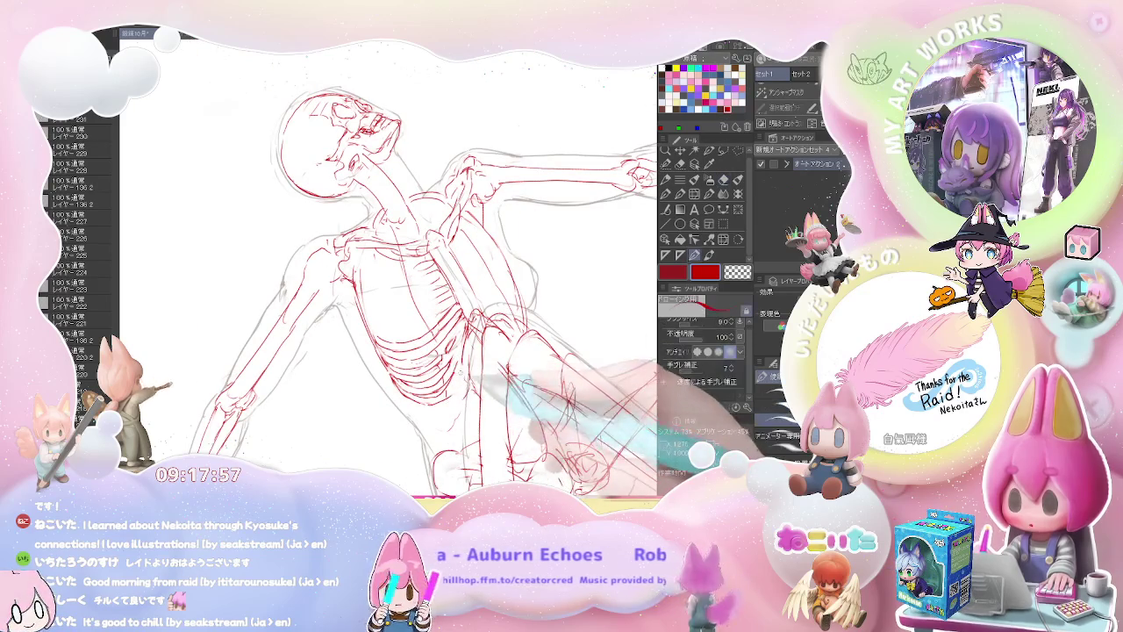
Step: Turn the view upright and refine the red ribs, sternum and shoulder bones with pen and eraser
drag(468, 405, 381, 331)
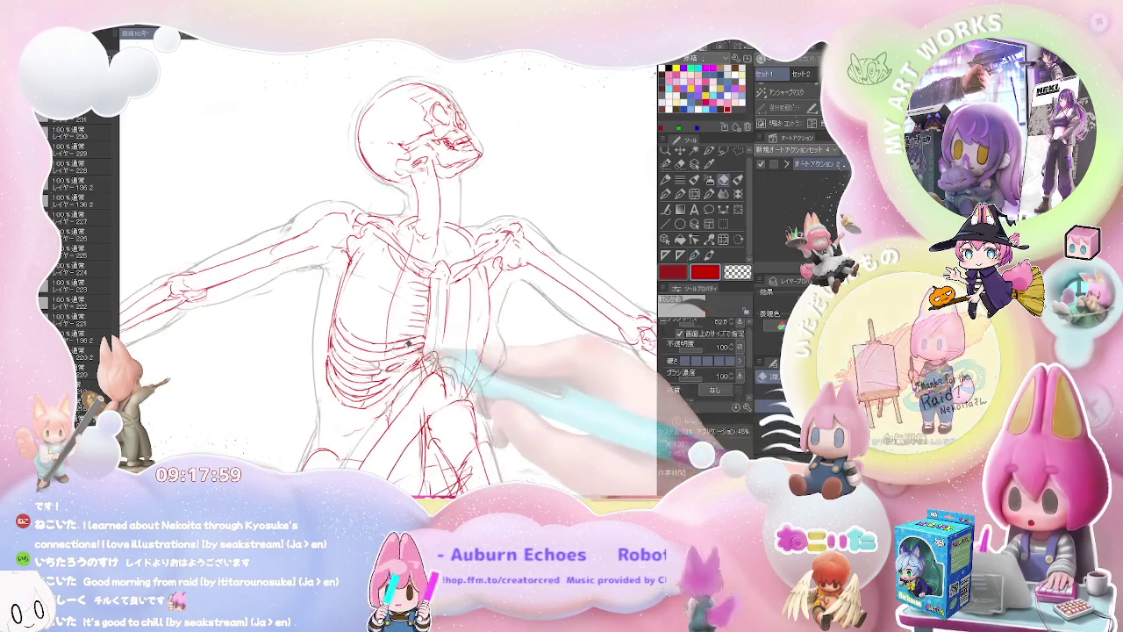
key(p)
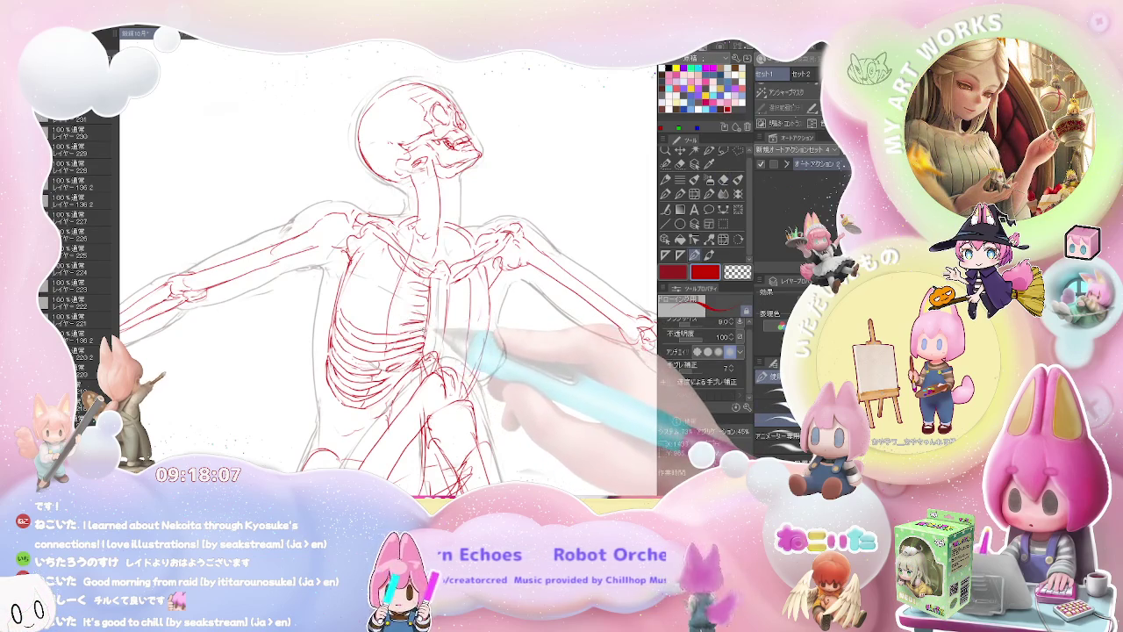
key(ctrl+minus)
key(ctrl+plus)
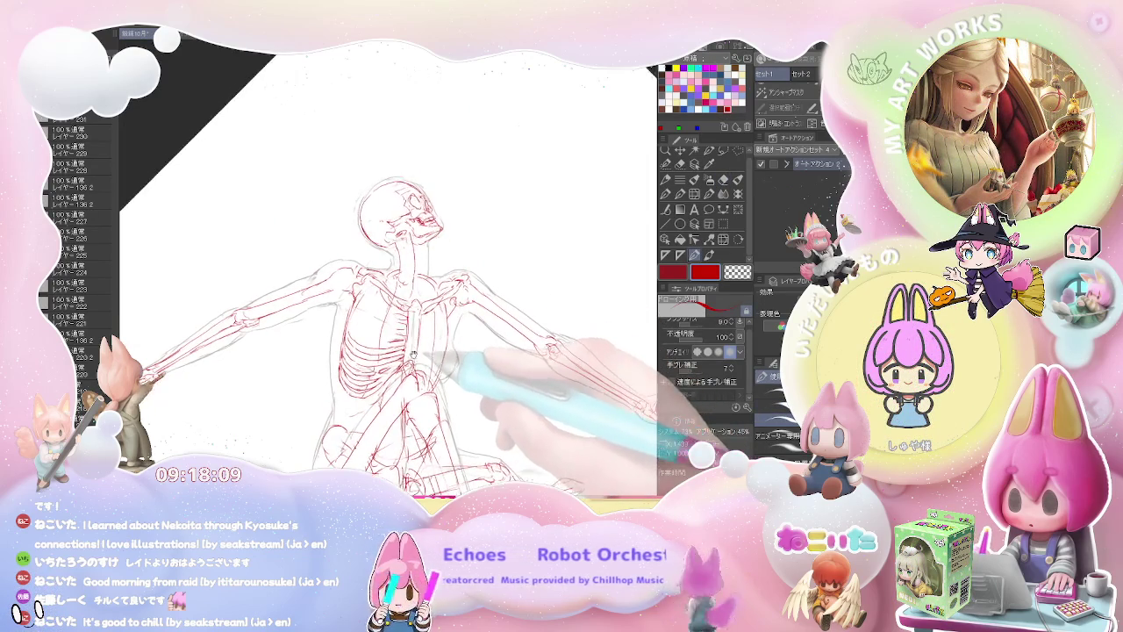
key(ctrl+plus)
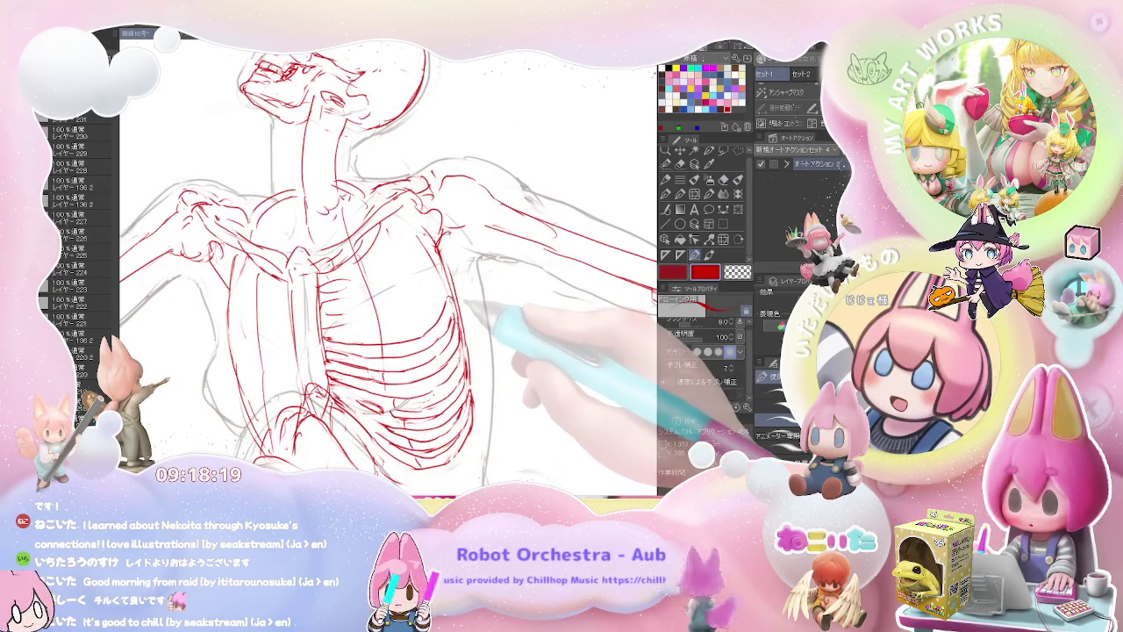
key(ctrl+minus)
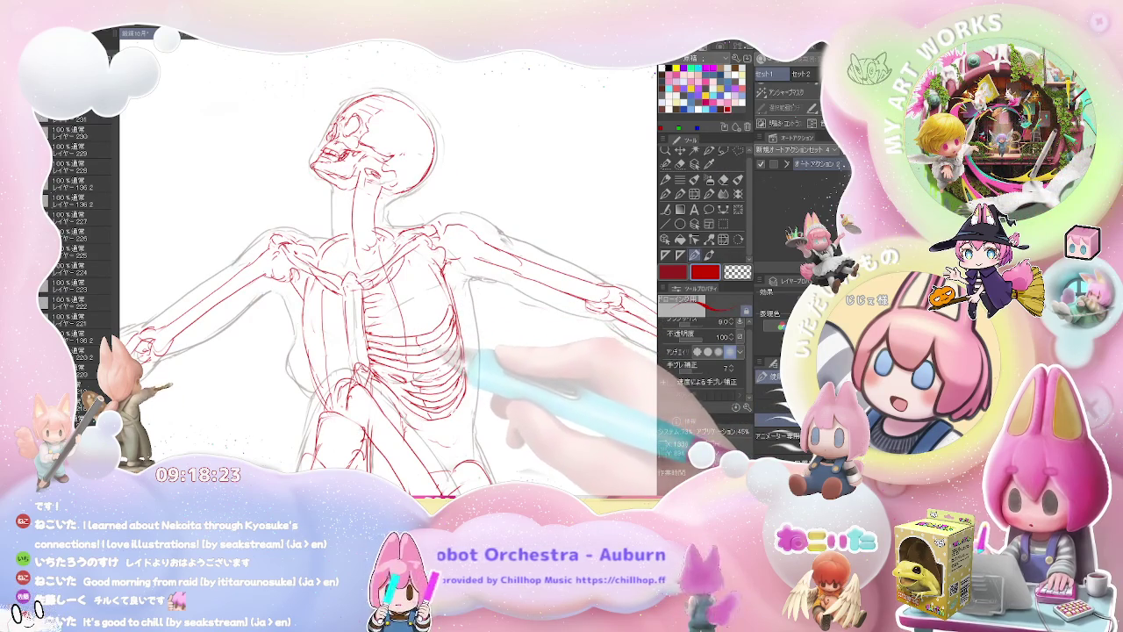
key(e)
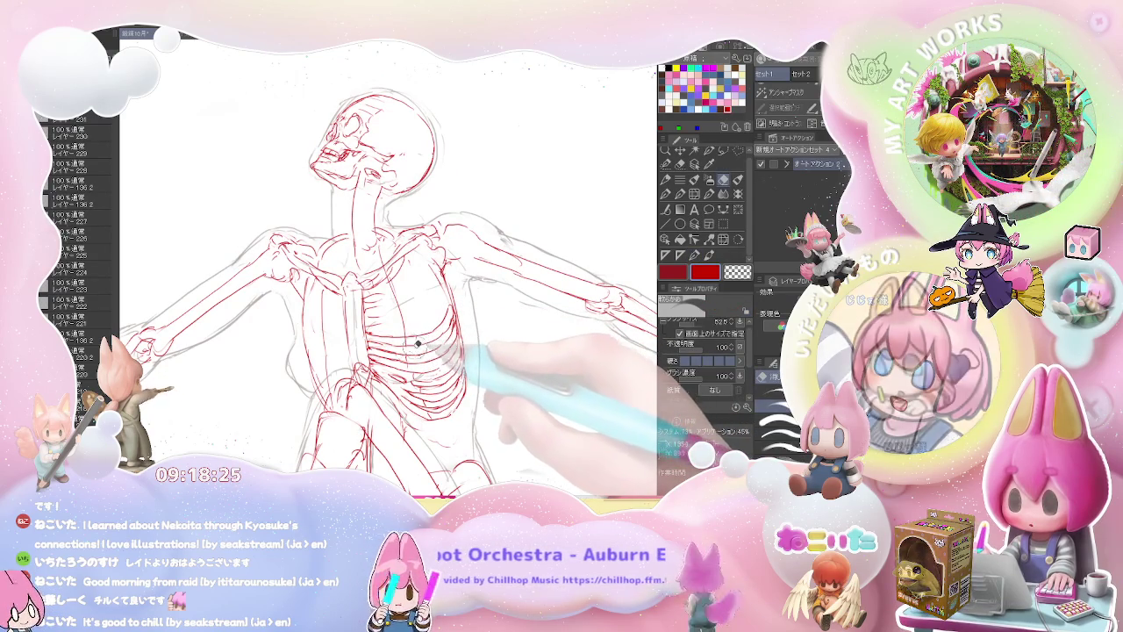
key(p)
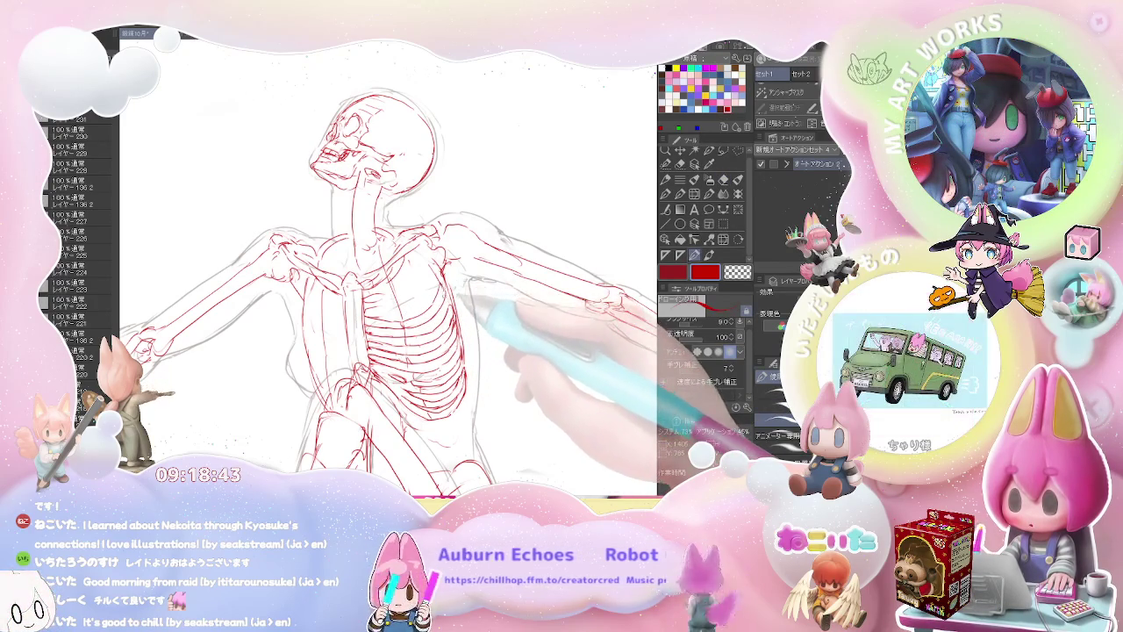
Step: Rotate the canvas view back and forth, then zoom in close and tilted on the skull and ribcage
key(ctrl+minus)
key(minus)
key(minus)
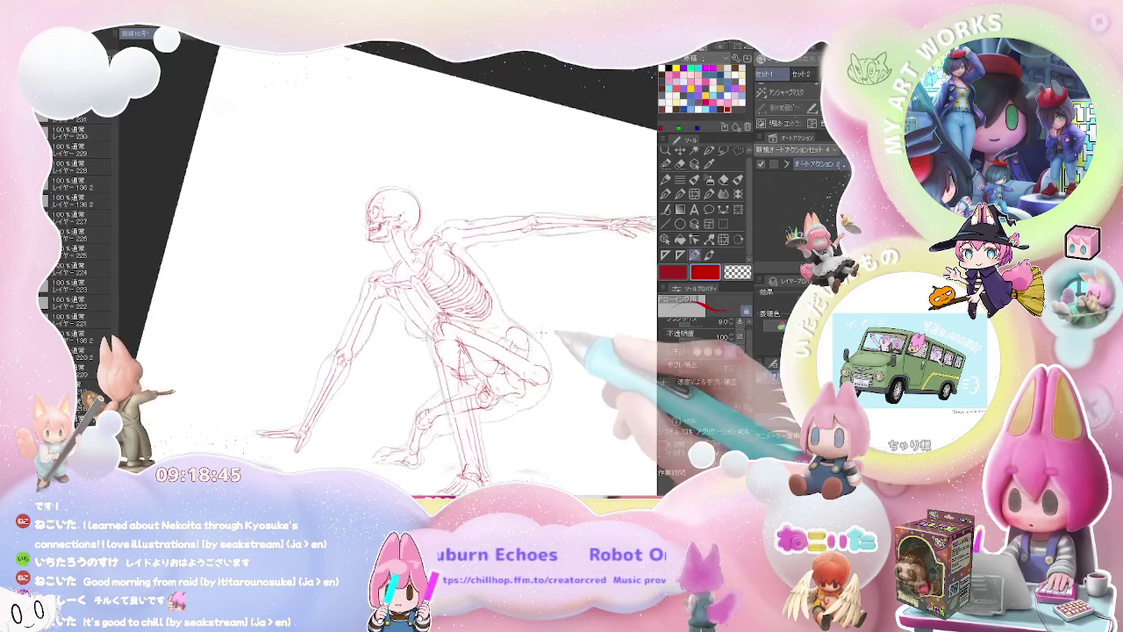
key(minus)
key(asciicircum)
key(asciicircum)
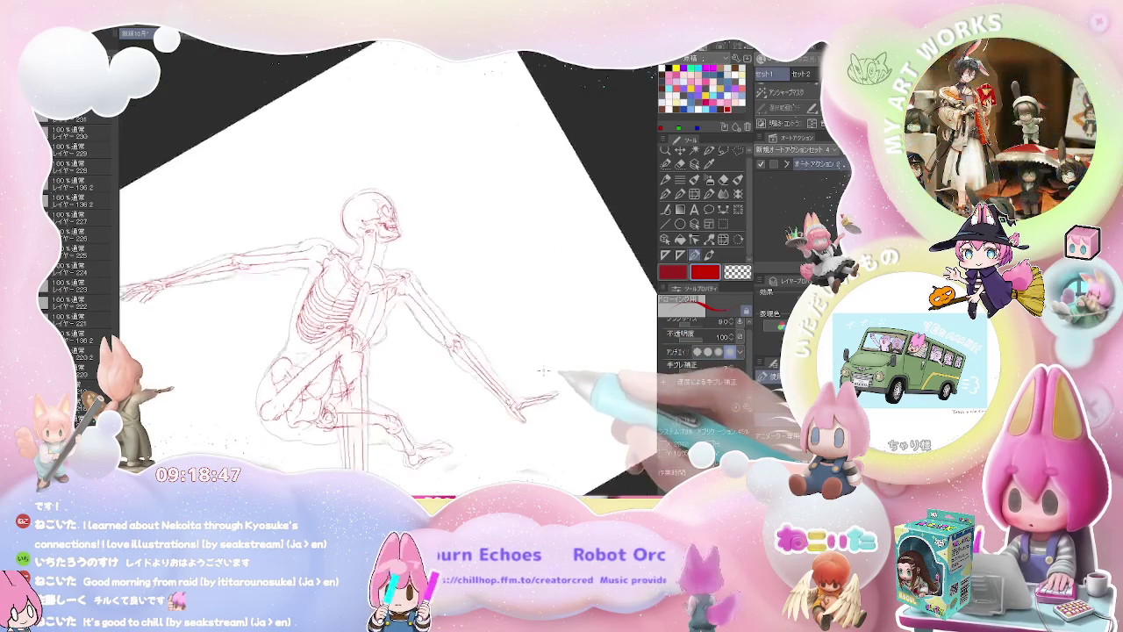
key(asciicircum)
key(minus)
key(minus)
key(minus)
key(ctrl+plus)
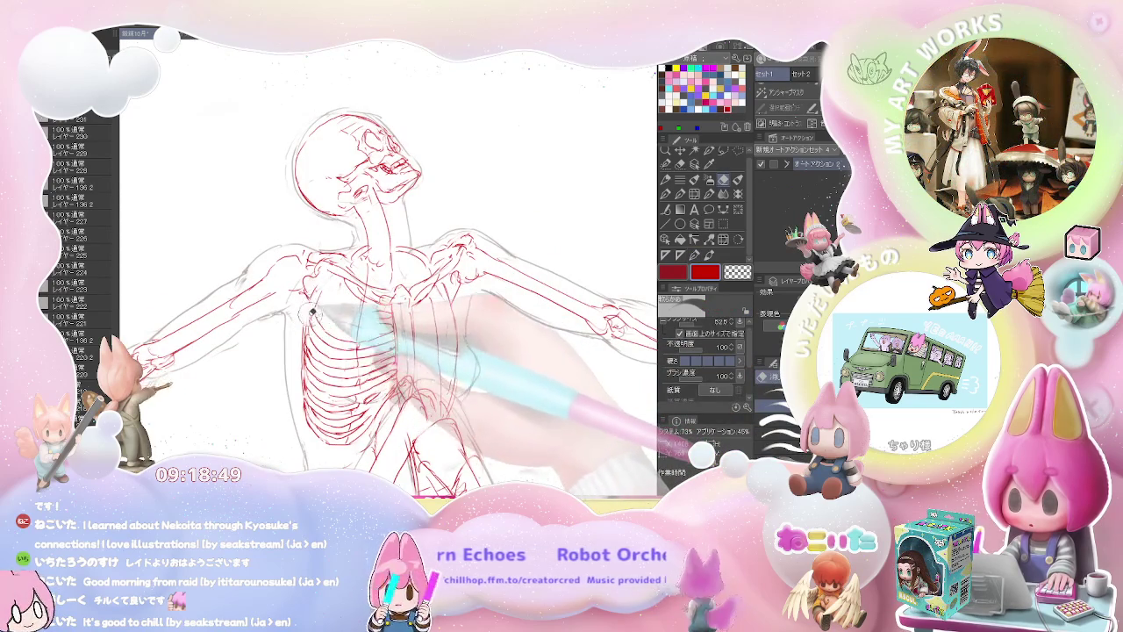
key(ctrl+minus)
key(asciicircum)
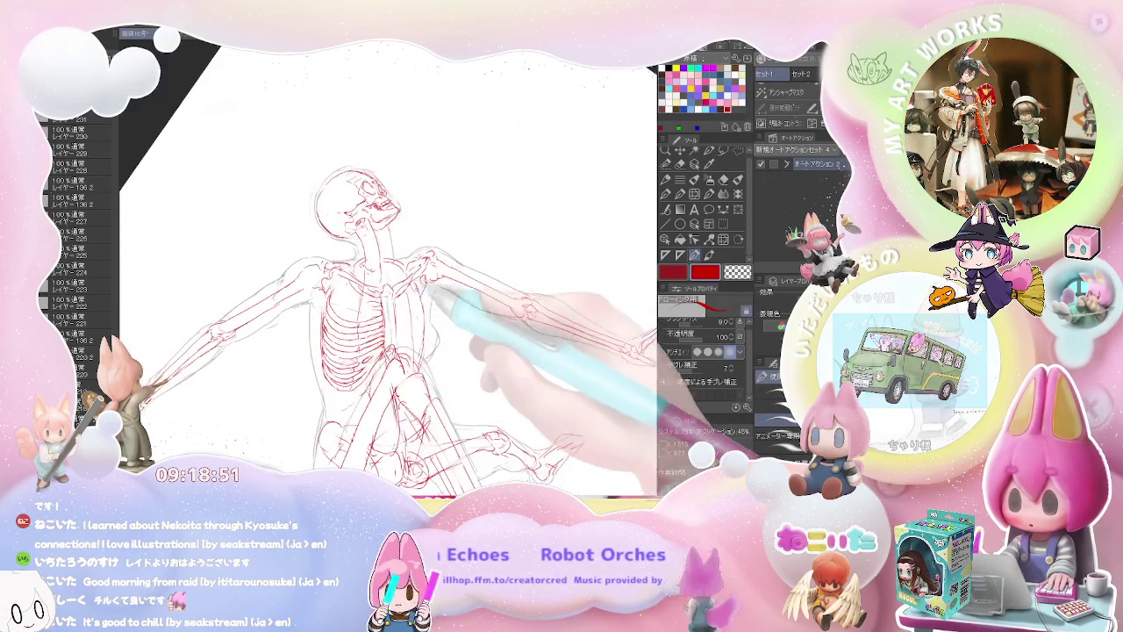
key(asciicircum)
key(asciicircum)
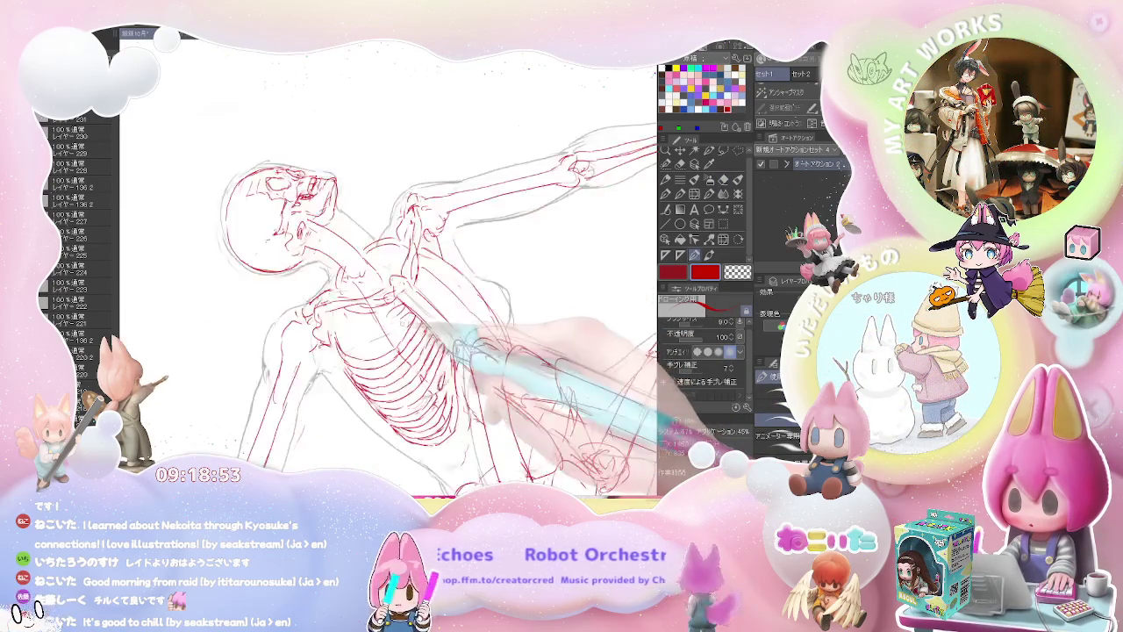
key(ctrl+plus)
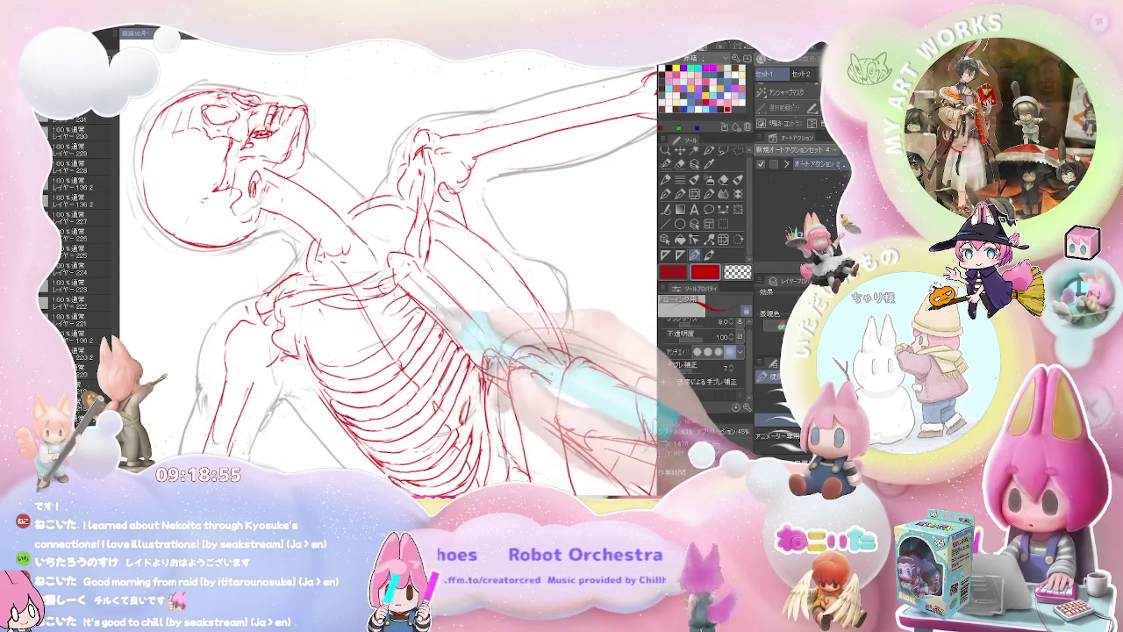
Step: Draw red bone lines near the ribcage and upper arm, adjusting the view between strokes
key(e)
key(p)
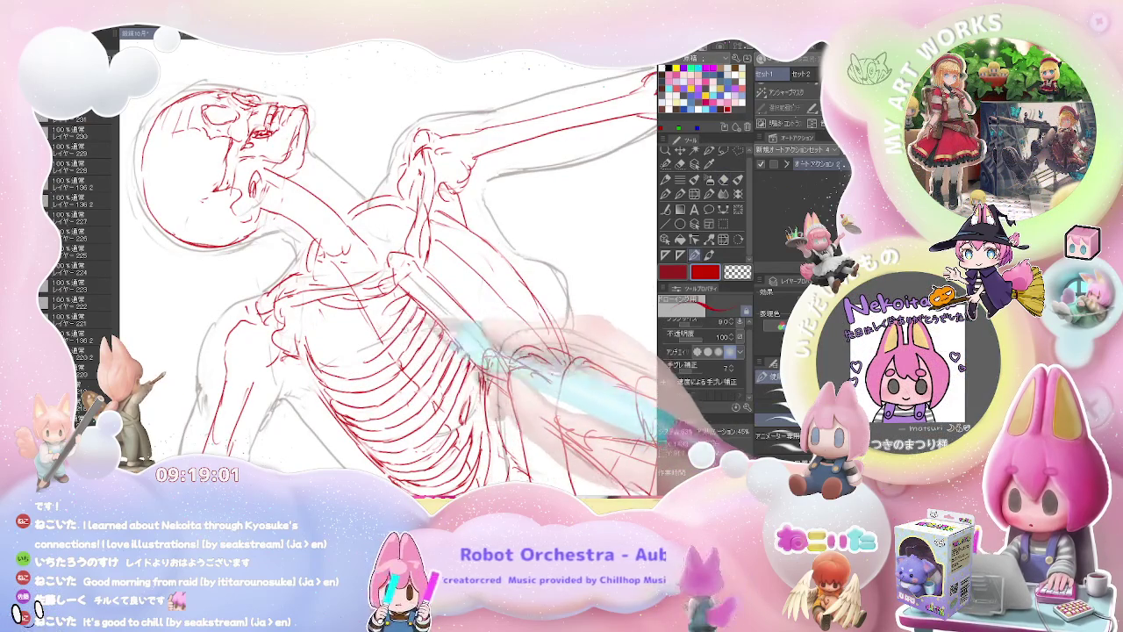
key(ctrl+minus)
key(minus)
key(minus)
key(minus)
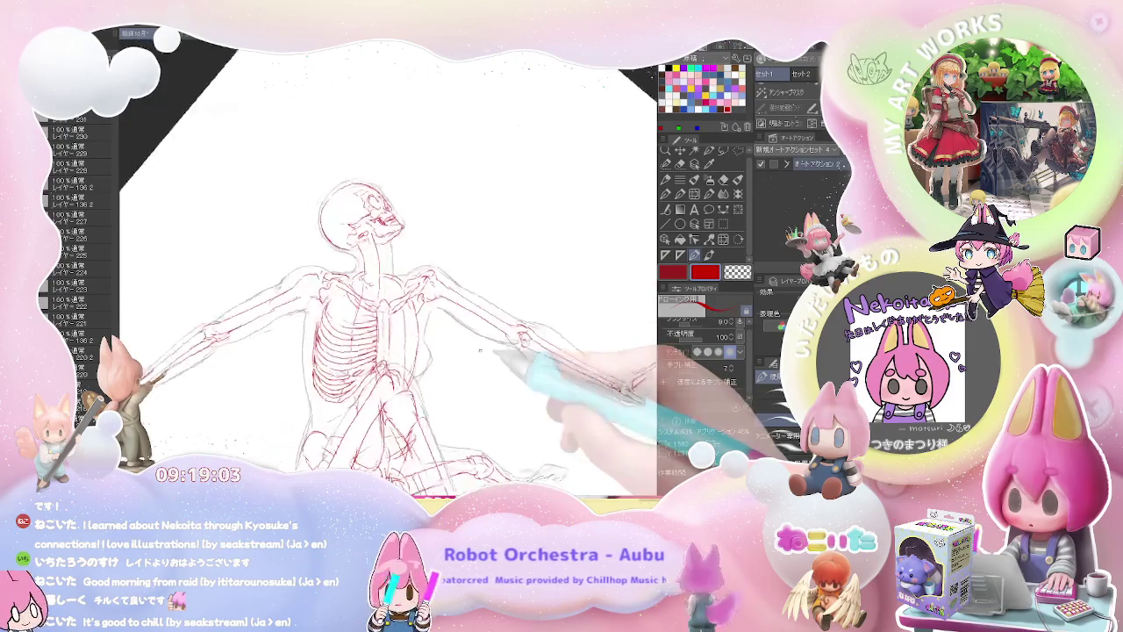
key(asciicircum)
key(asciicircum)
key(asciicircum)
key(ctrl+plus)
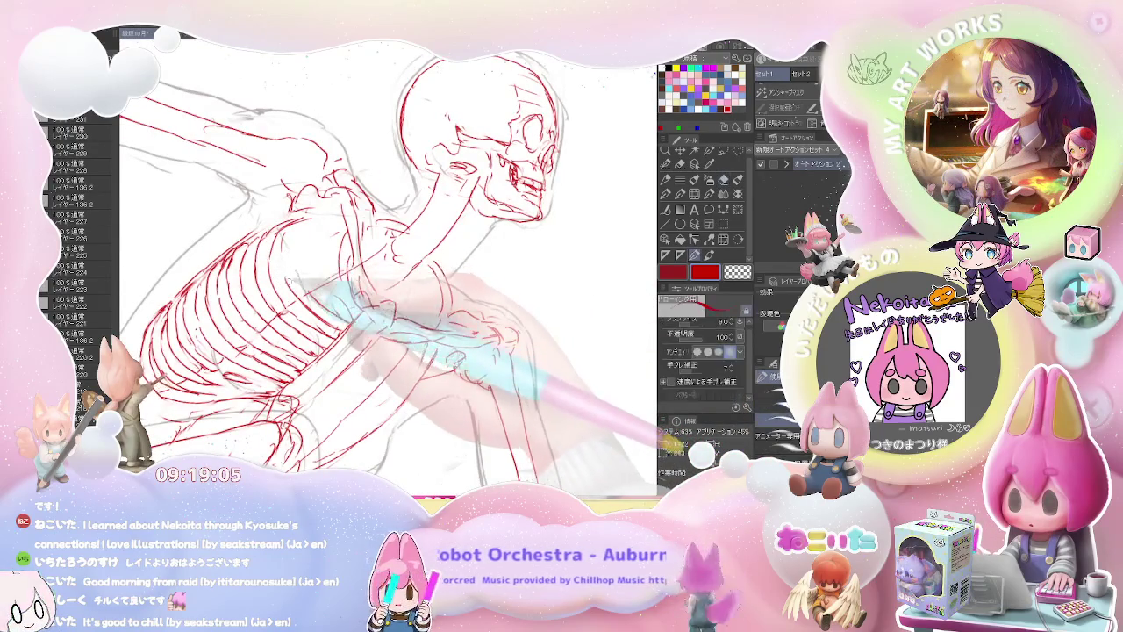
key(e)
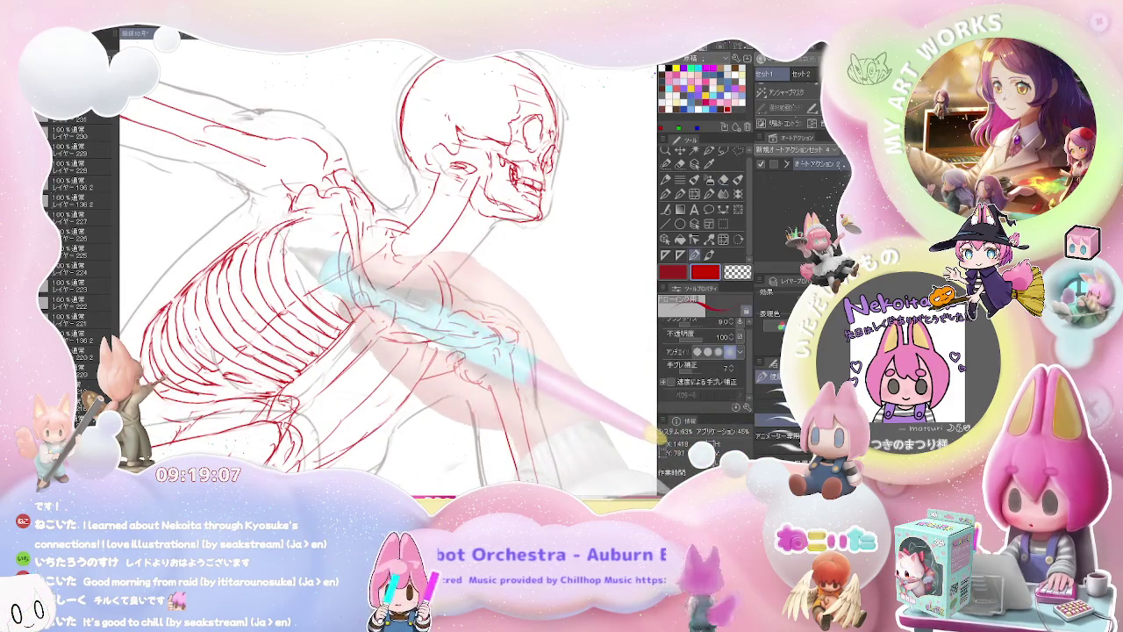
drag(457, 326, 504, 355)
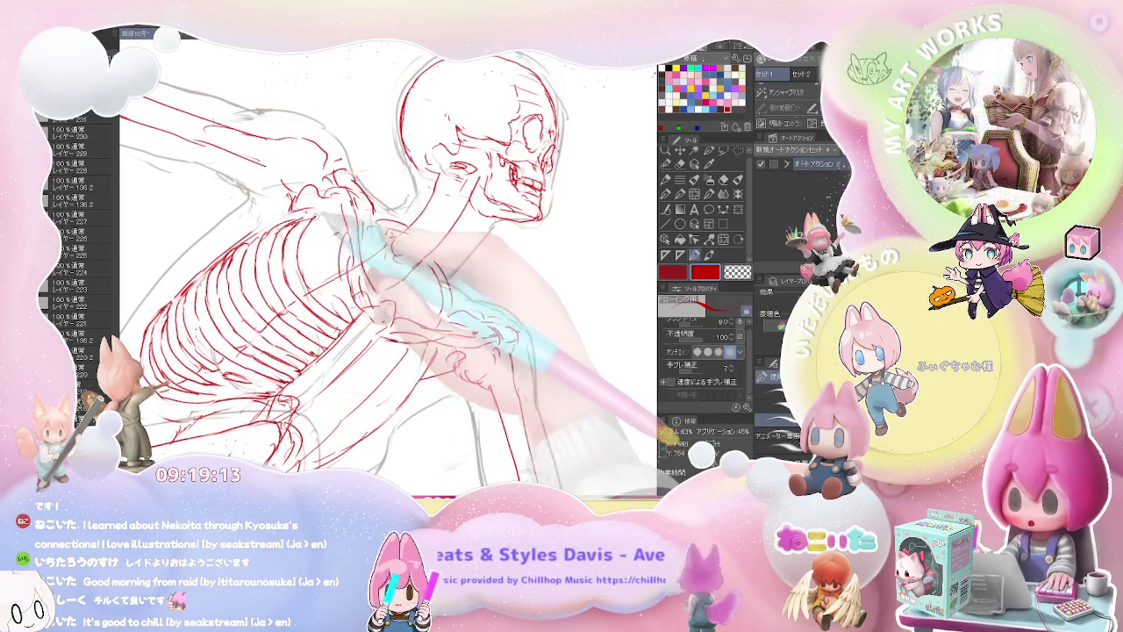
key(ctrl+minus)
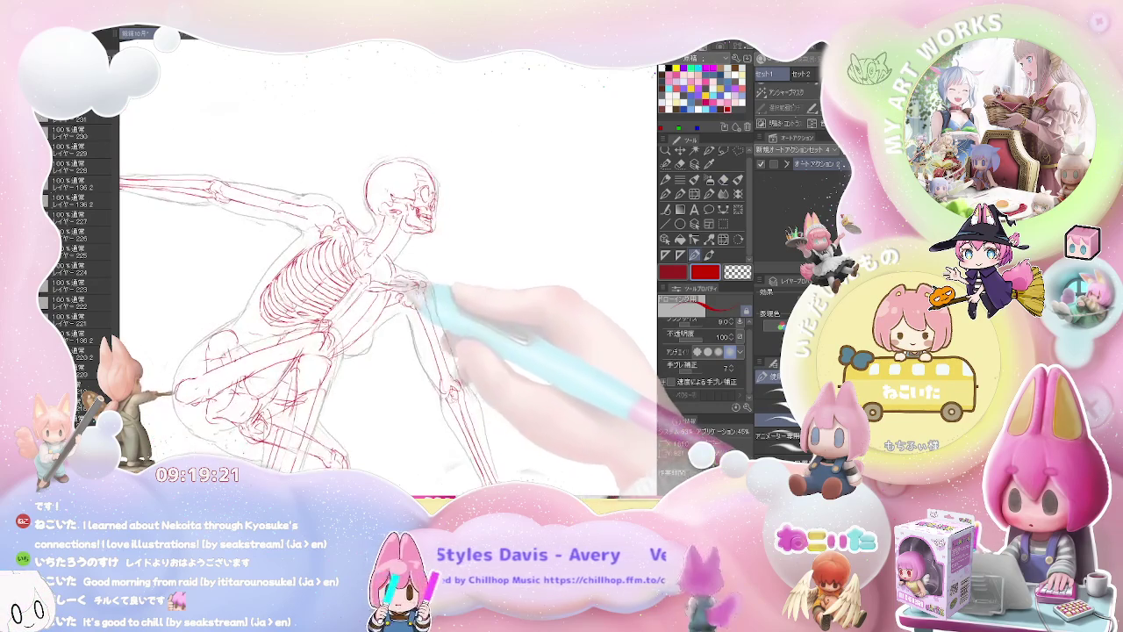
scroll(386, 263, up, 3)
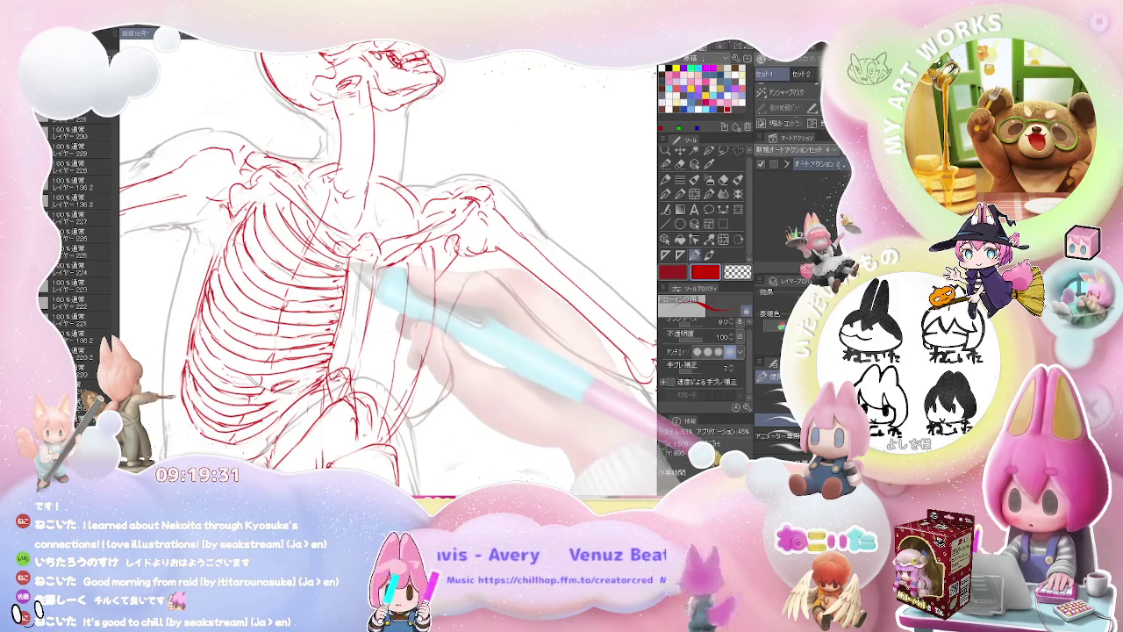
Step: Tilt the torso into view, erase stray rib strokes with the large eraser and redraw with the thin pen
key(e)
key(ctrl+minus)
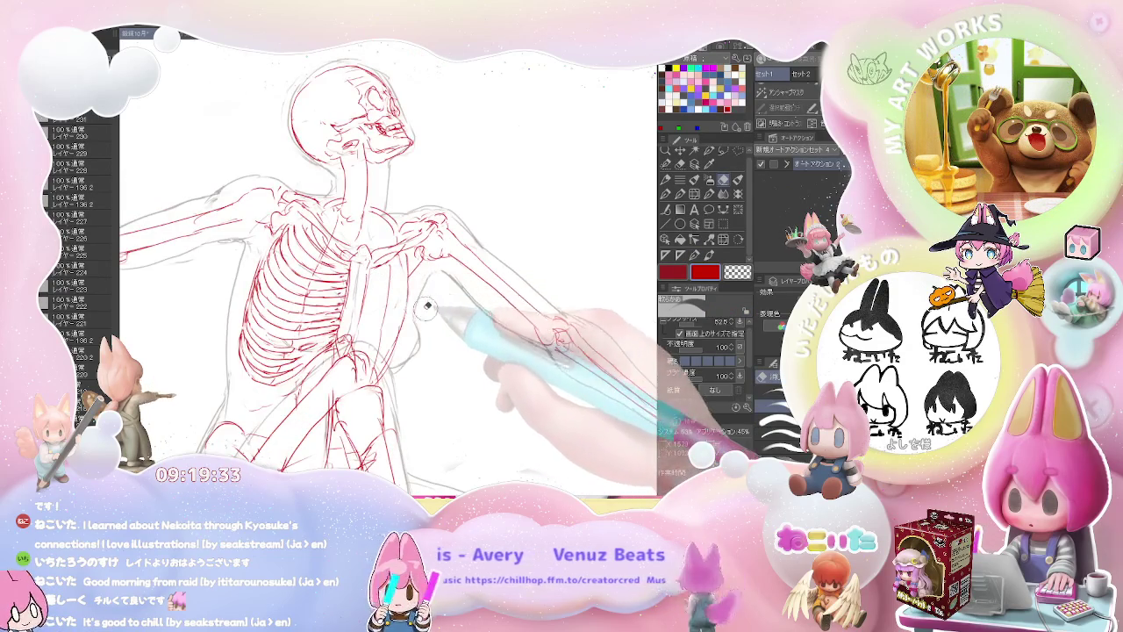
drag(427, 307, 389, 291)
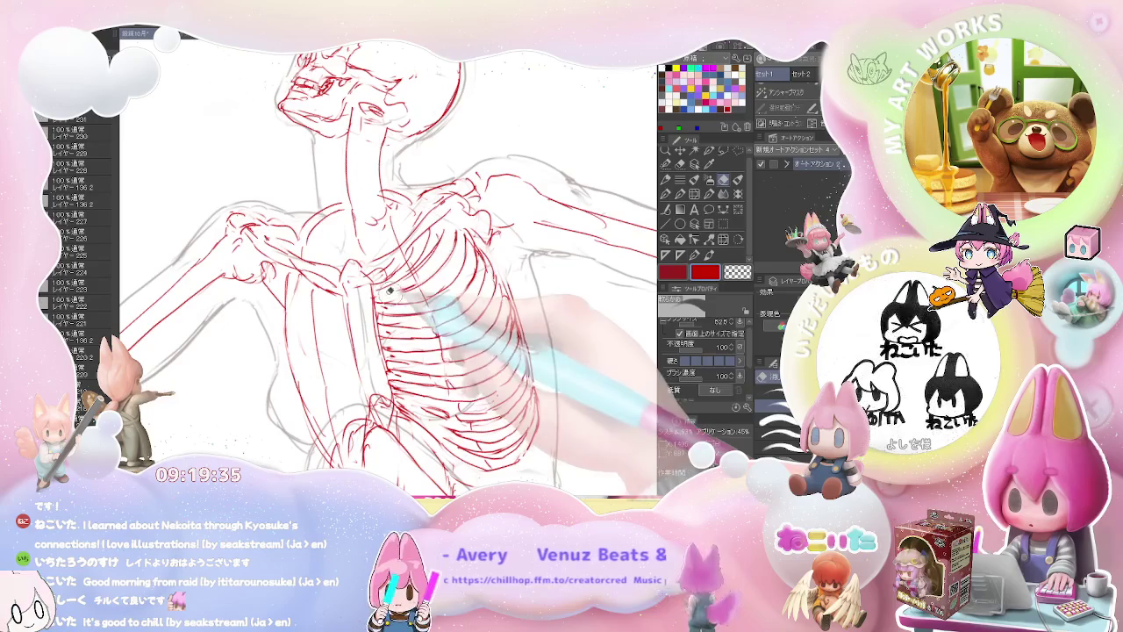
key(e)
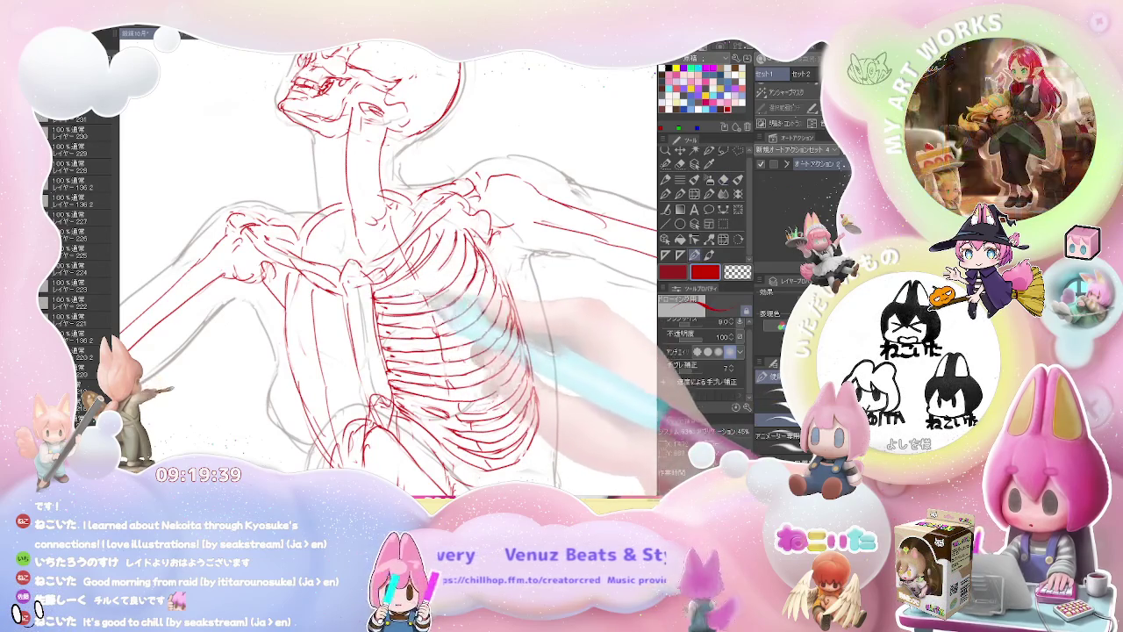
key(e)
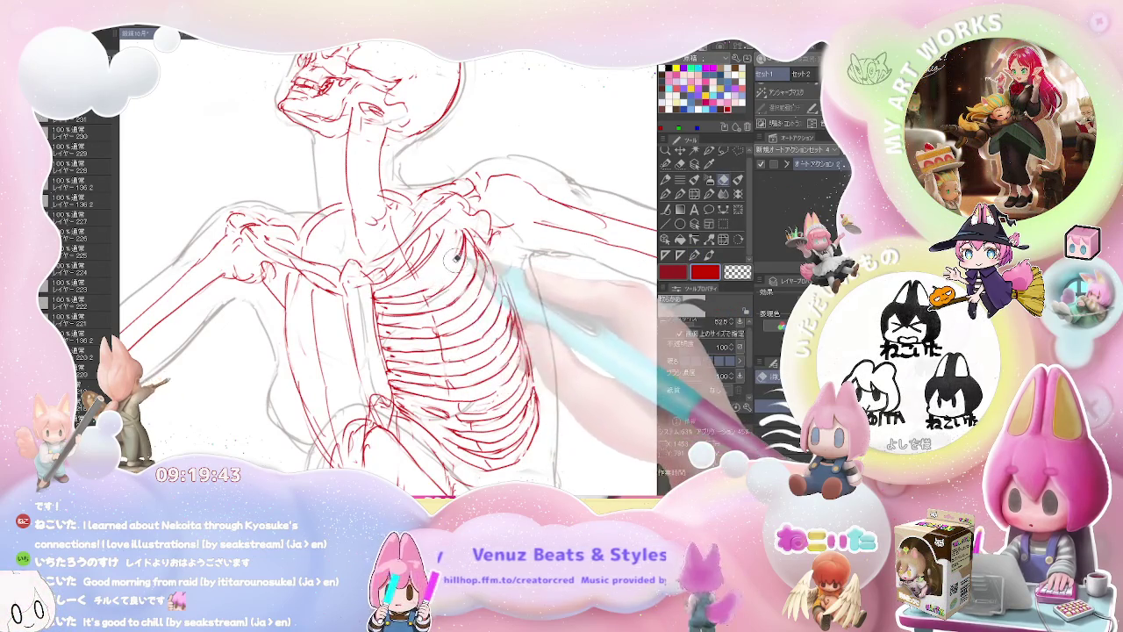
key(p)
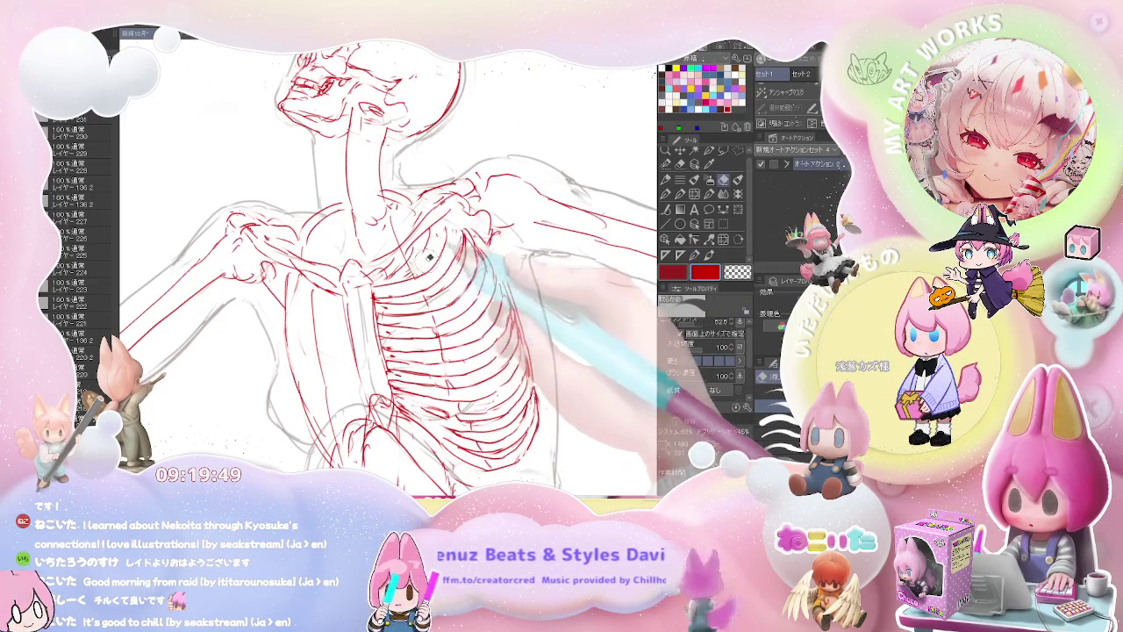
Step: Zoom in closer on the ribcage and keep erasing and redrawing rib lines for denser definition
key(e)
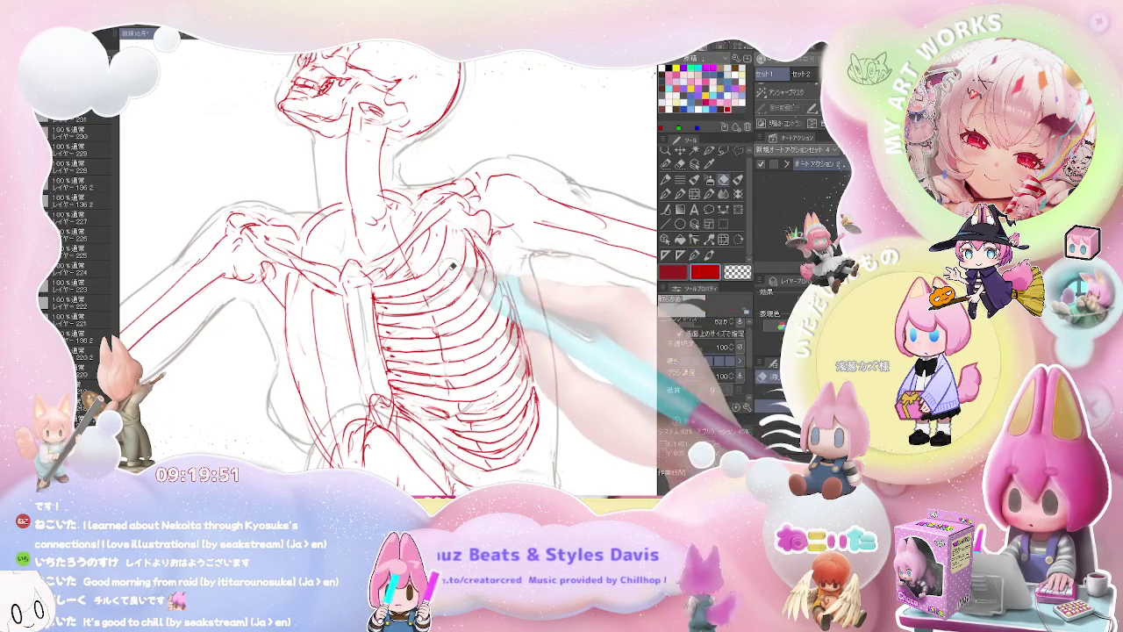
key(ctrl+minus)
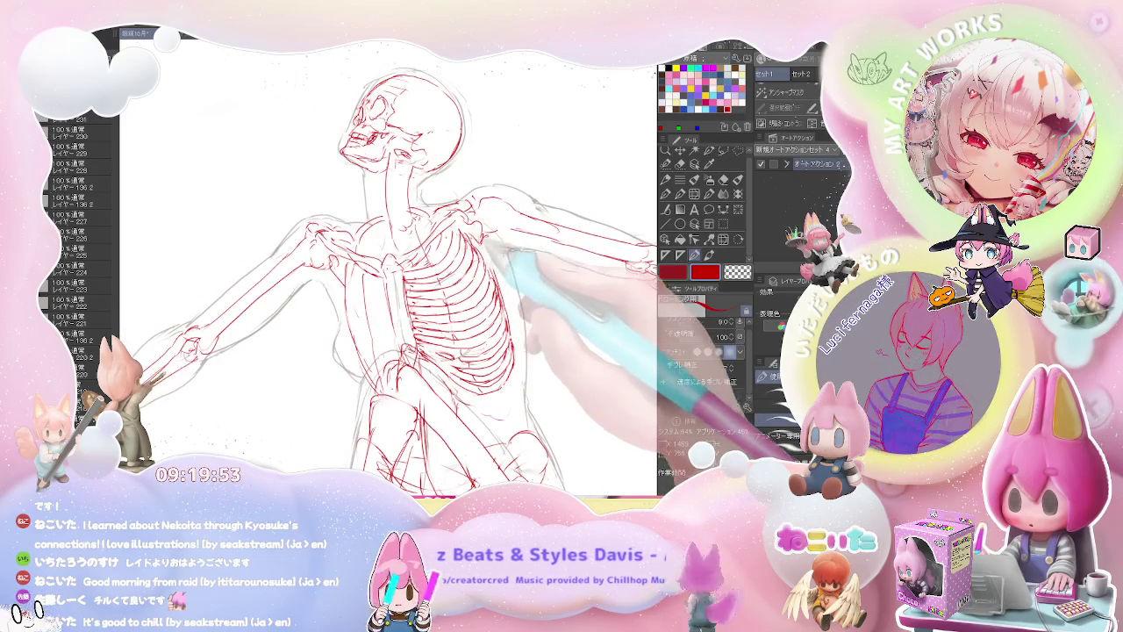
key(ctrl+plus)
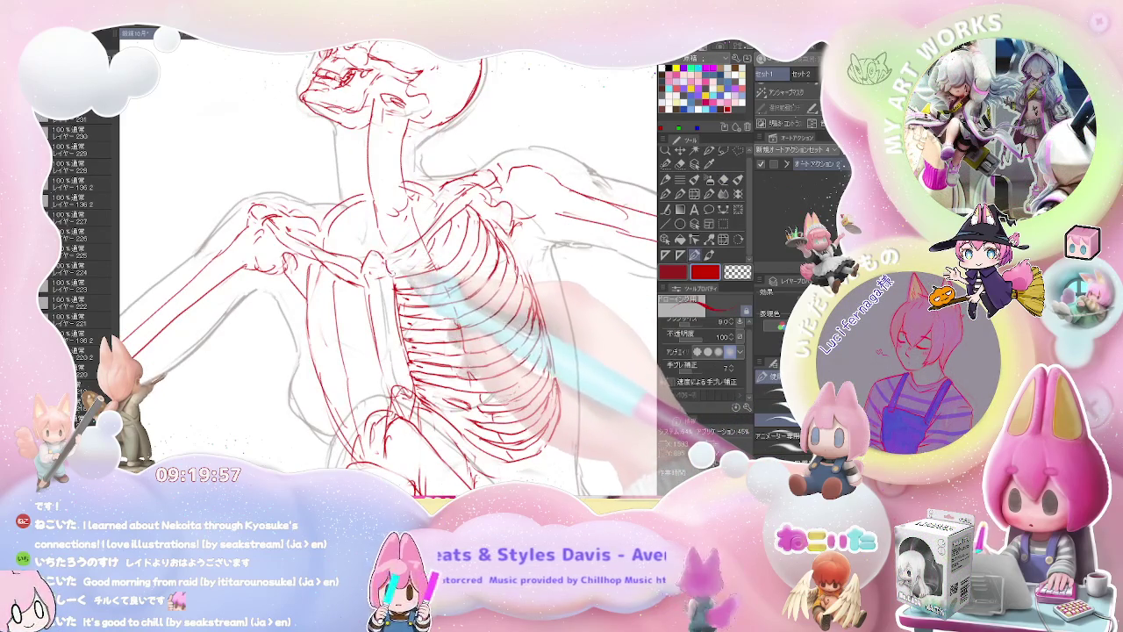
key(e)
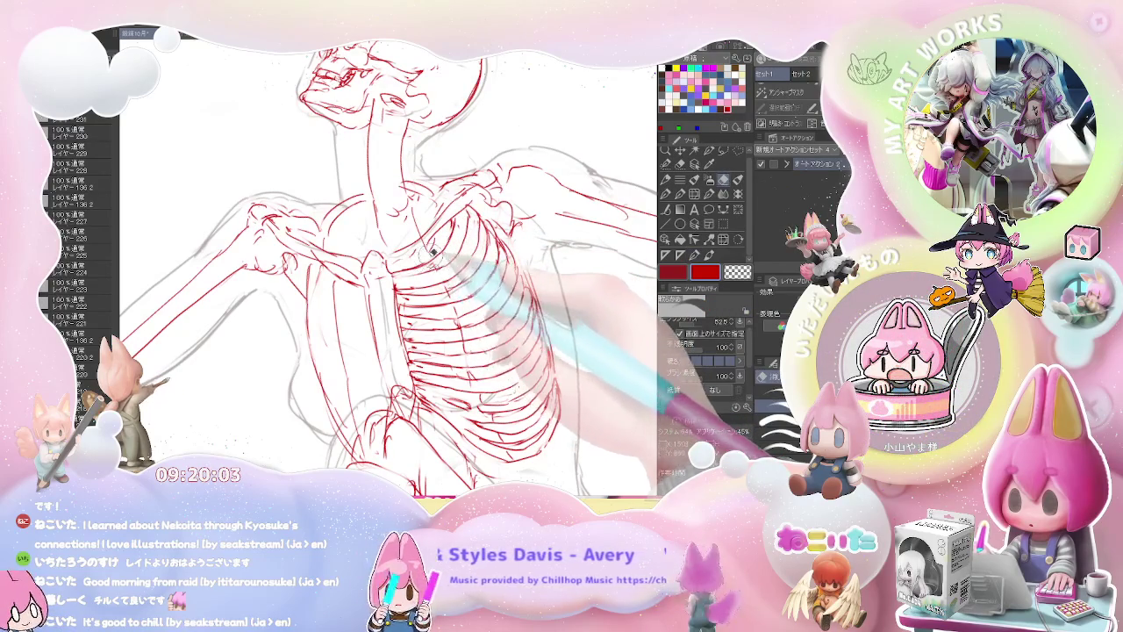
key(p)
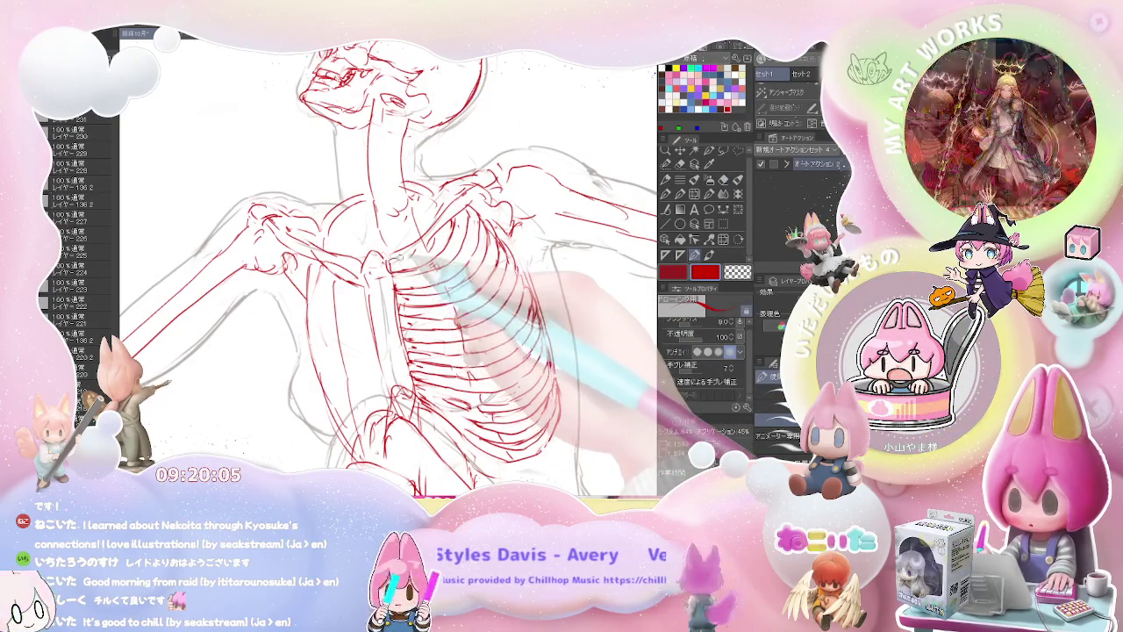
key(e)
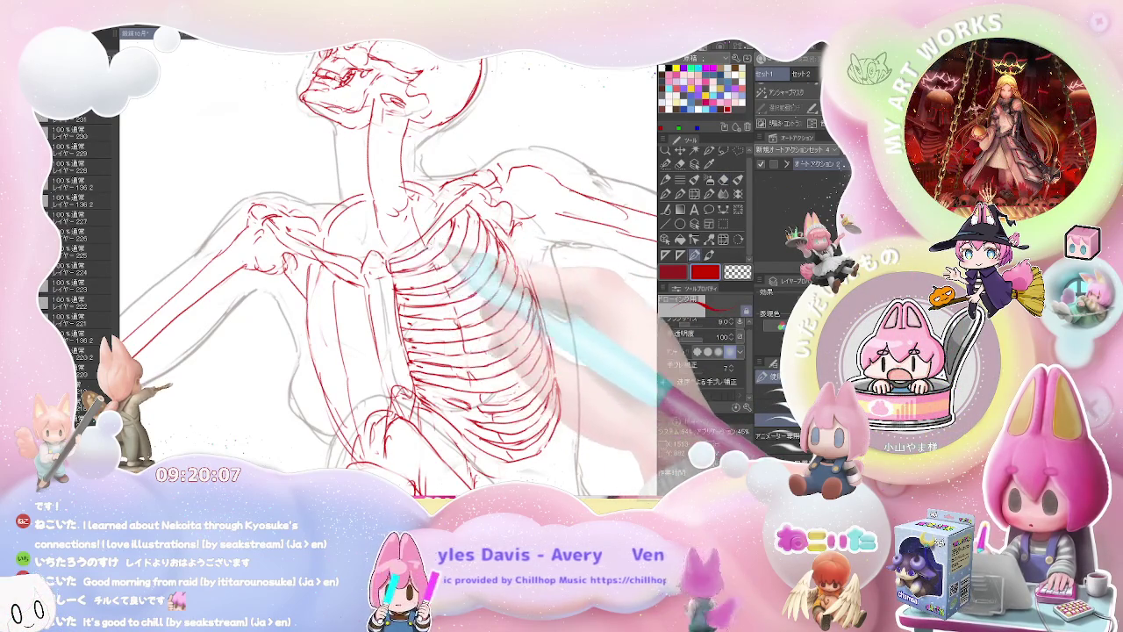
scroll(390, 268, down, 3)
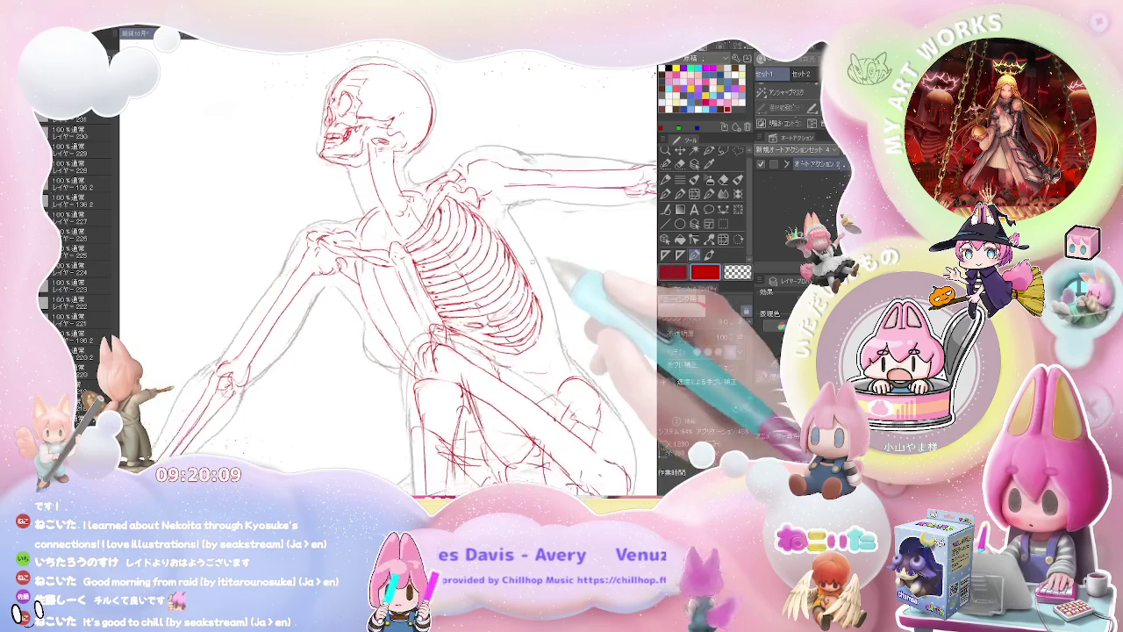
Step: Zoom into the skull and redraw the red jaw, cheekbone and teeth lines
scroll(389, 268, up, 2)
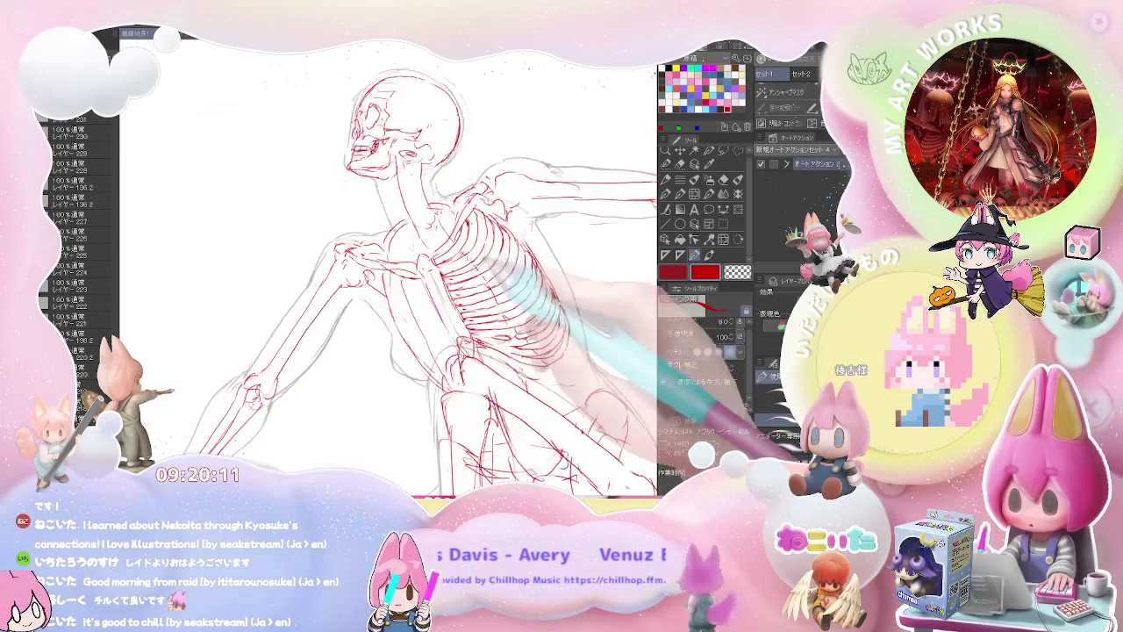
scroll(389, 269, up, 2)
key(e)
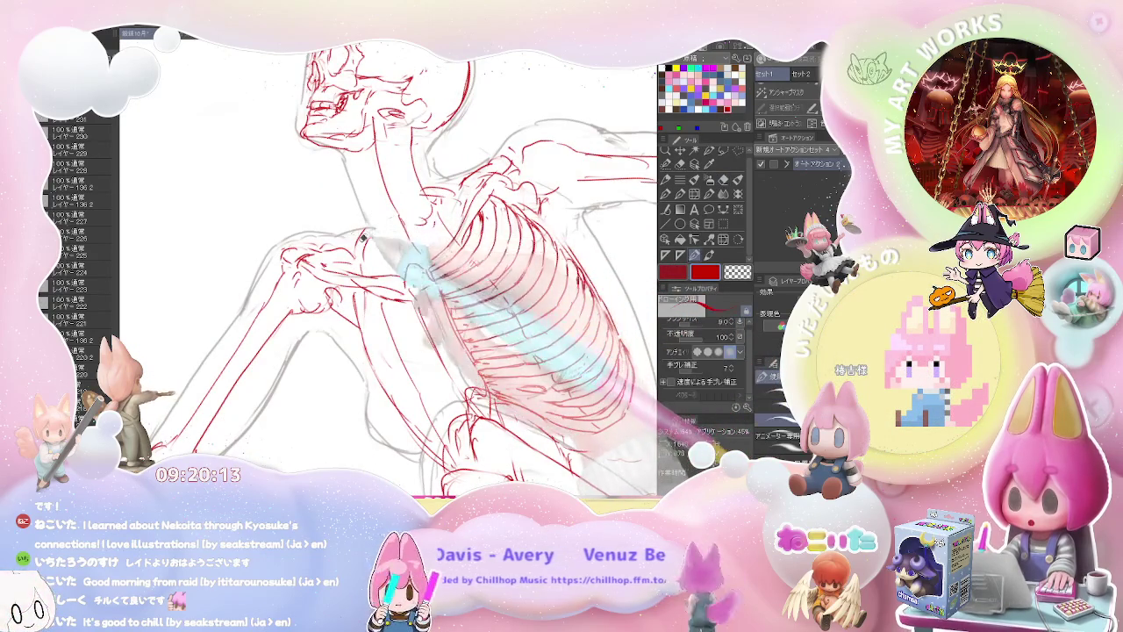
key(p)
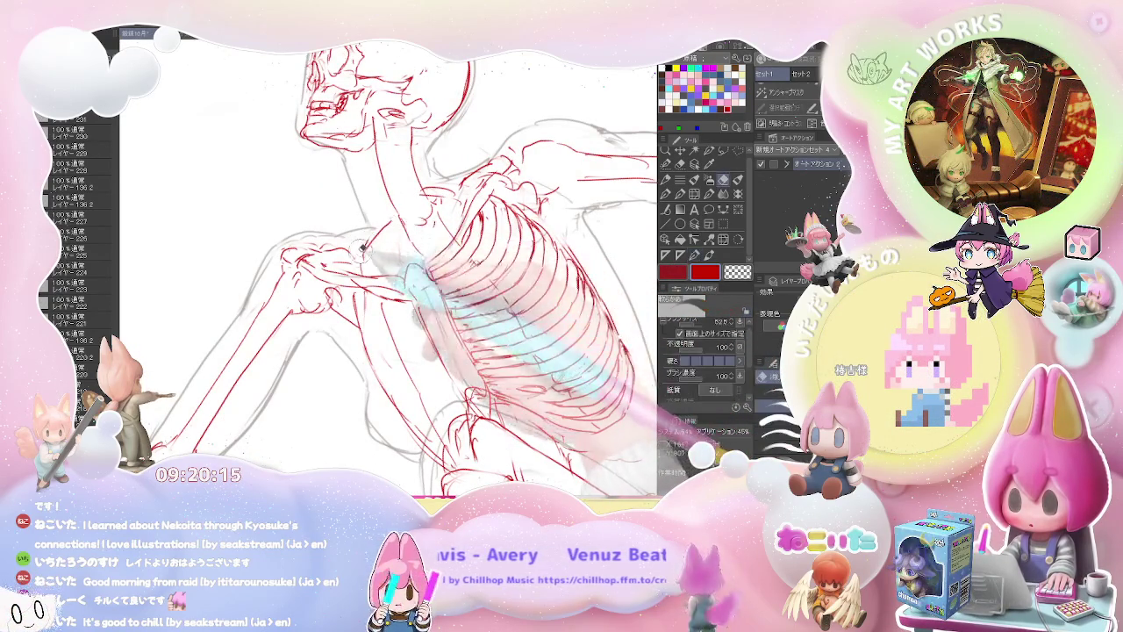
mouse_move(439, 371)
mouse_down()
mouse_move(425, 218)
mouse_move(403, 235)
mouse_move(399, 247)
mouse_move(500, 222)
mouse_move(487, 279)
mouse_move(358, 230)
mouse_up()
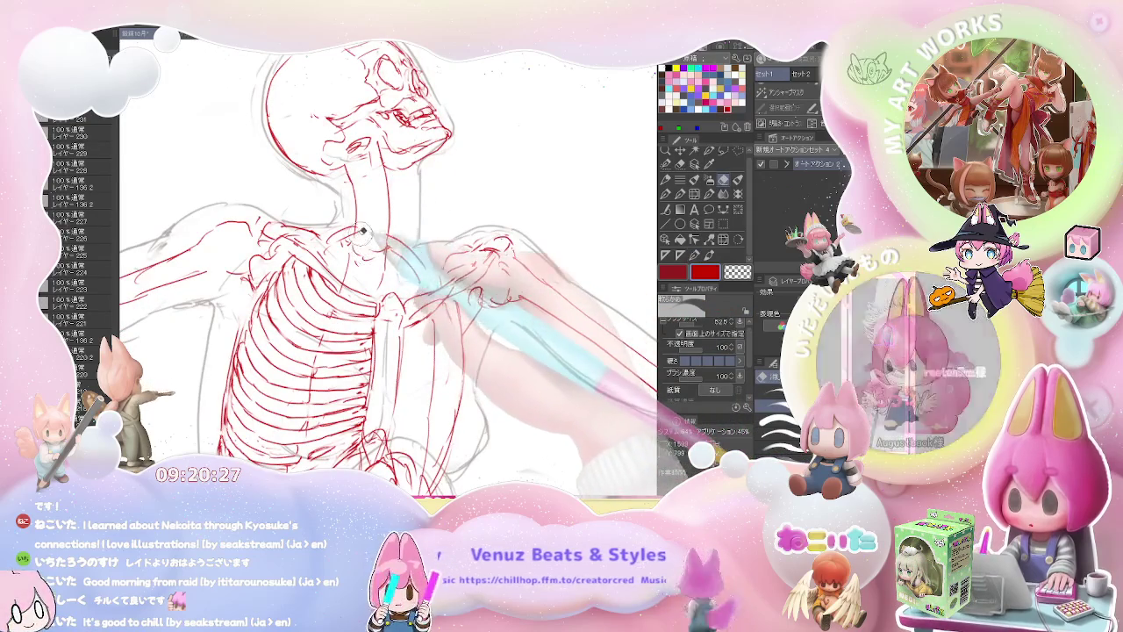
key(u)
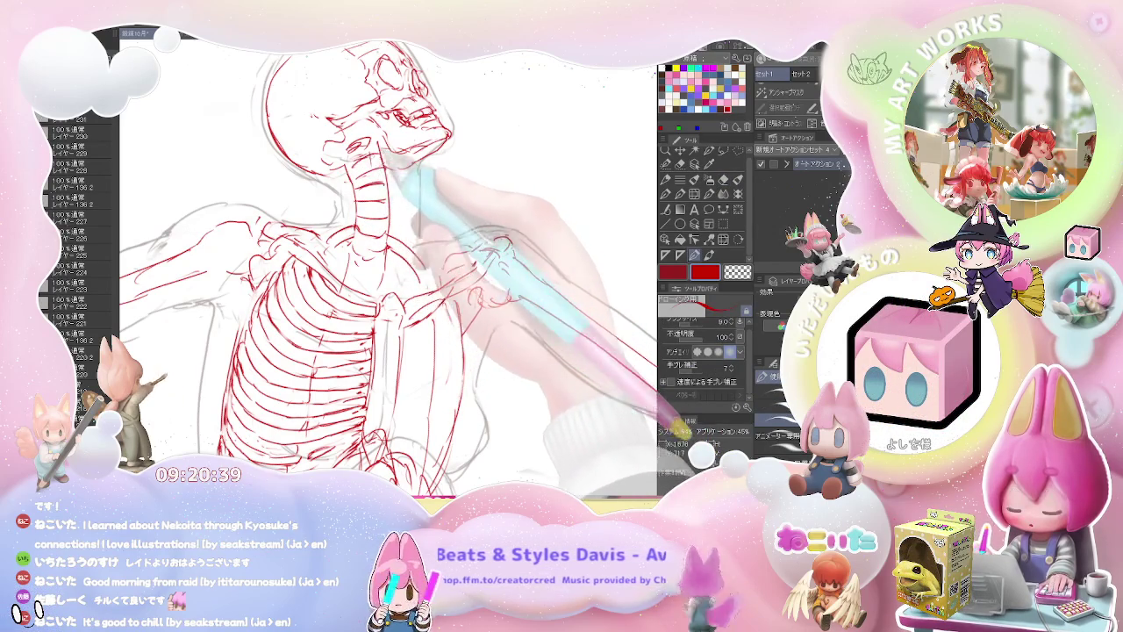
Step: Rotate the page upright, reselect the red pen and zoom out to view the whole figure
key(ctrl+minus)
key(ctrl+minus)
key(ctrl+minus)
key(asciicircum)
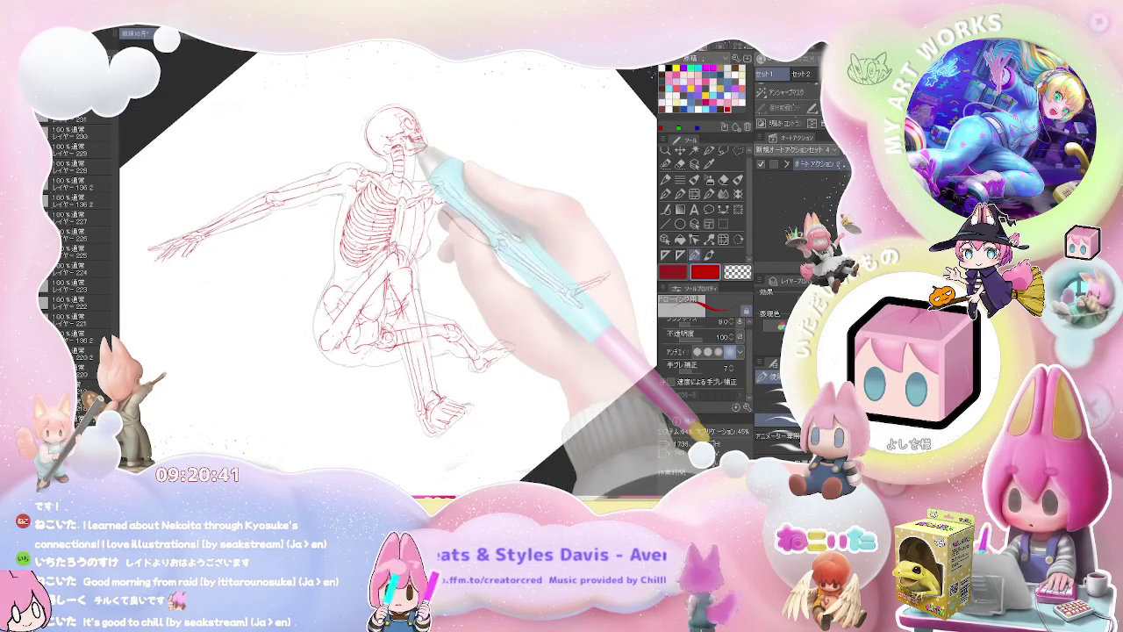
key(asciicircum)
key(asciicircum)
scroll(485, 163, up, 3)
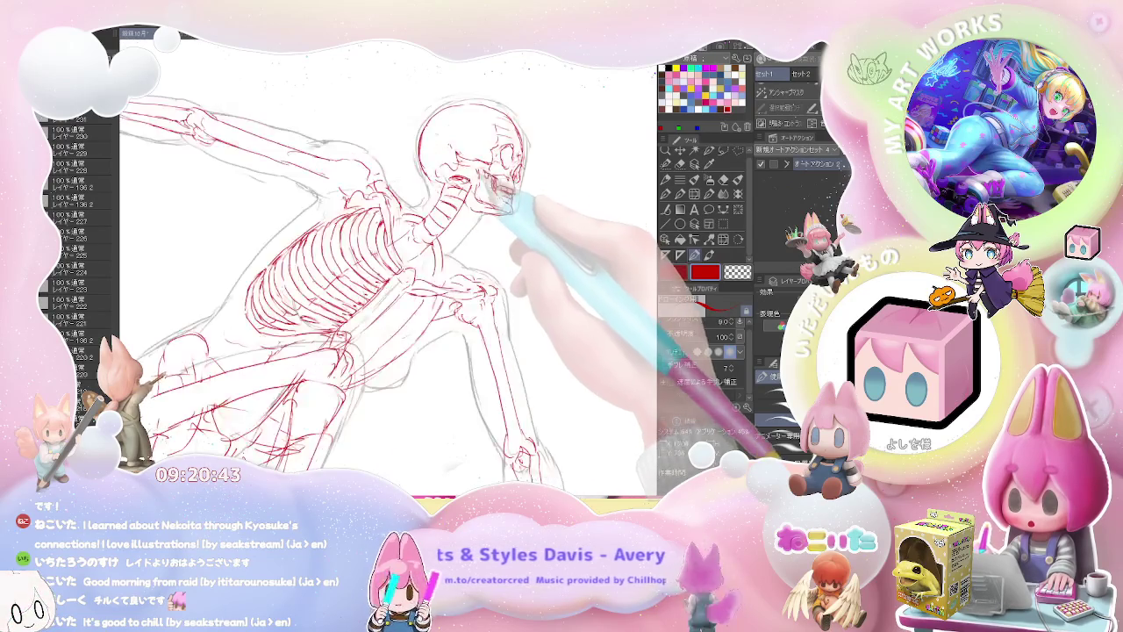
scroll(465, 176, up, 2)
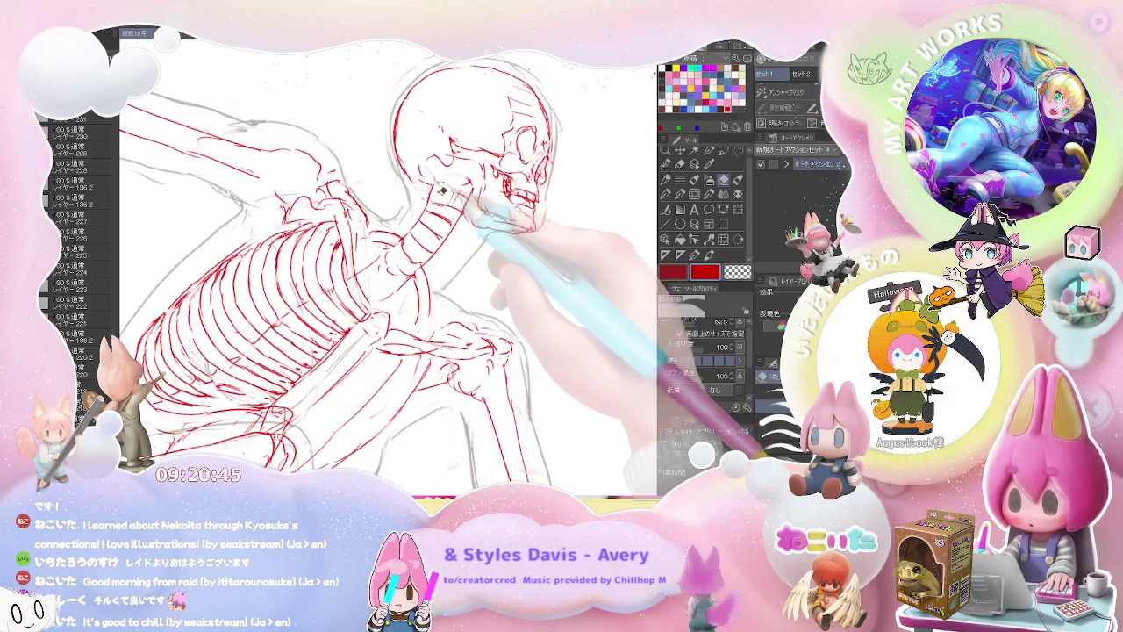
key(p)
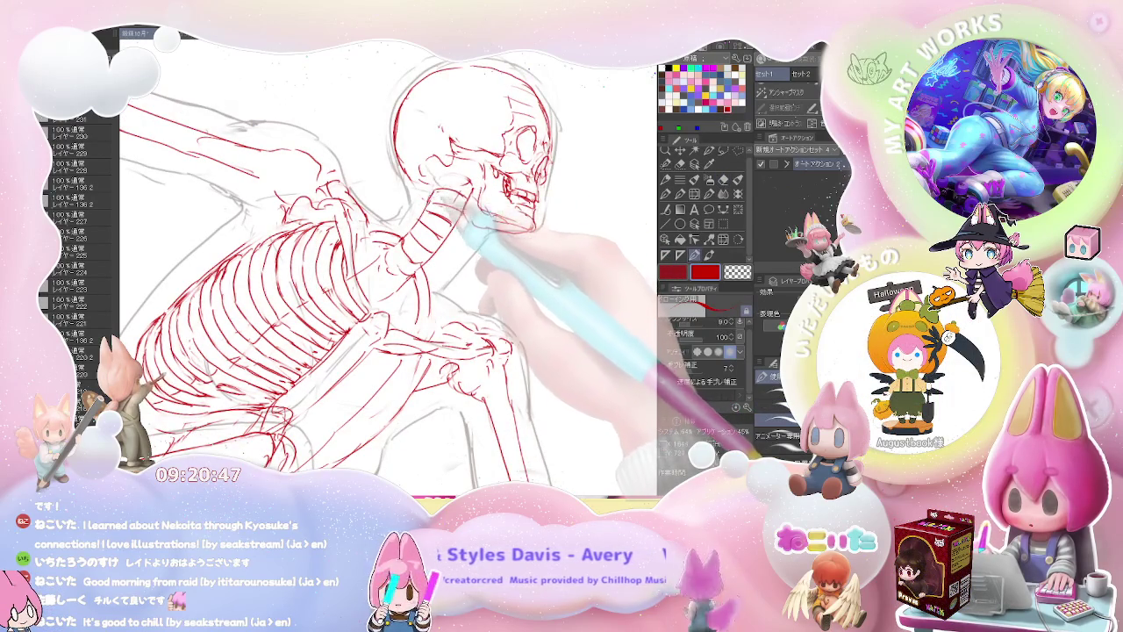
scroll(492, 202, down, 2)
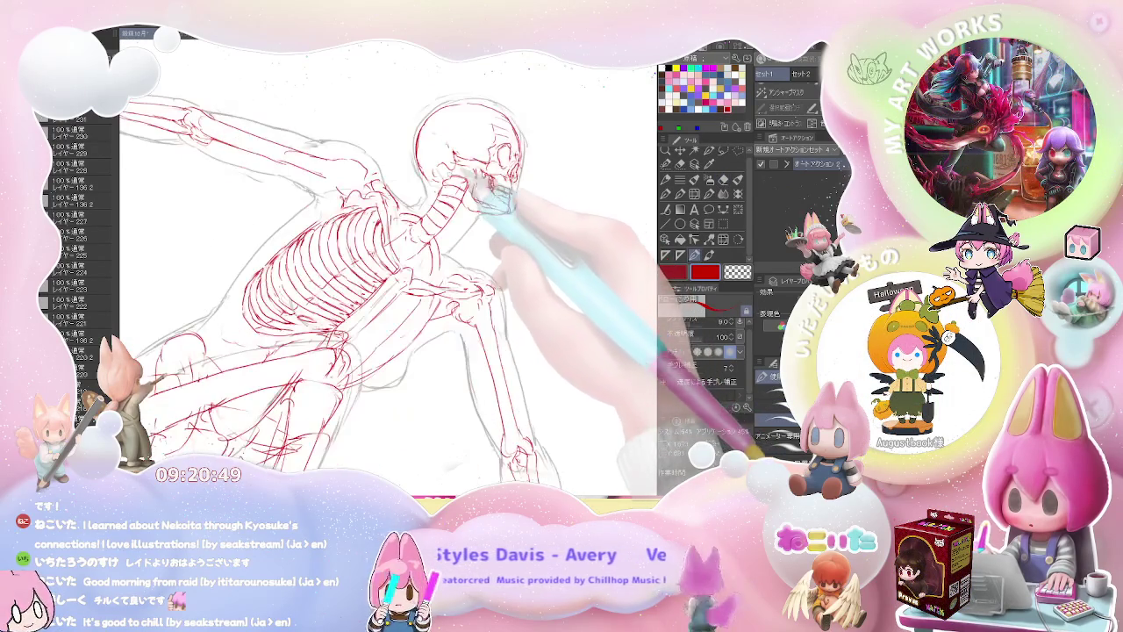
scroll(491, 193, down, 3)
scroll(539, 201, down, 2)
scroll(588, 238, down, 2)
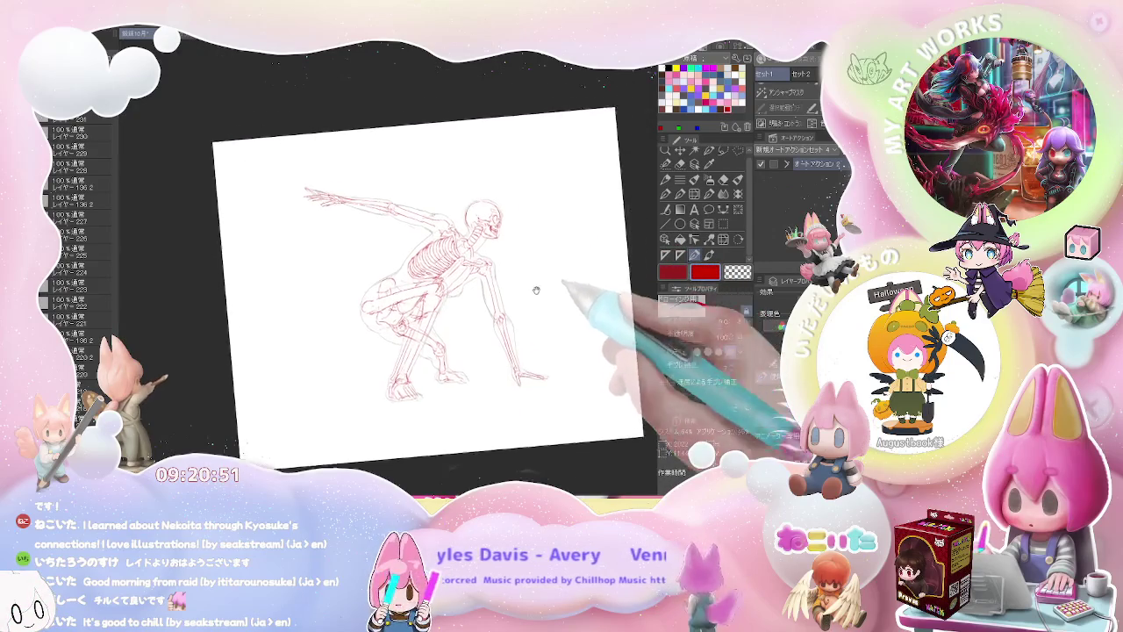
Step: Make white the main drawing colour, then zoom toward the ribcage and shoulder
scroll(536, 290, up, 2)
scroll(491, 263, up, 3)
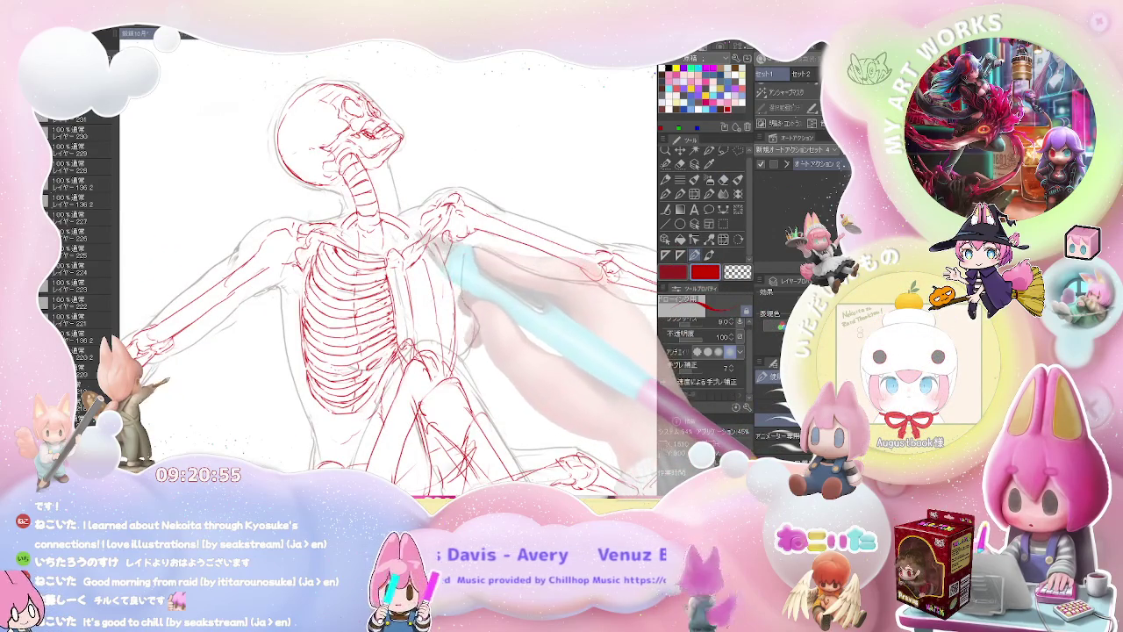
scroll(439, 263, down, 1)
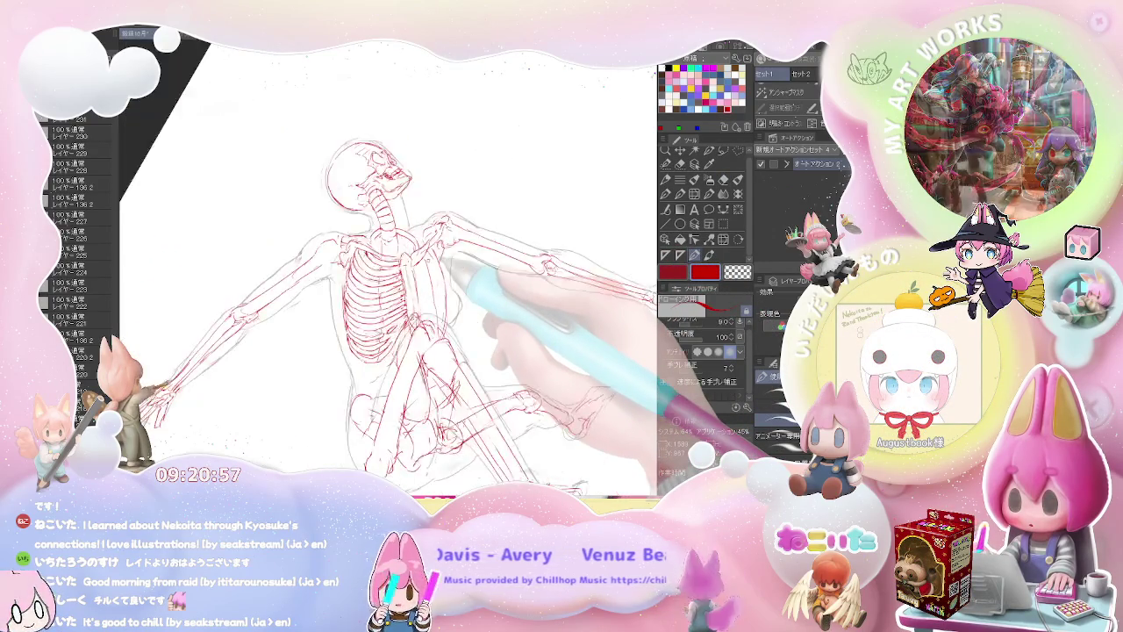
scroll(395, 290, down, 1)
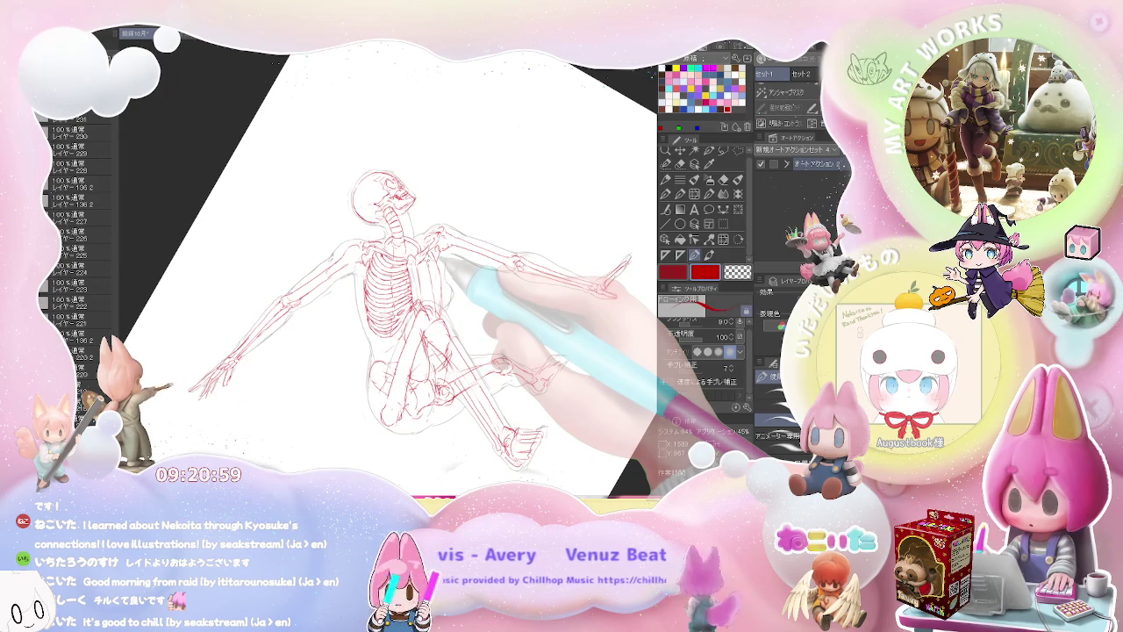
alt+click(491, 131)
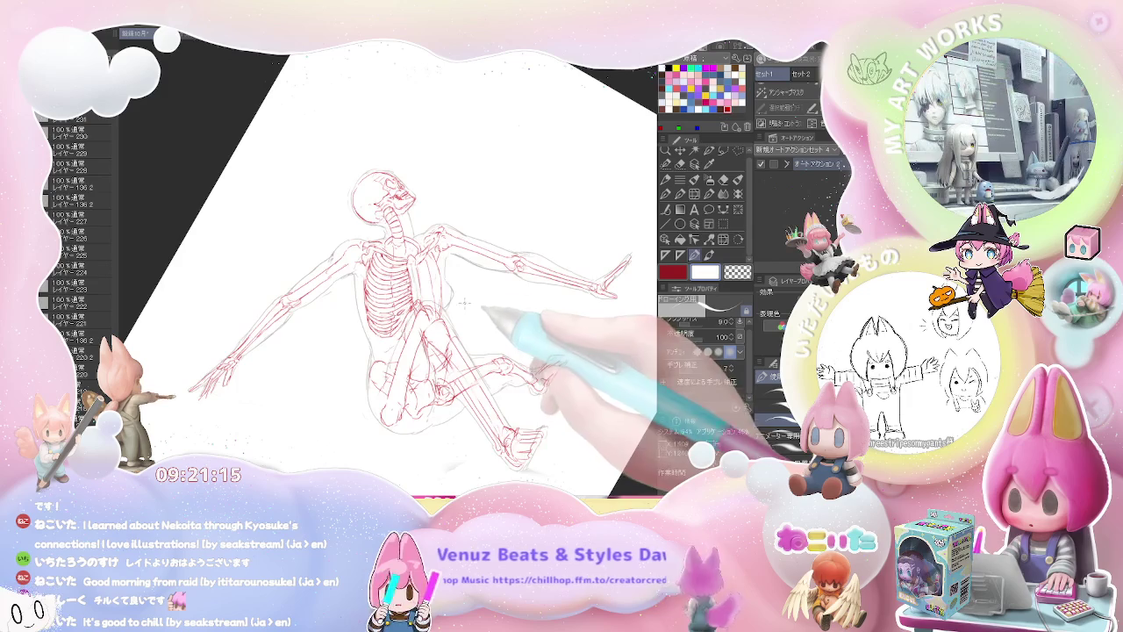
scroll(414, 263, up, 4)
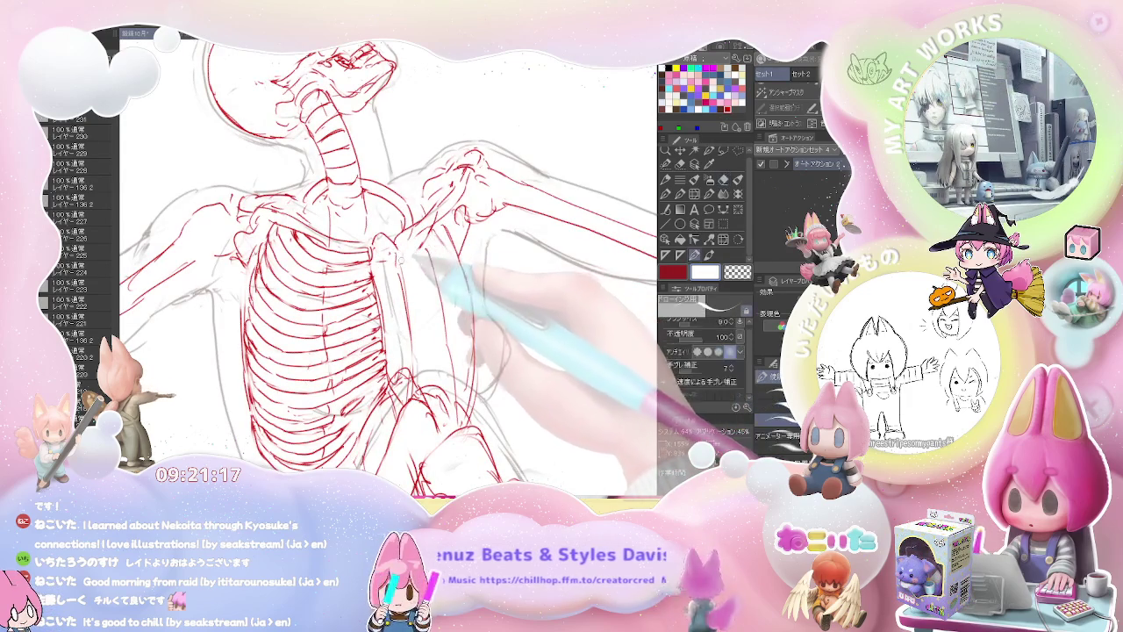
Step: Tidy the shoulder joint by alternating eraser and pen, rotating the view slightly
key(e)
click(694, 254)
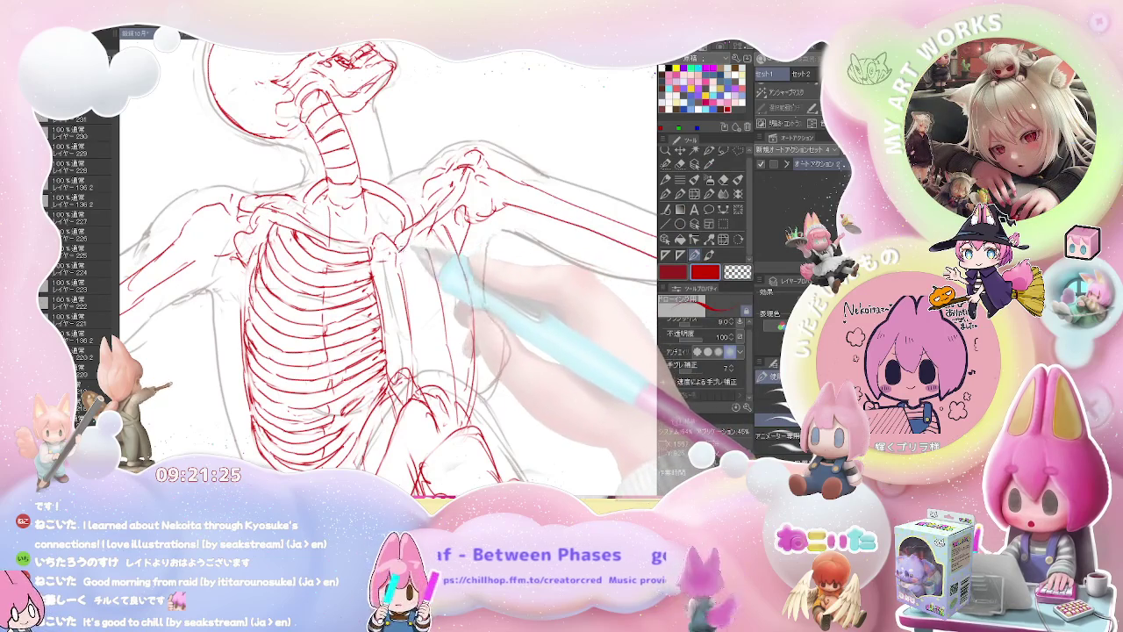
key(e)
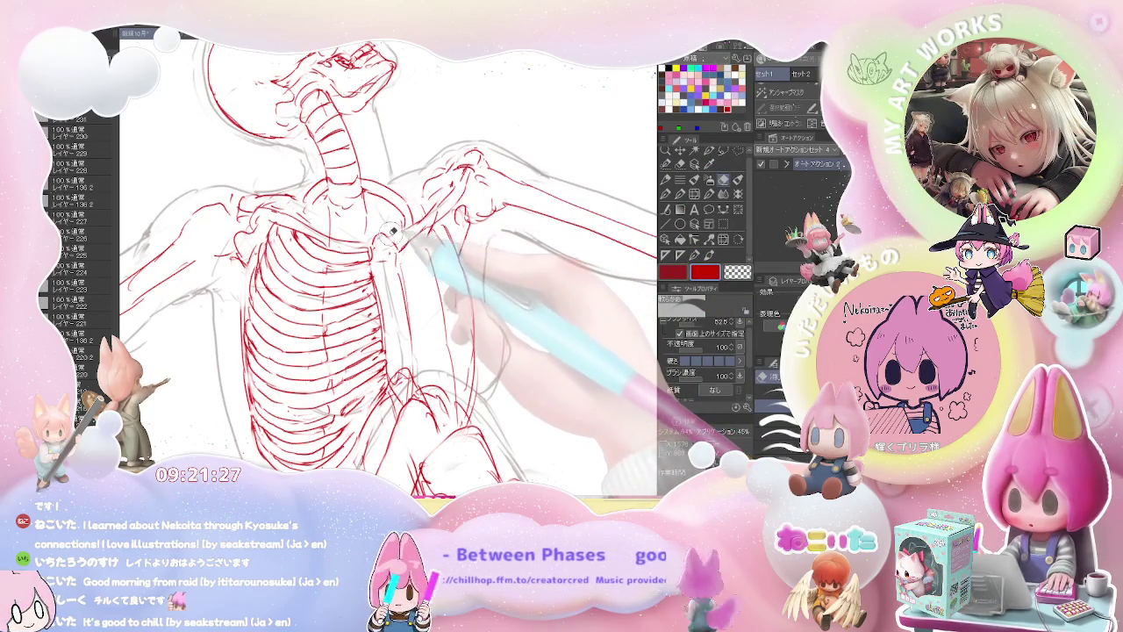
key(p)
key(minus)
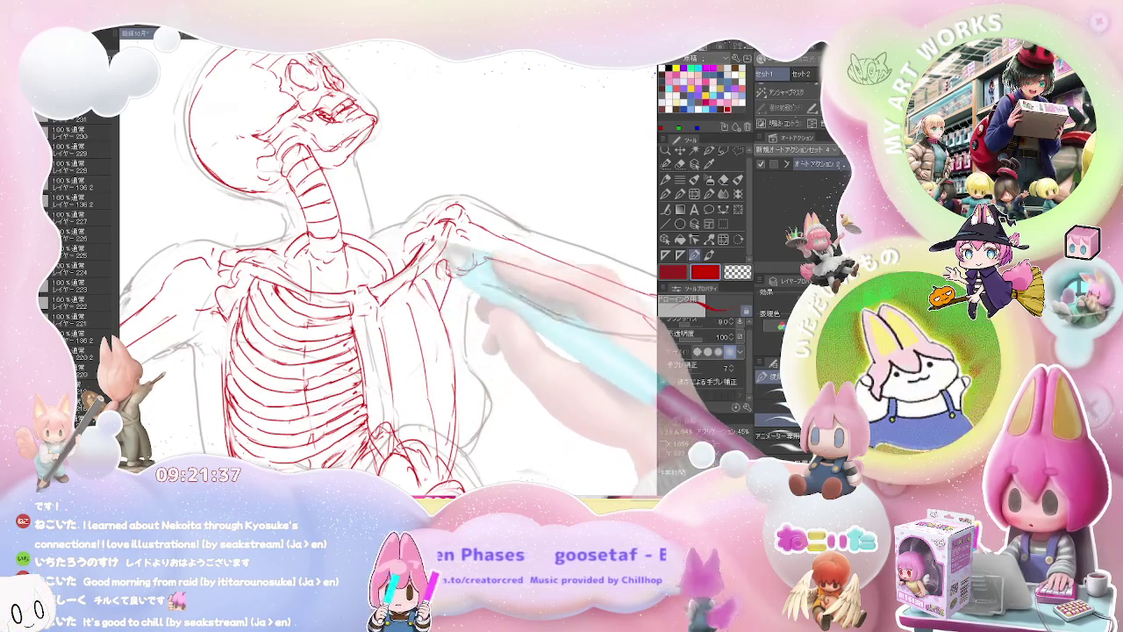
key(e)
key(p)
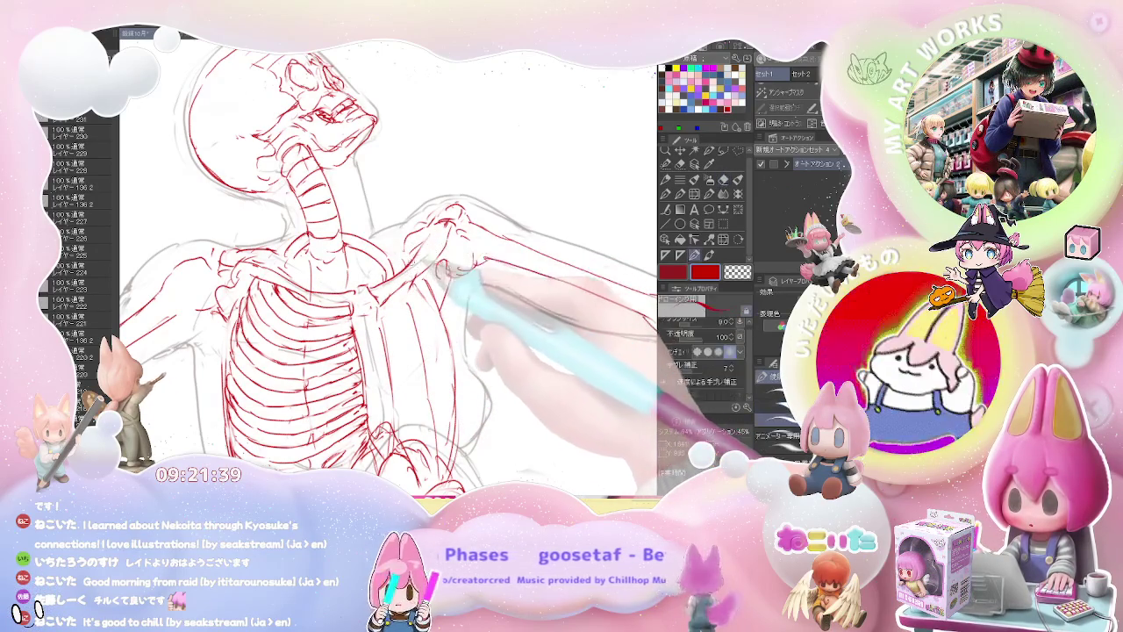
Step: Draw the red upper arm bone running outward from the shoulder
drag(479, 239, 400, 276)
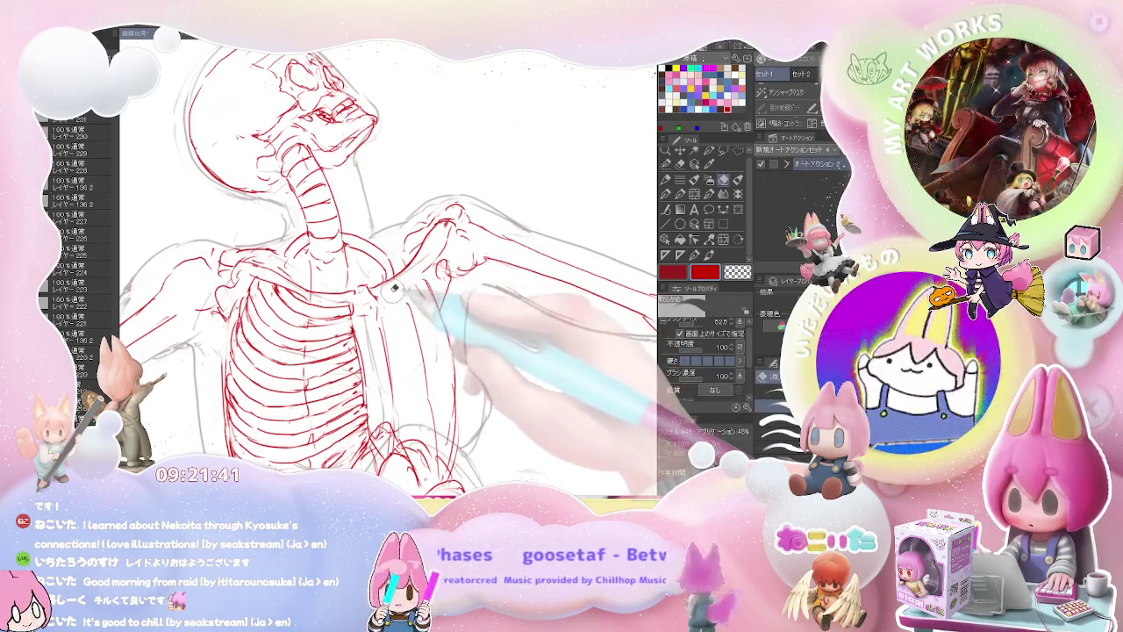
drag(481, 251, 630, 279)
drag(452, 226, 671, 303)
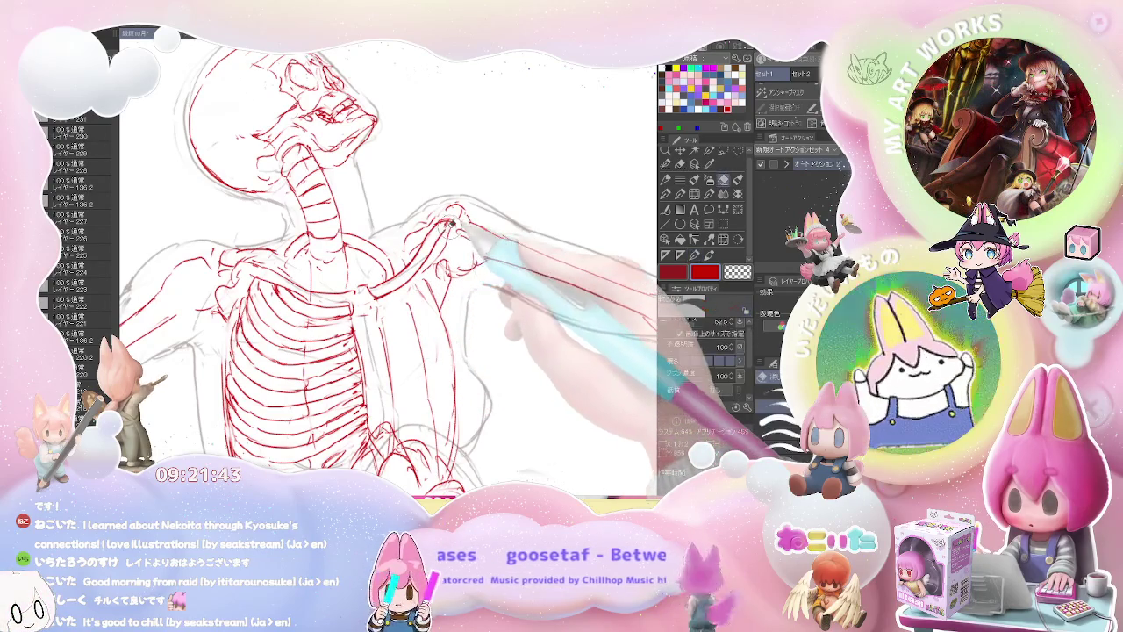
drag(457, 226, 522, 263)
Step: Zoom out to check the whole skeleton, then touch up the skull and torso with pen and eraser
key(ctrl+minus)
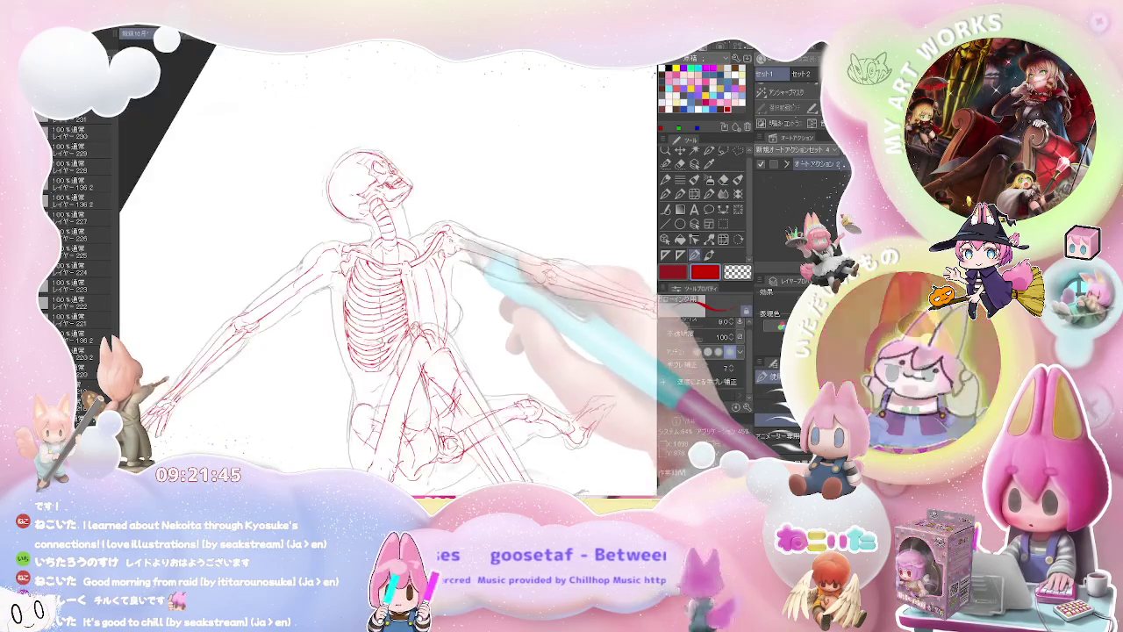
key(ctrl+plus)
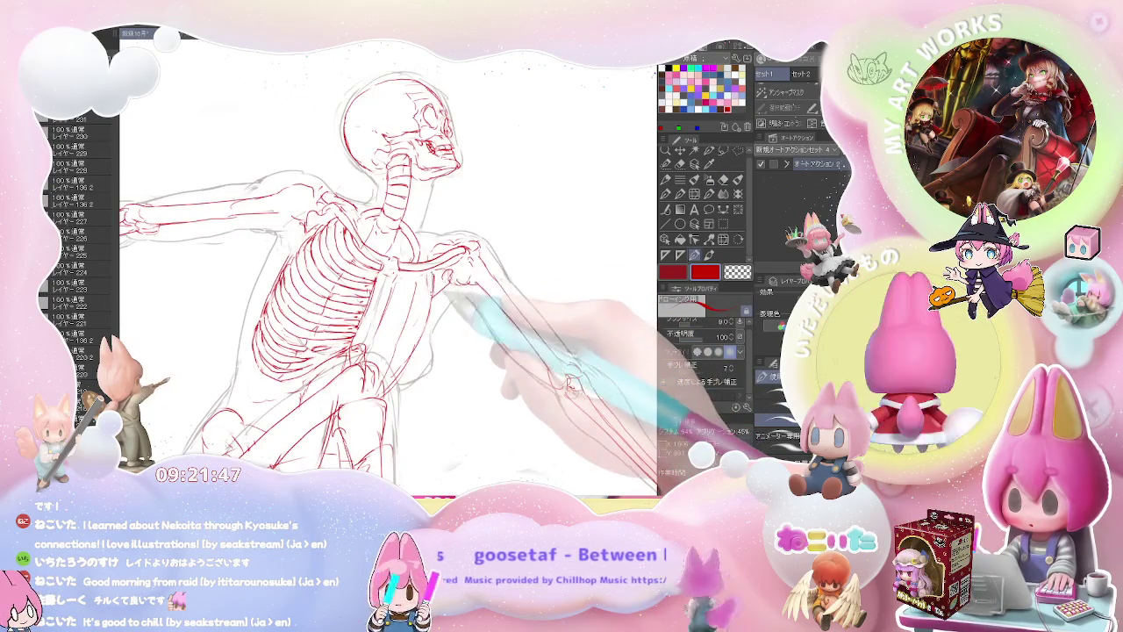
key(ctrl+minus)
key(ctrl+plus)
key(e)
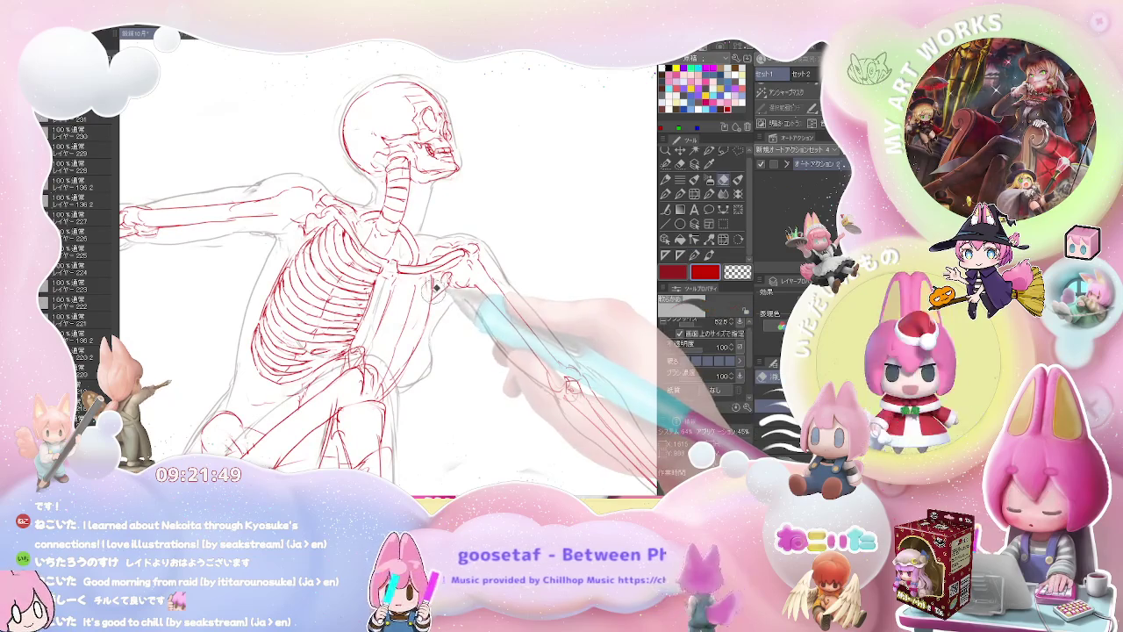
key(p)
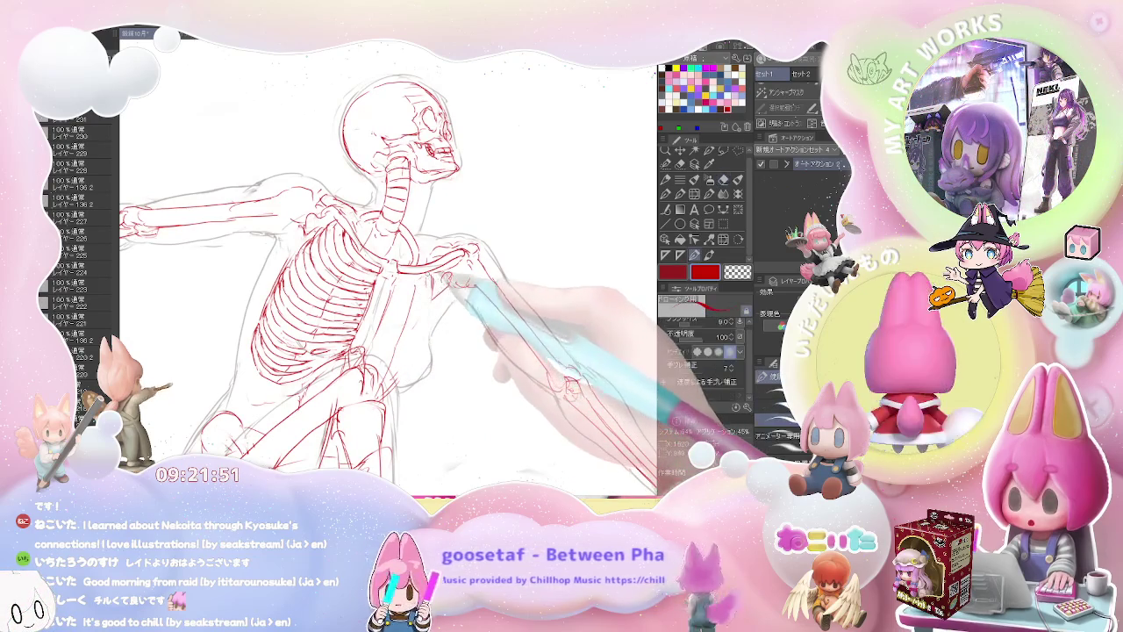
key(e)
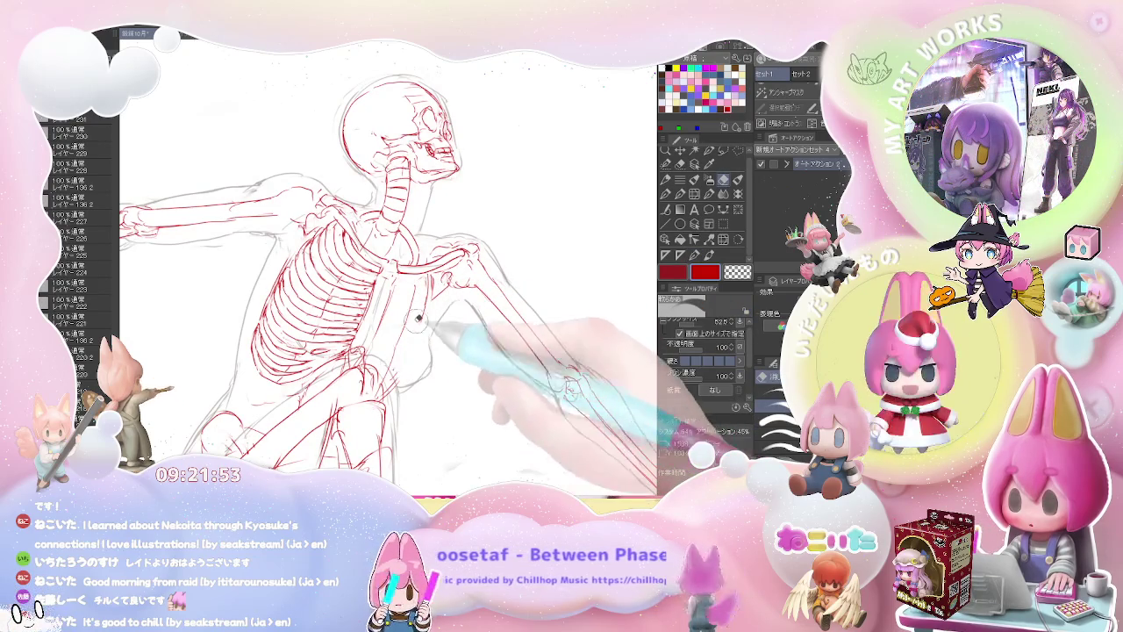
key(p)
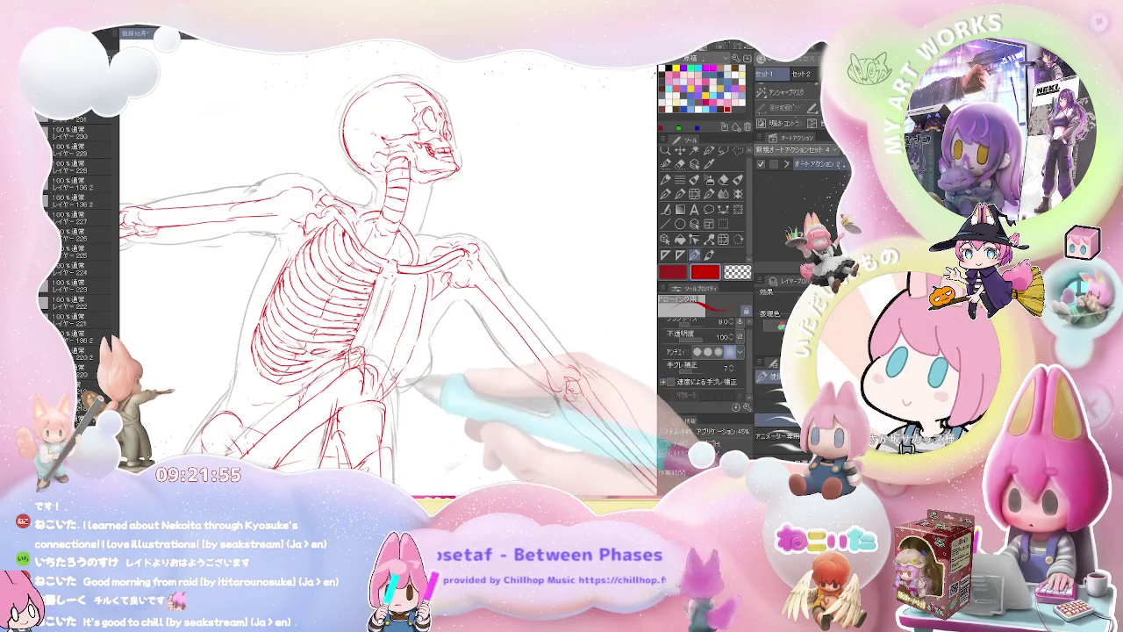
key(ctrl+minus)
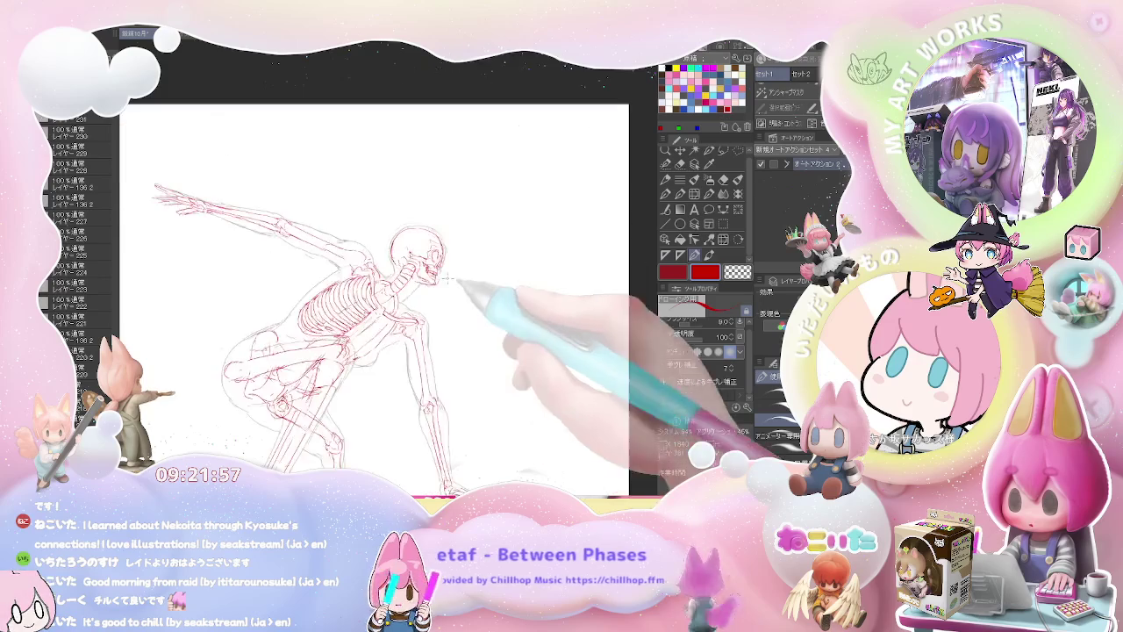
key(ctrl+plus)
key(ctrl+plus)
key(ctrl+plus)
key(ctrl+plus)
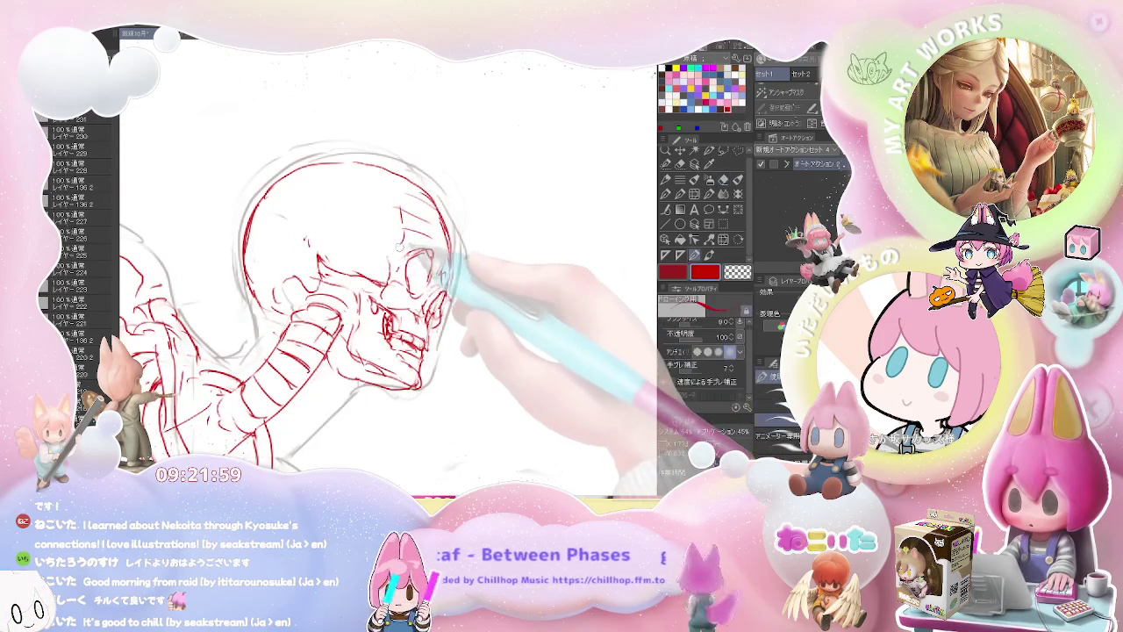
Step: Redraw the skull's eye socket, jaw and teeth in red with the size 9 pen, erasing stray lines
mouse_move(412, 250)
mouse_down()
mouse_move(429, 272)
mouse_move(420, 273)
mouse_up()
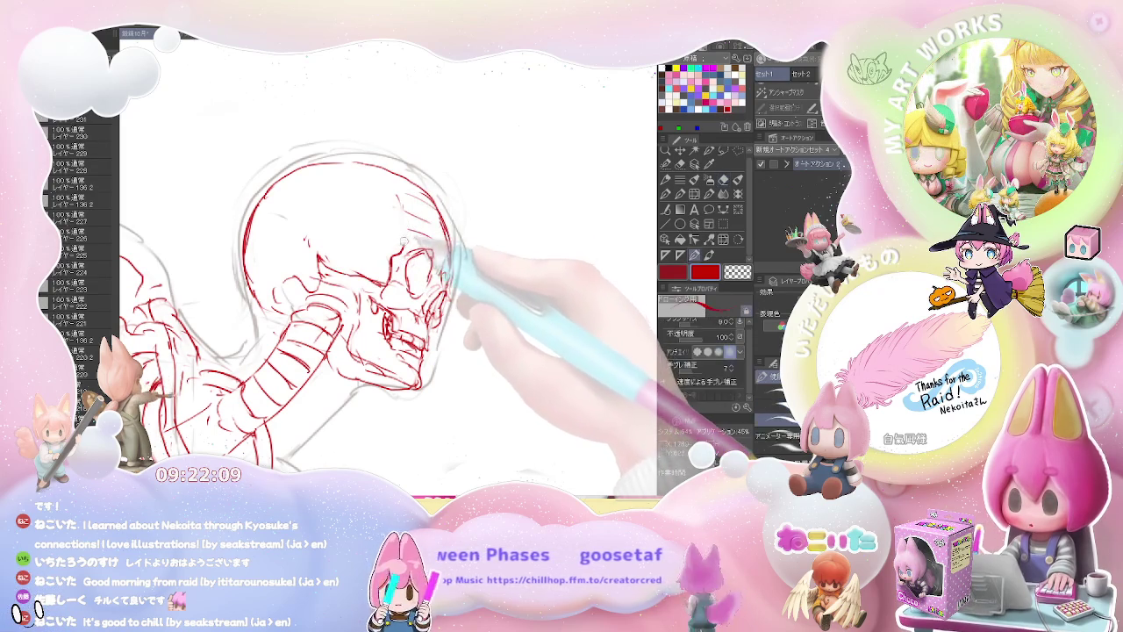
key(e)
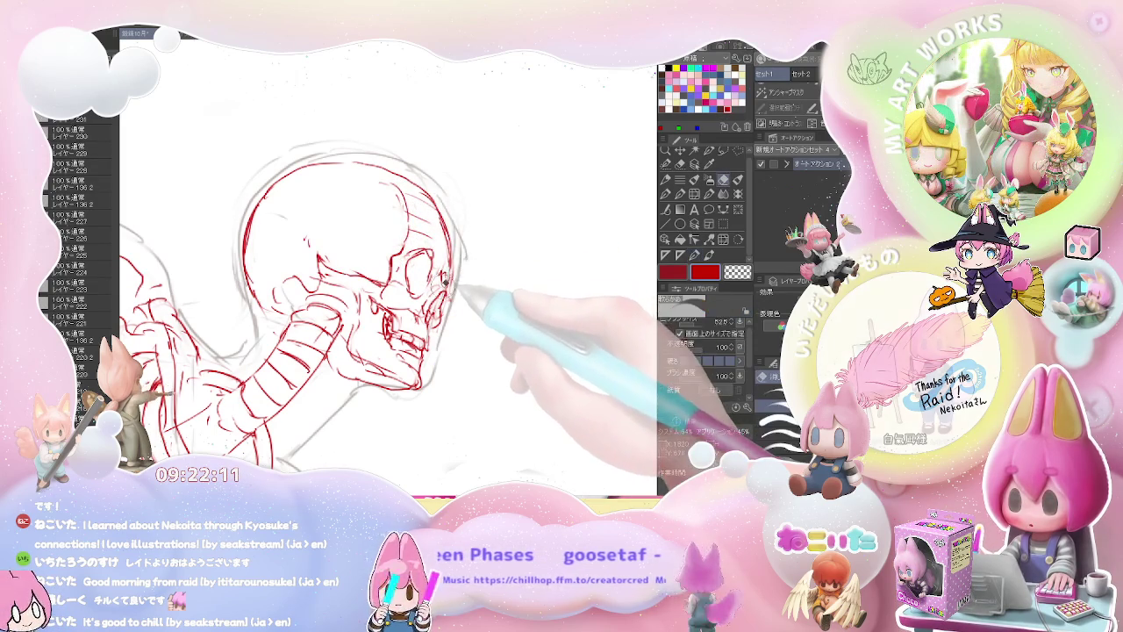
key(p)
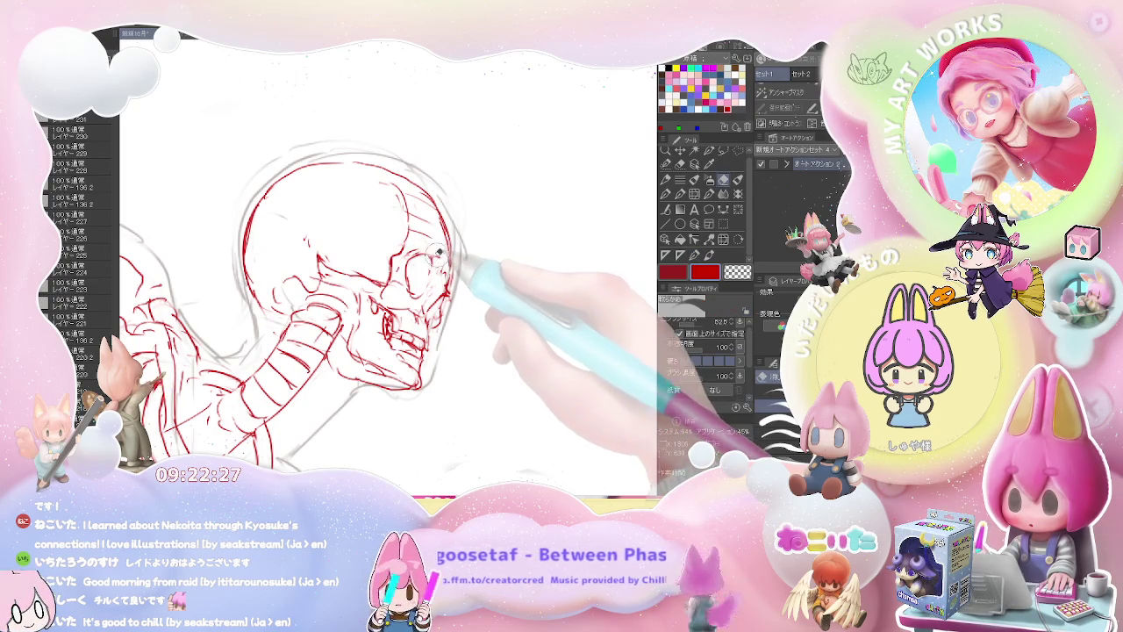
key(p)
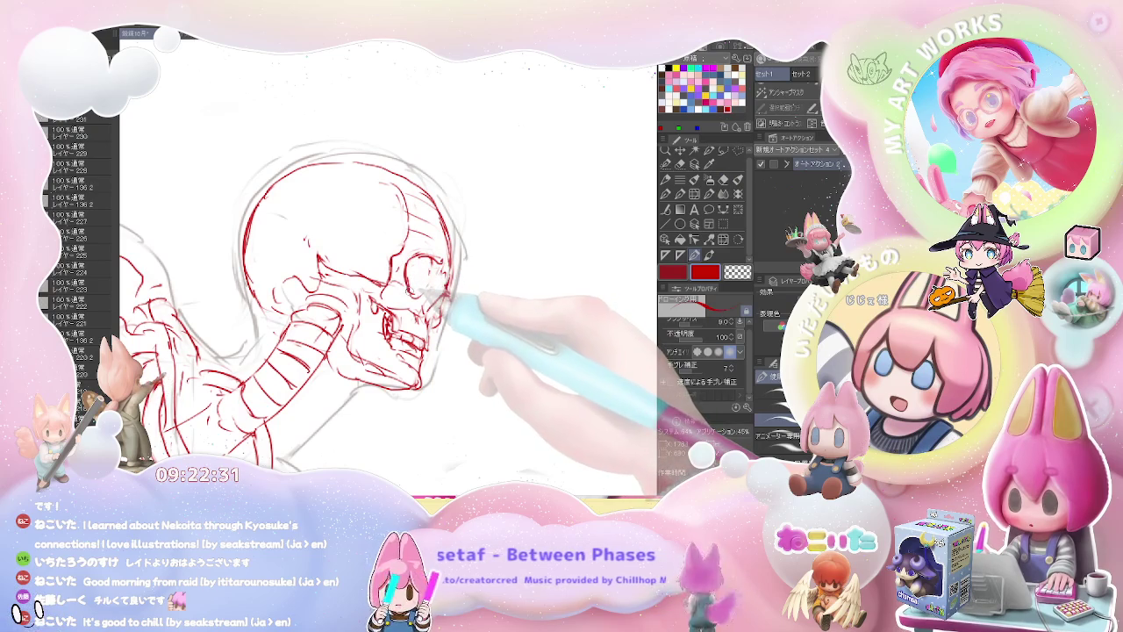
key(e)
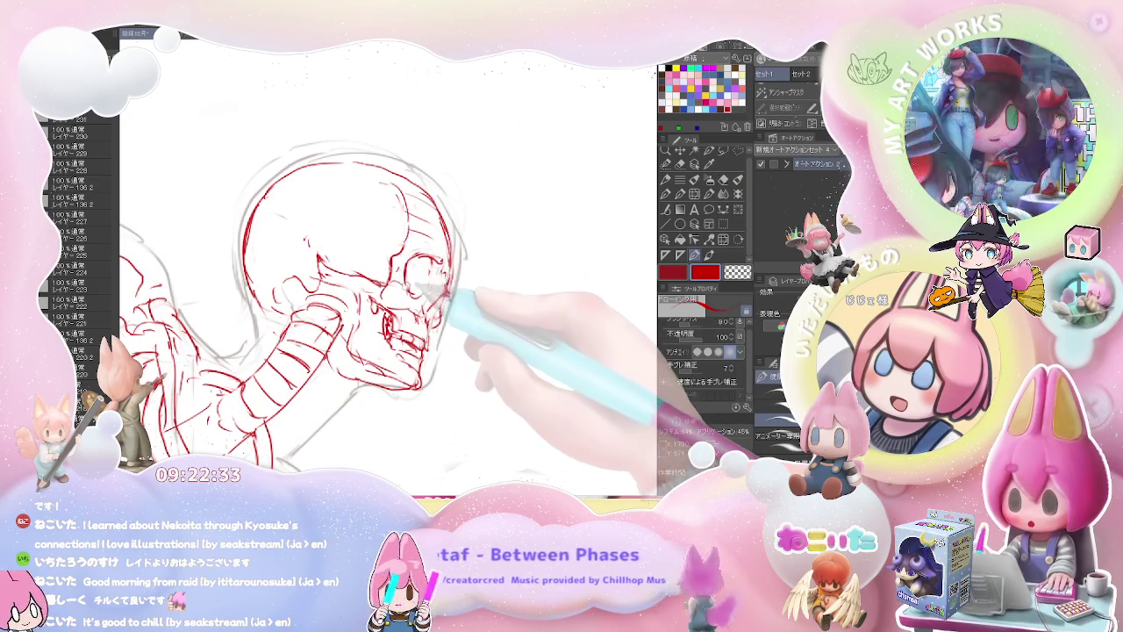
key(p)
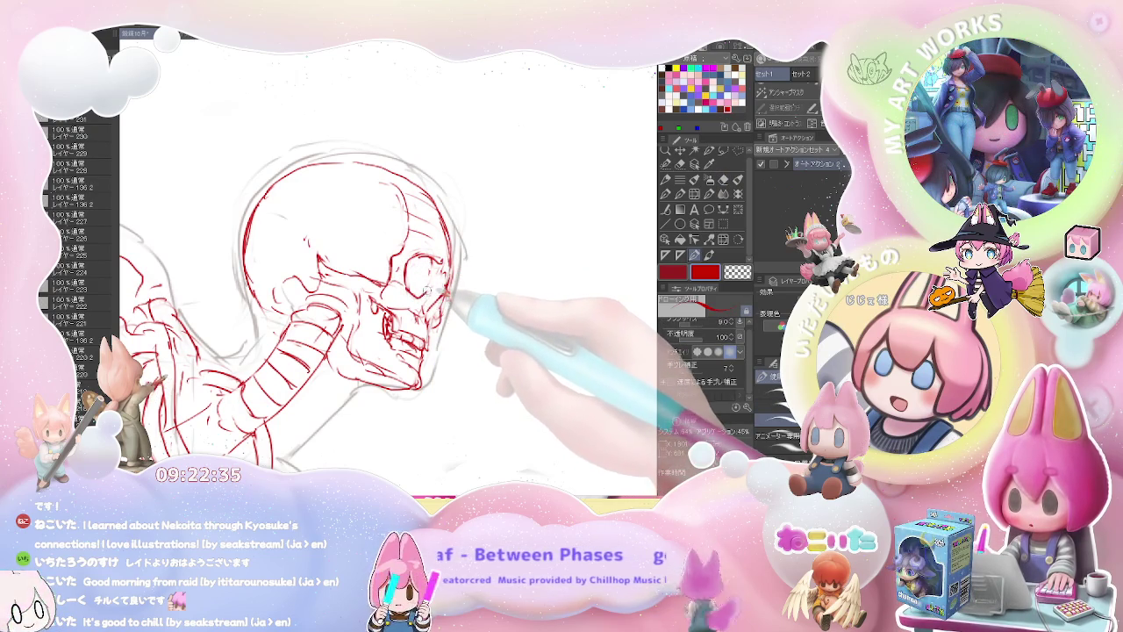
key(ctrl+minus)
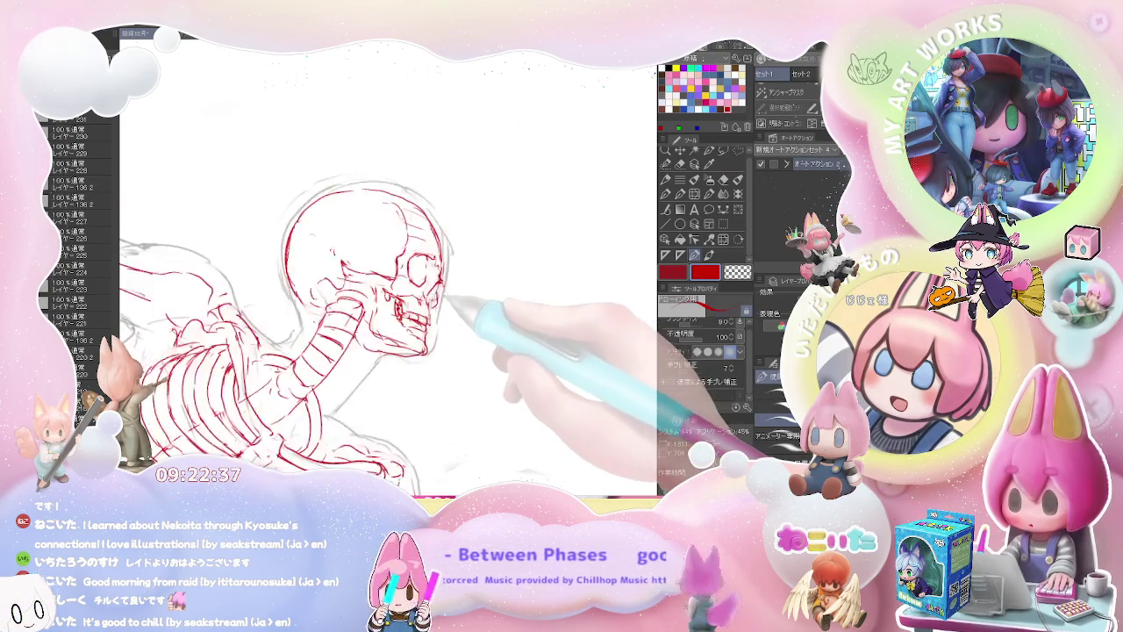
key(ctrl+plus)
key(ctrl+plus)
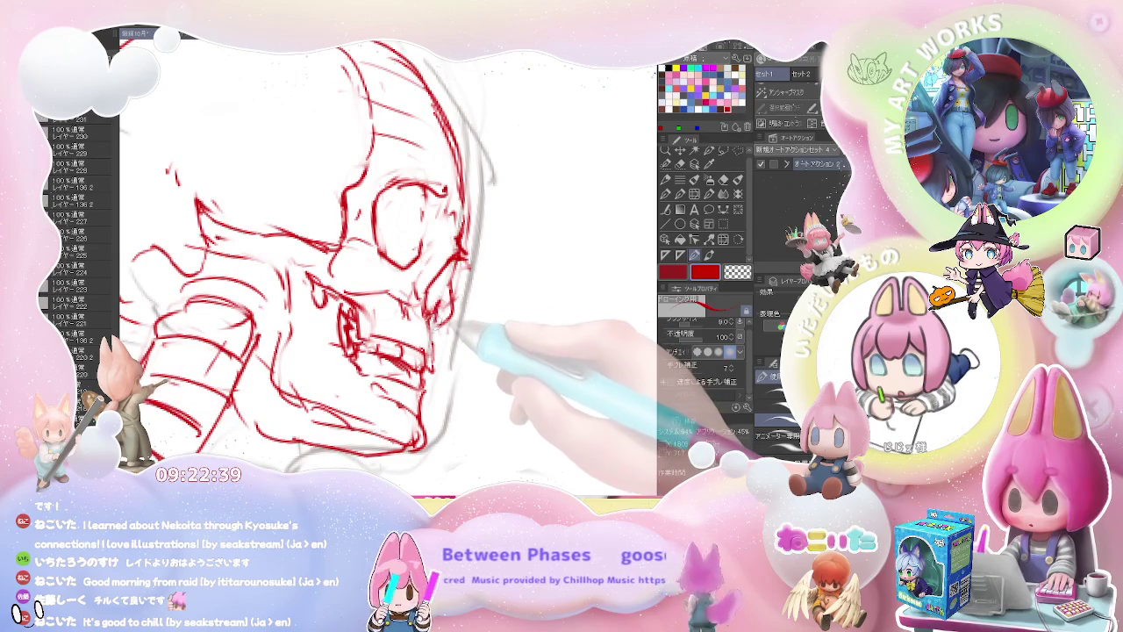
key(e)
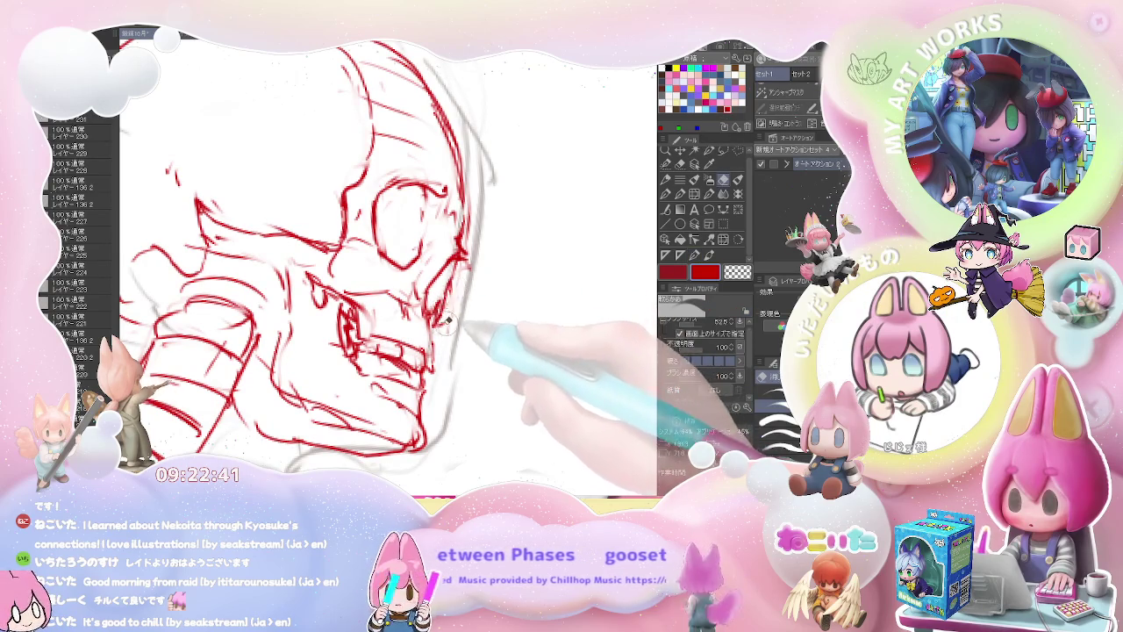
key(ctrl+minus)
key(p)
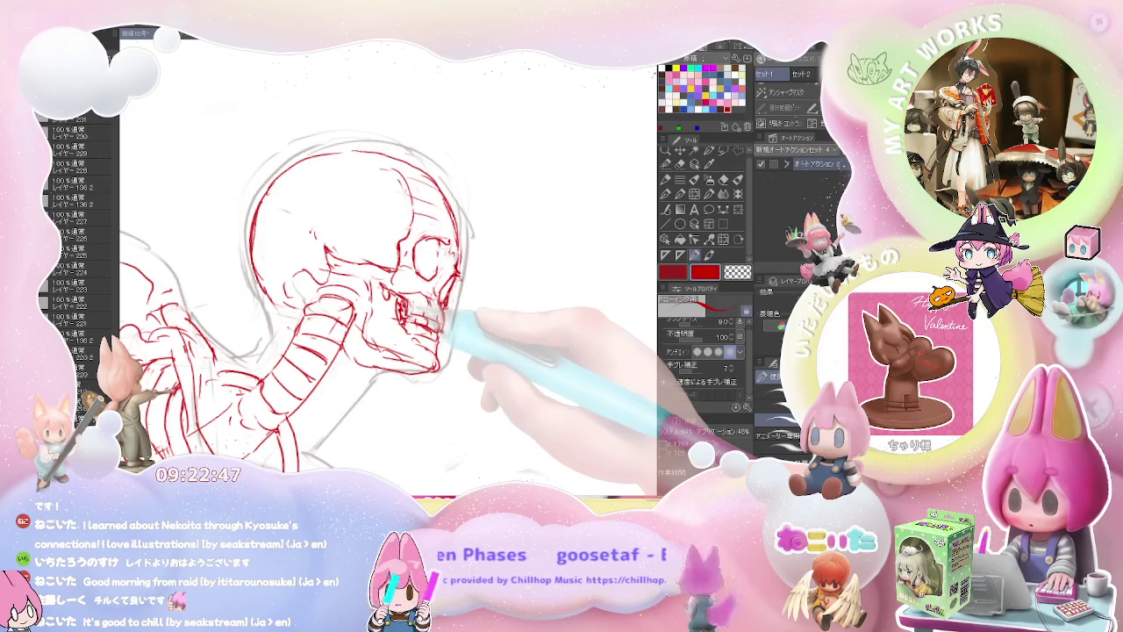
key(ctrl+minus)
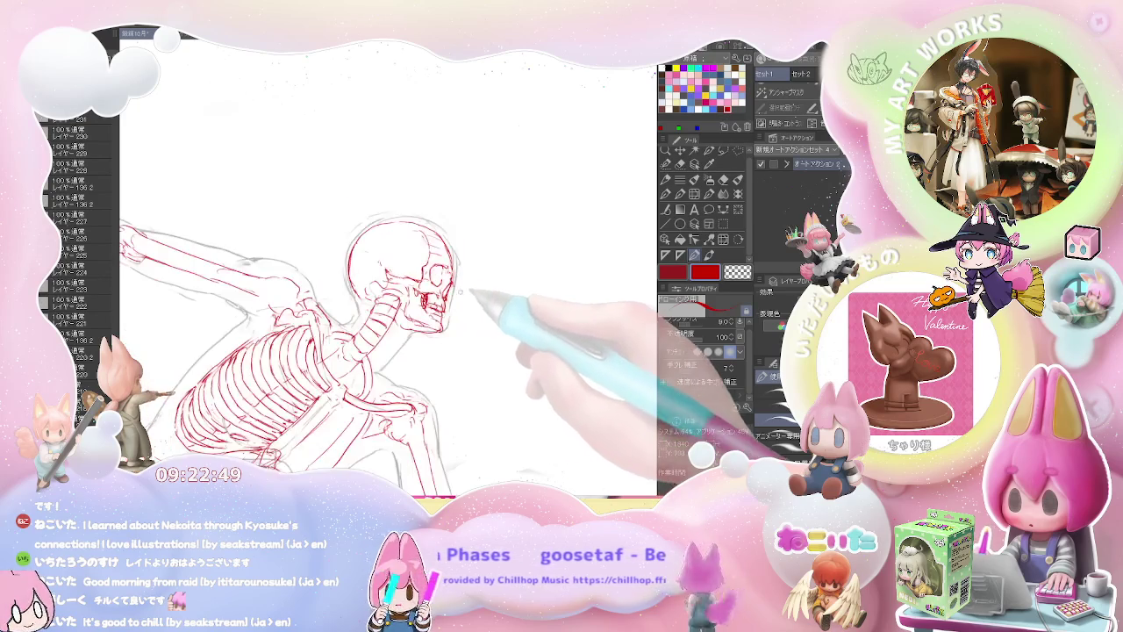
Step: Review the whole skeleton, then erase and redraw the red skull's teeth and cheekbone lines
key(ctrl+minus)
key(ctrl+plus)
key(ctrl+plus)
key(ctrl+plus)
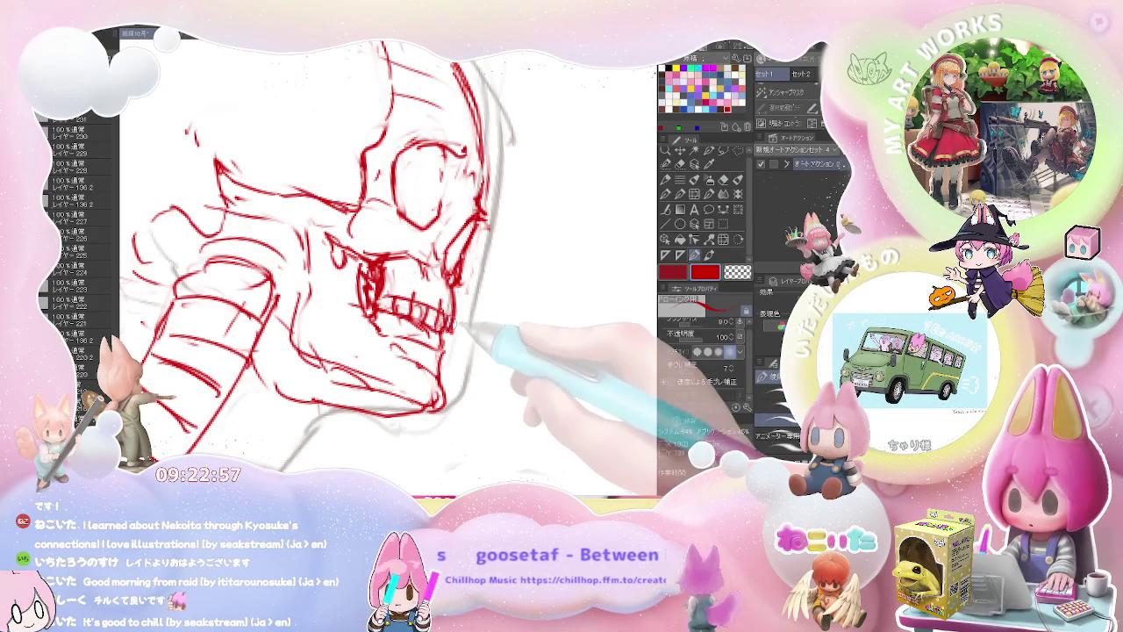
key(e)
key(p)
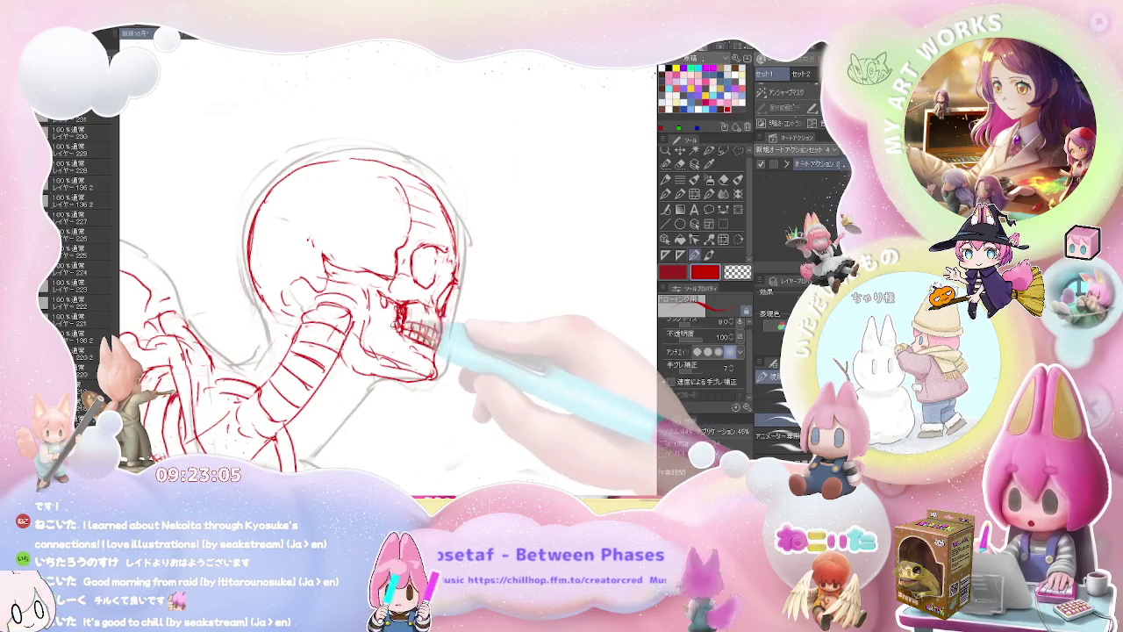
key(p)
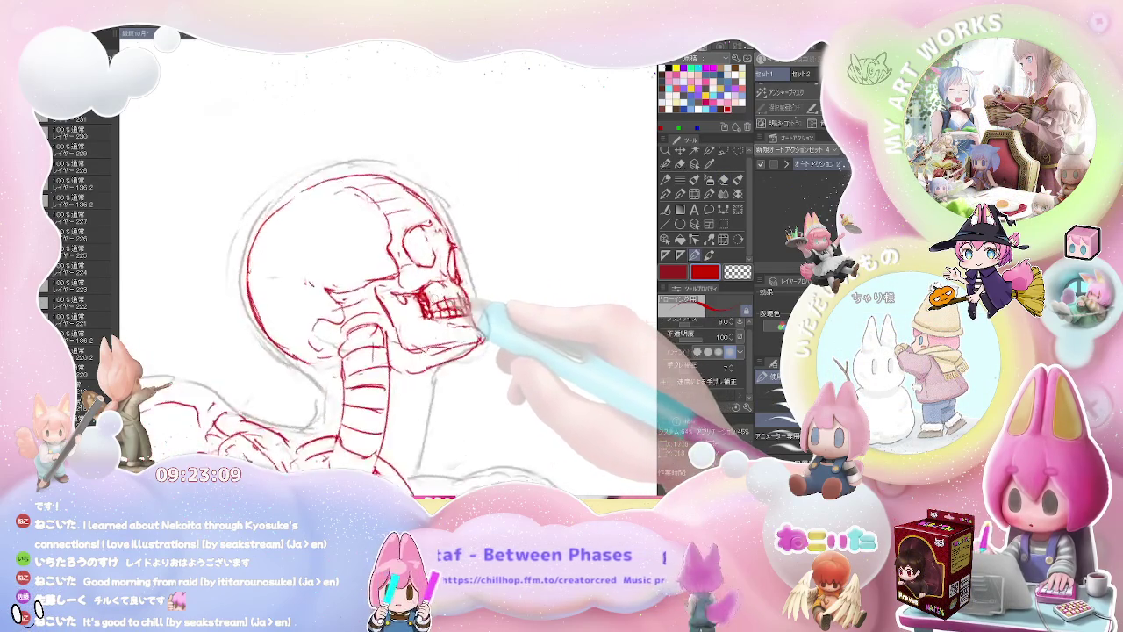
key(p)
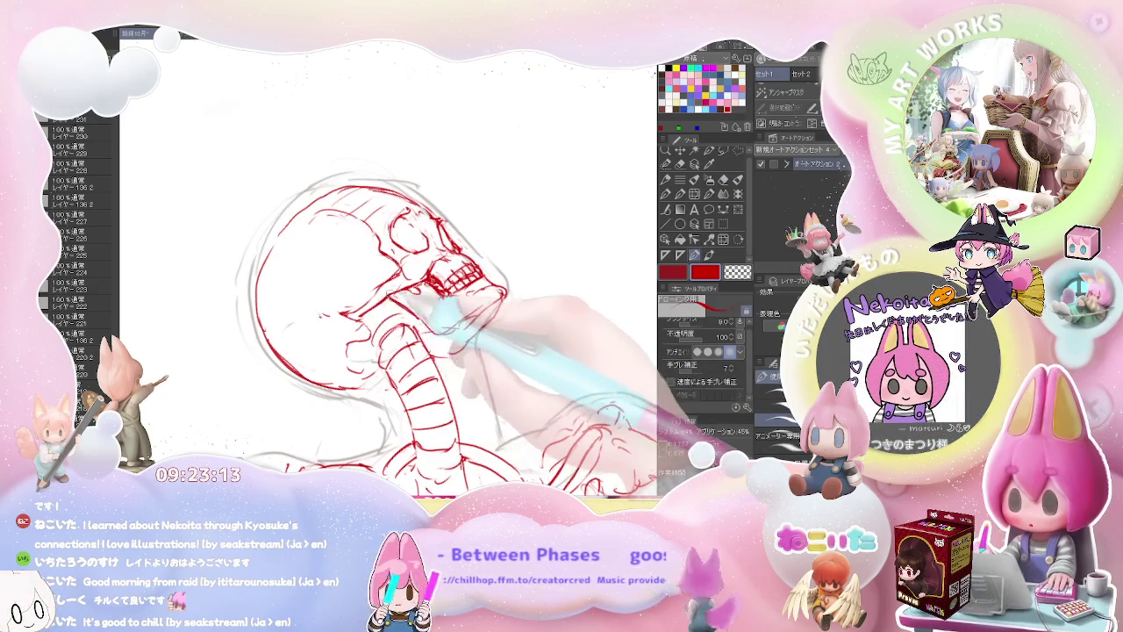
key(e)
Step: With the skull rotated upright, erase and redraw the red chin and lower jaw lines
key(ctrl+0)
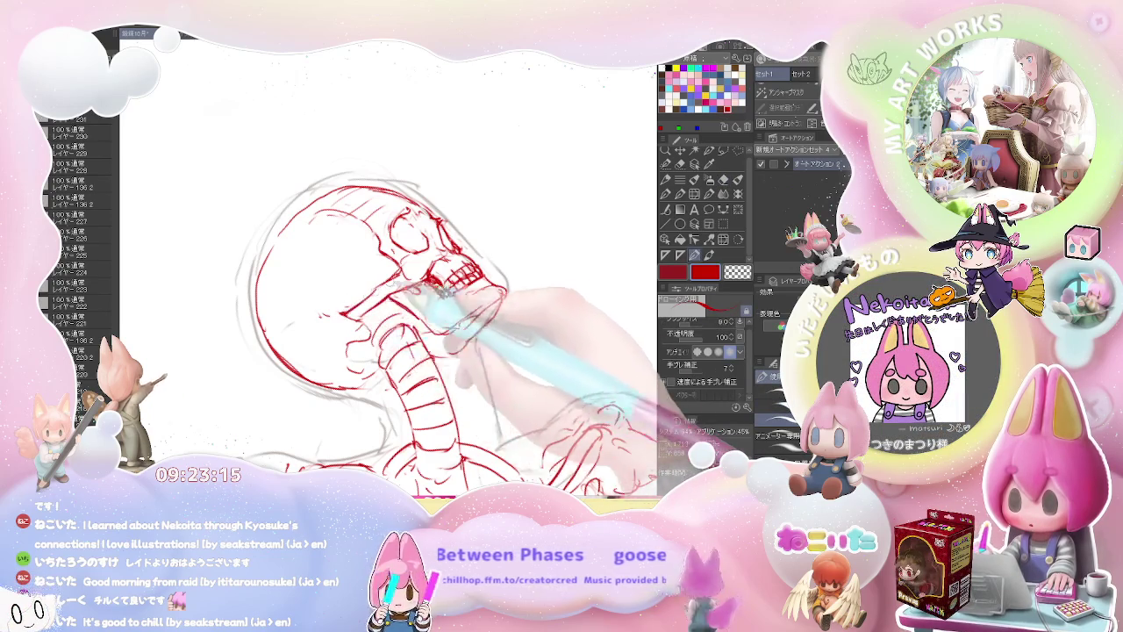
scroll(506, 290, up, 3)
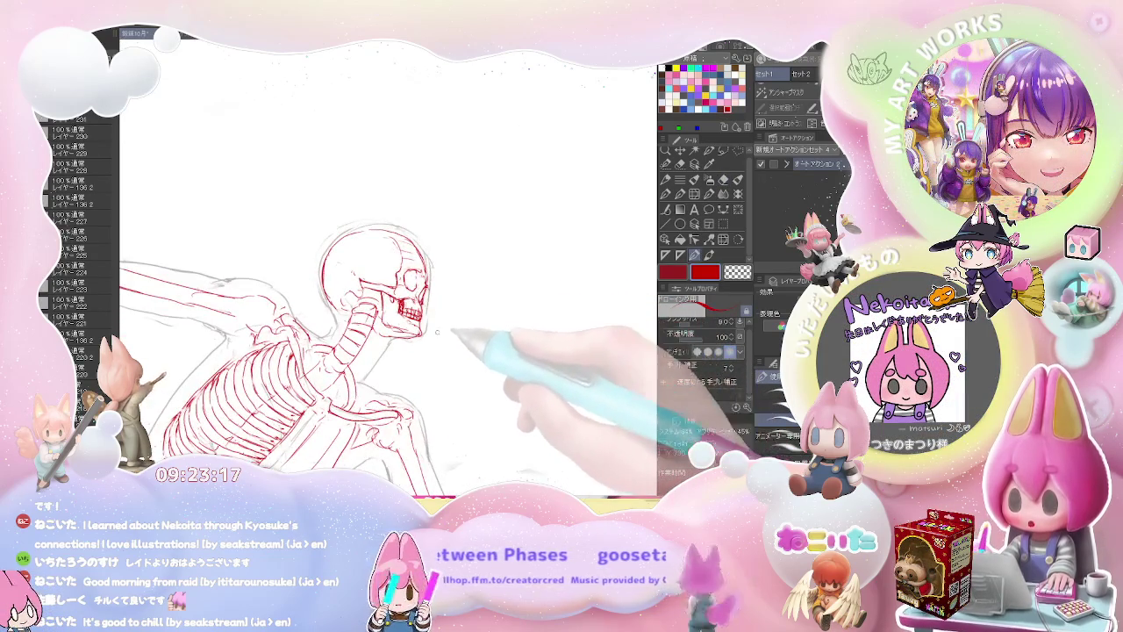
scroll(452, 332, up, 3)
key(e)
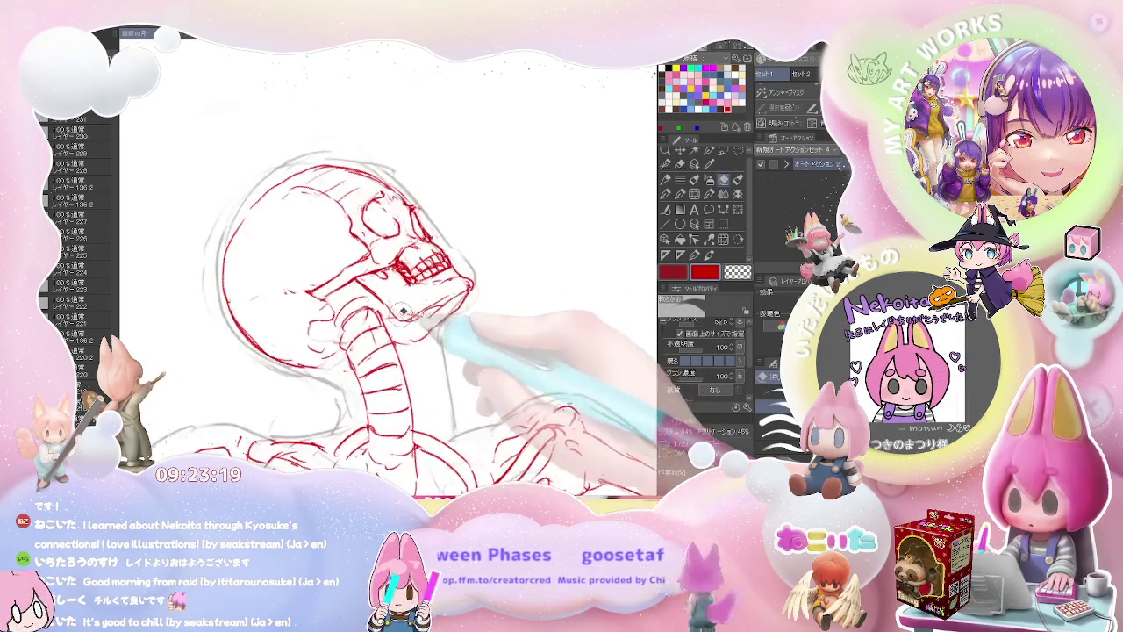
key(p)
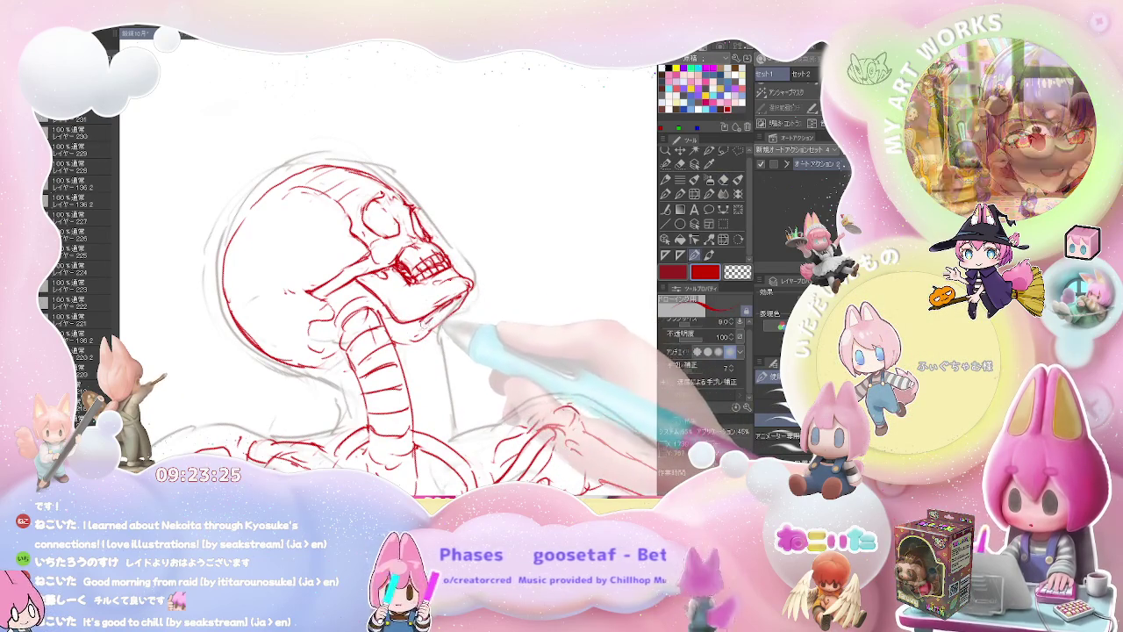
drag(436, 337, 359, 327)
key(e)
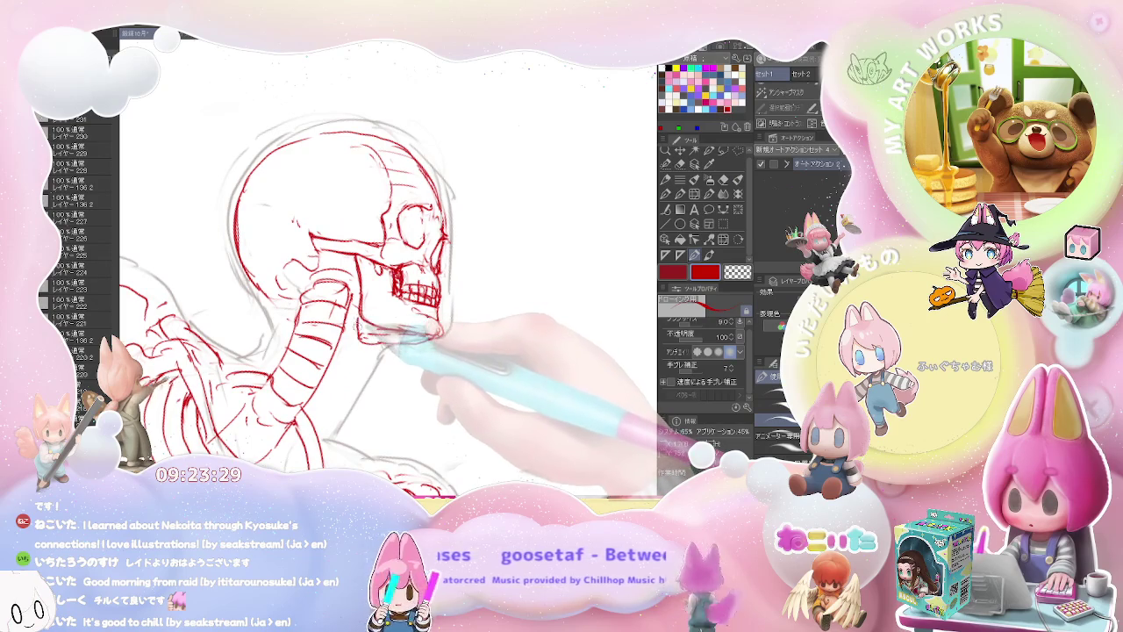
key(p)
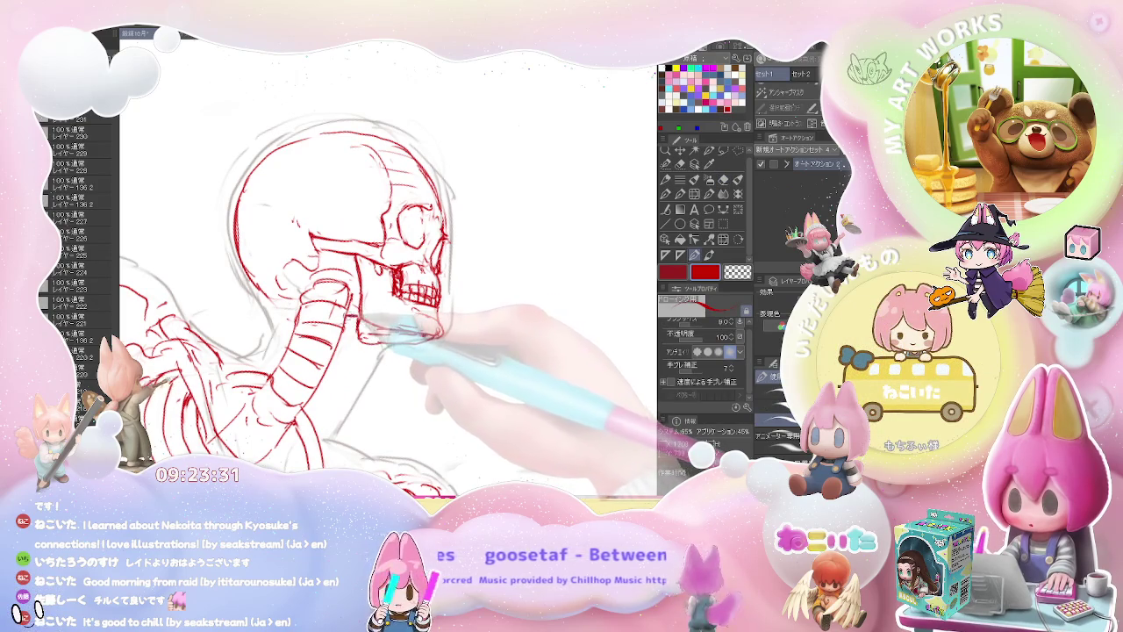
scroll(359, 316, down, 2)
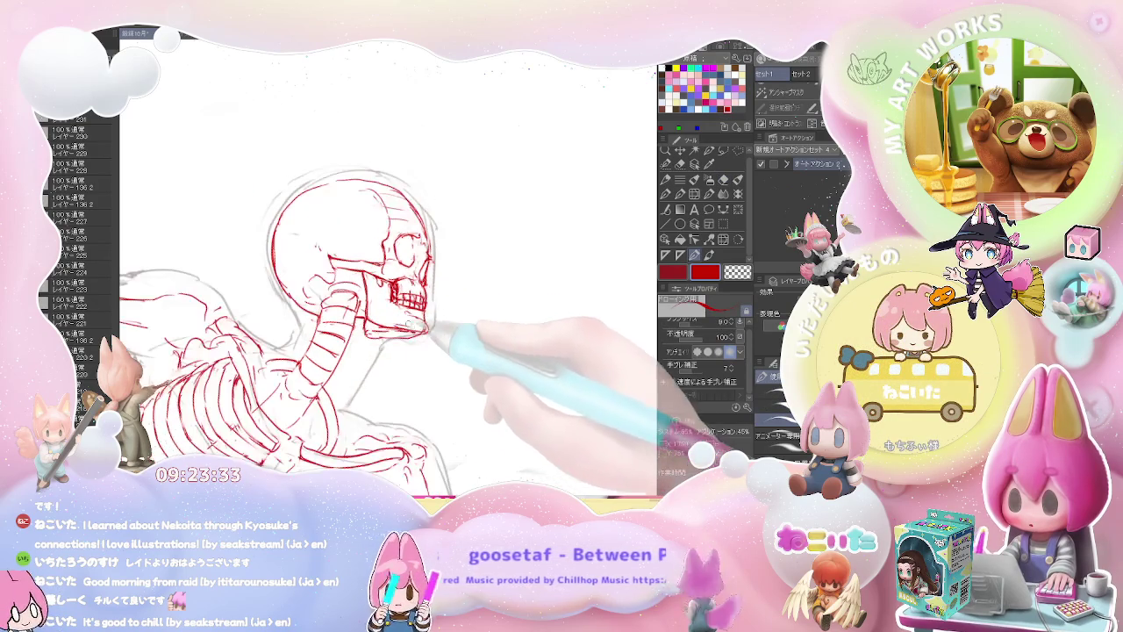
scroll(342, 289, down, 3)
mouse_move(489, 375)
mouse_down()
mouse_move(478, 354)
mouse_move(475, 370)
mouse_move(455, 359)
mouse_up()
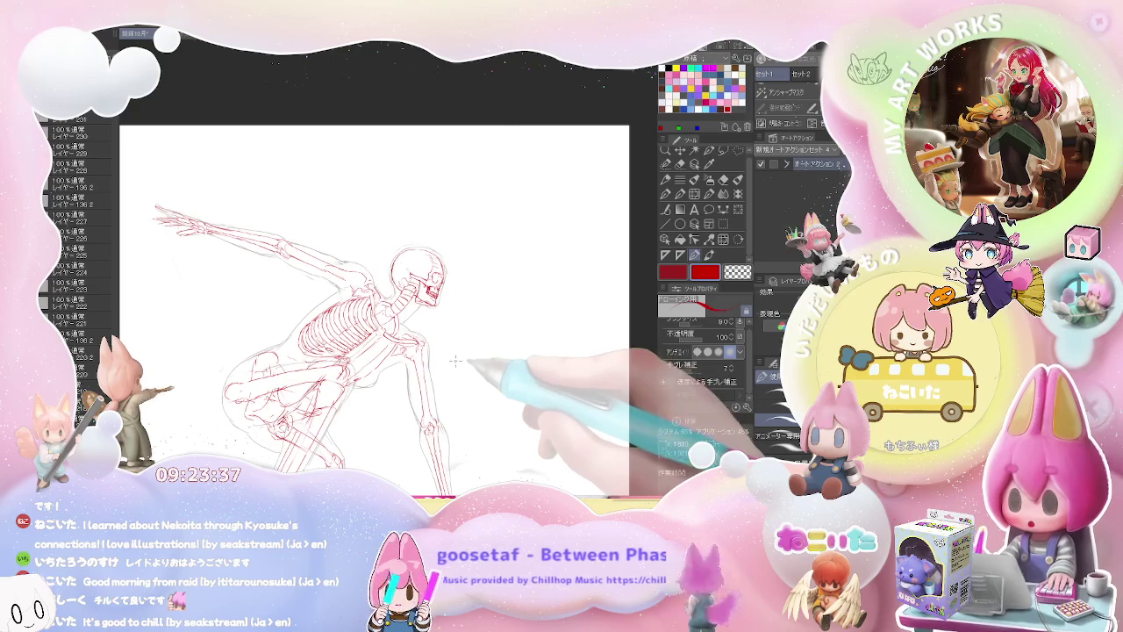
Step: Zoom onto the torso and redraw the red shoulder line, erasing stray strokes
scroll(438, 370, up, 3)
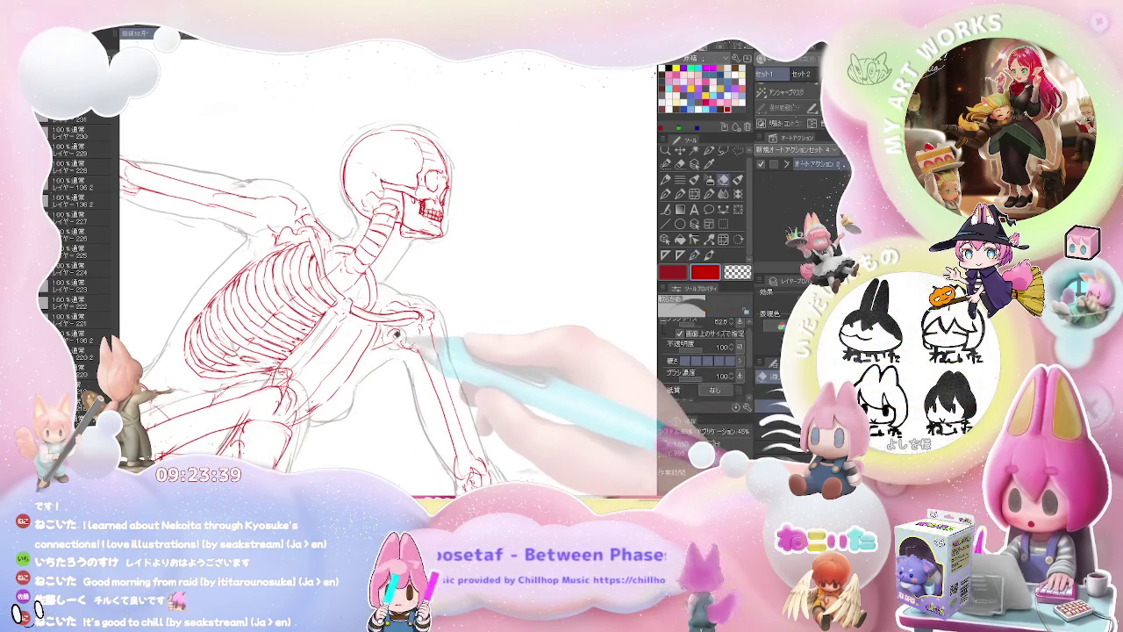
key(p)
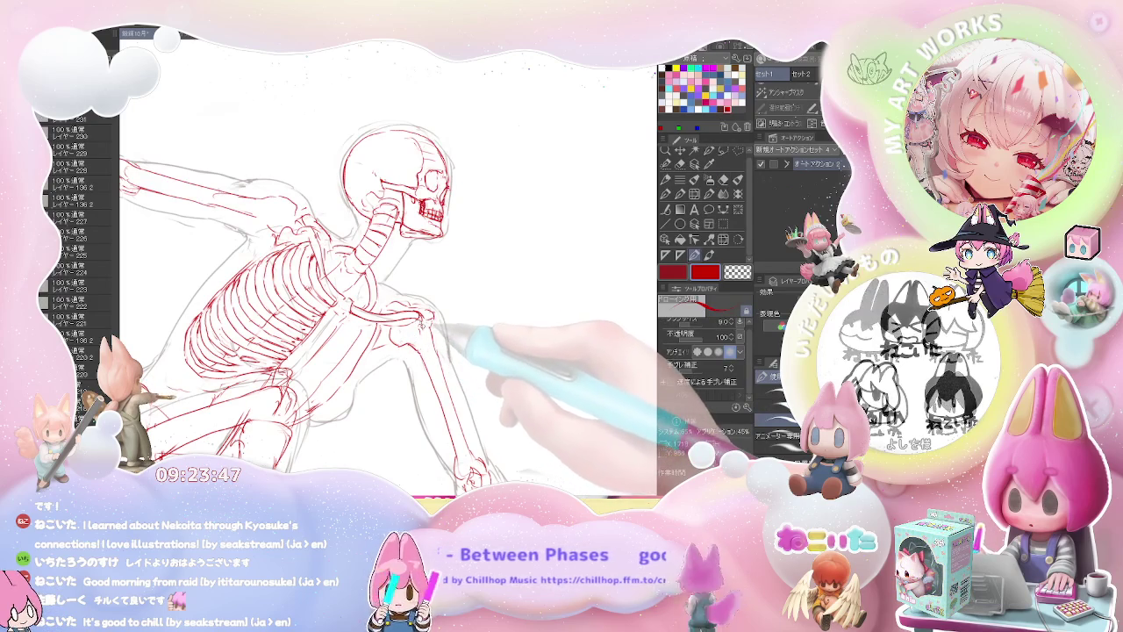
key(e)
key(p)
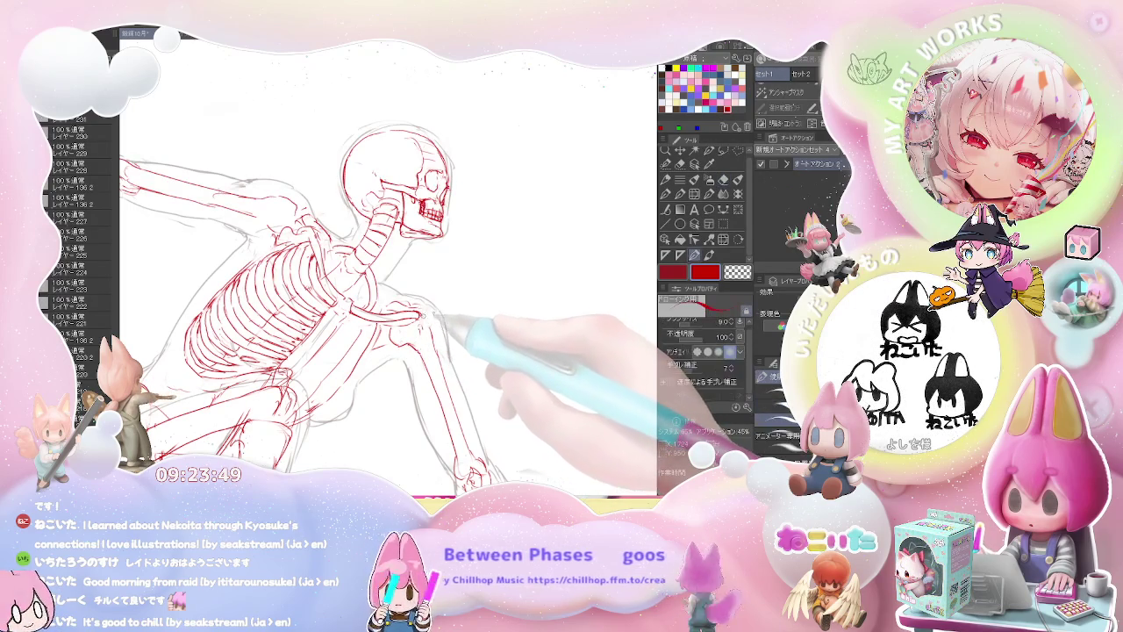
key(minus)
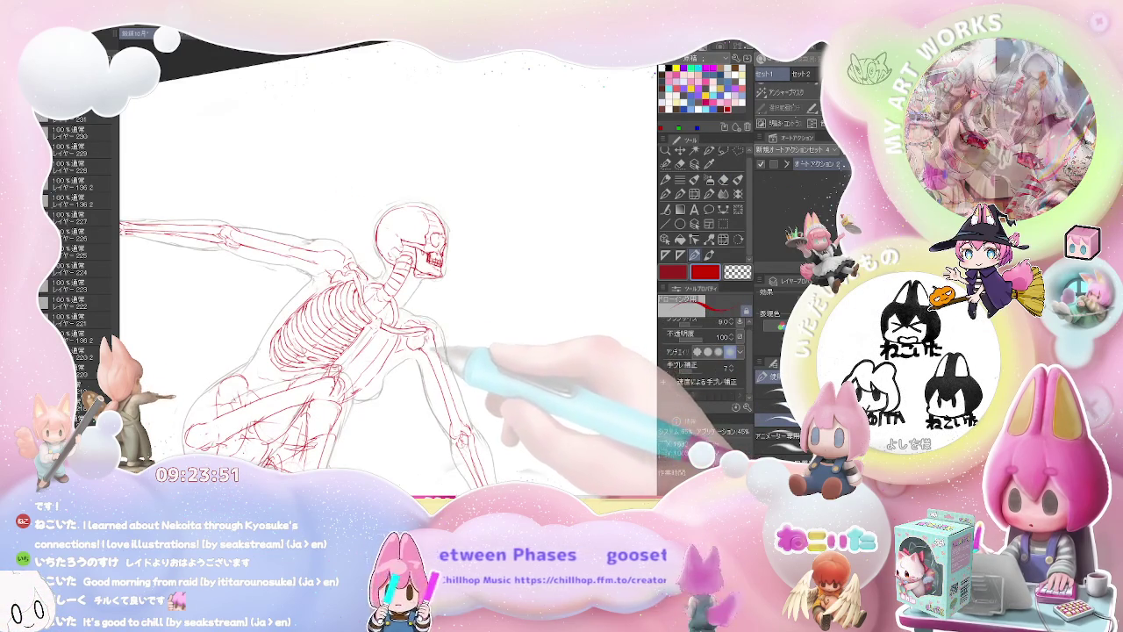
Step: Erase and redraw the red collarbone lines, then review the complete skeleton
key(minus)
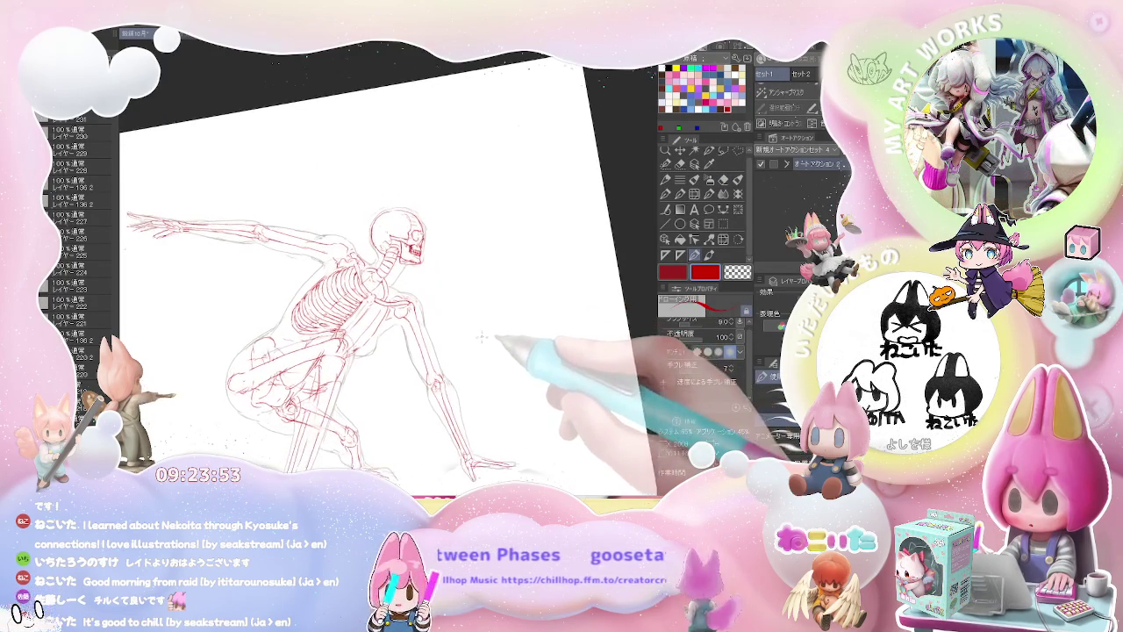
key(plus)
key(e)
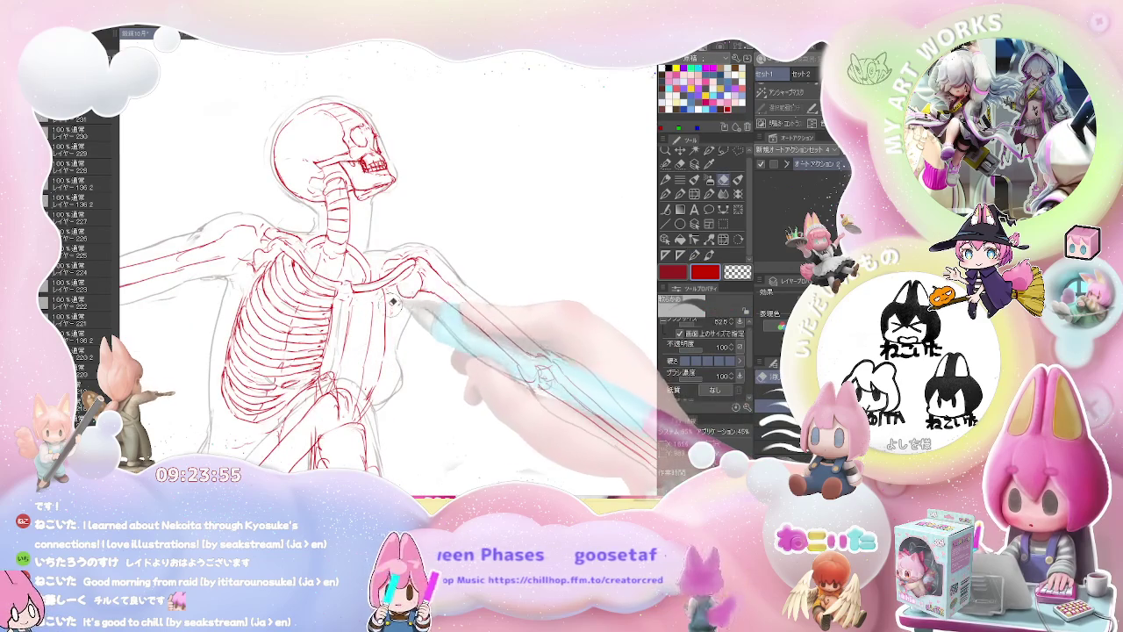
key(p)
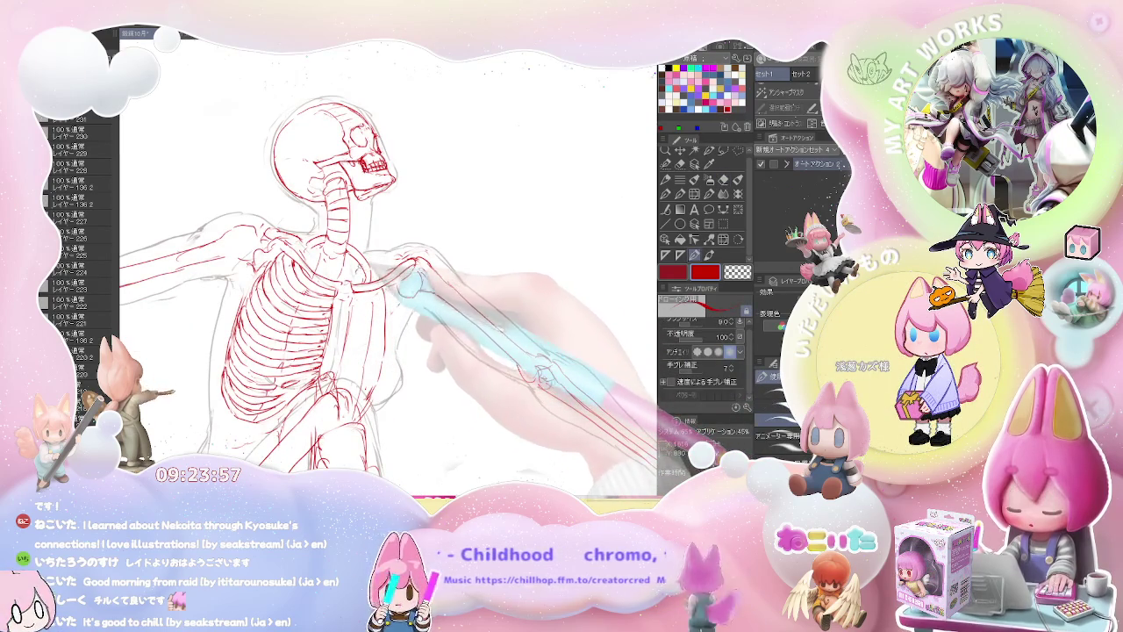
key(e)
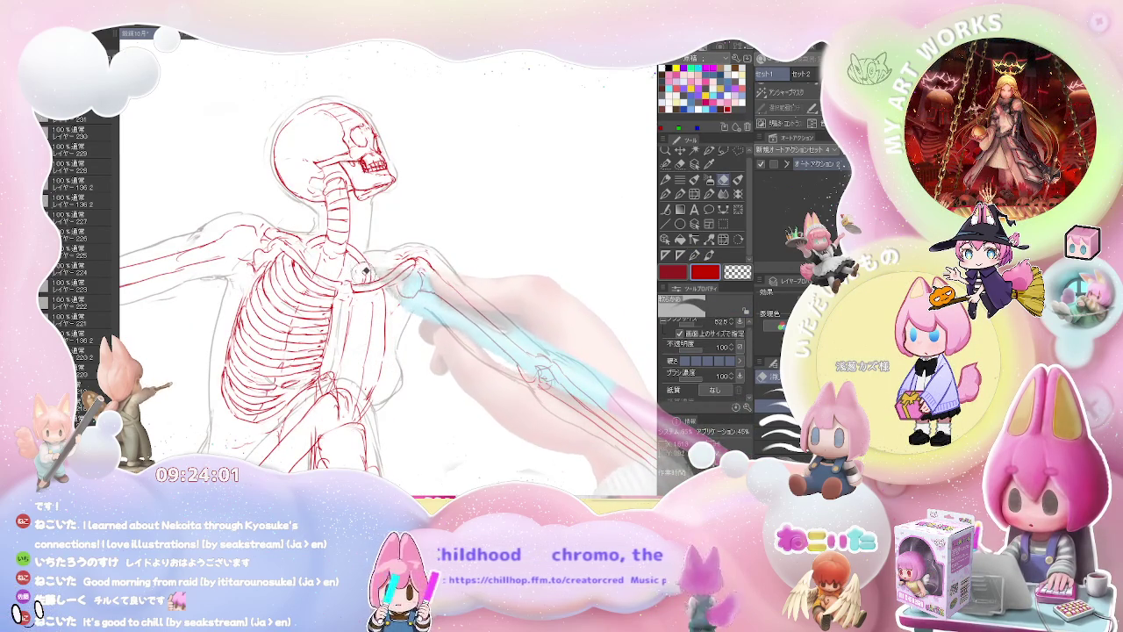
key(p)
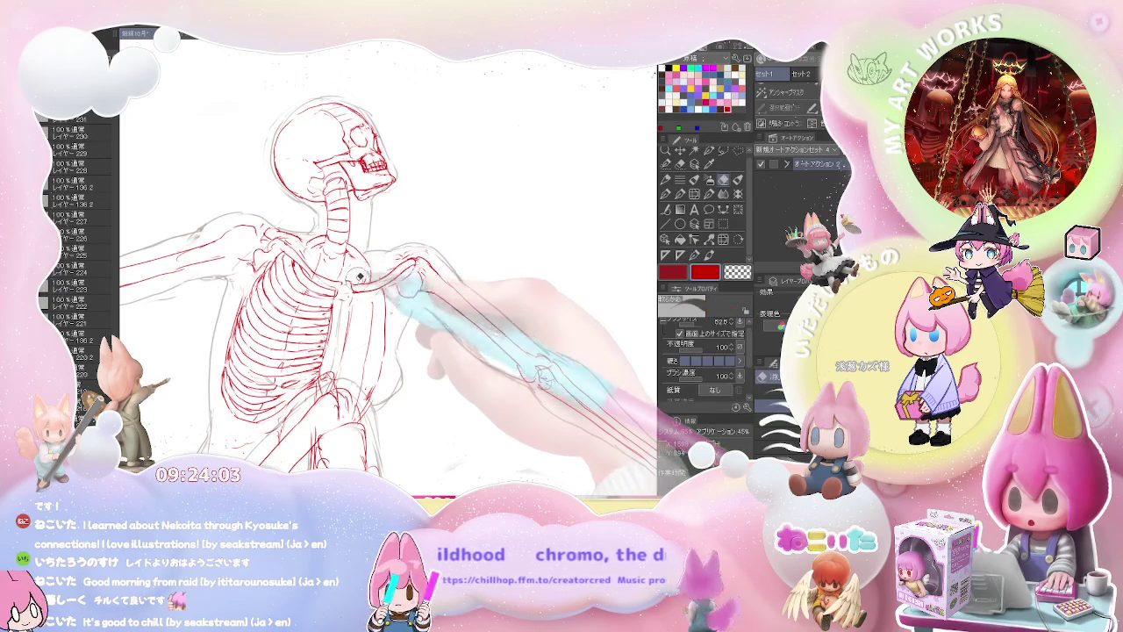
key(ctrl+minus)
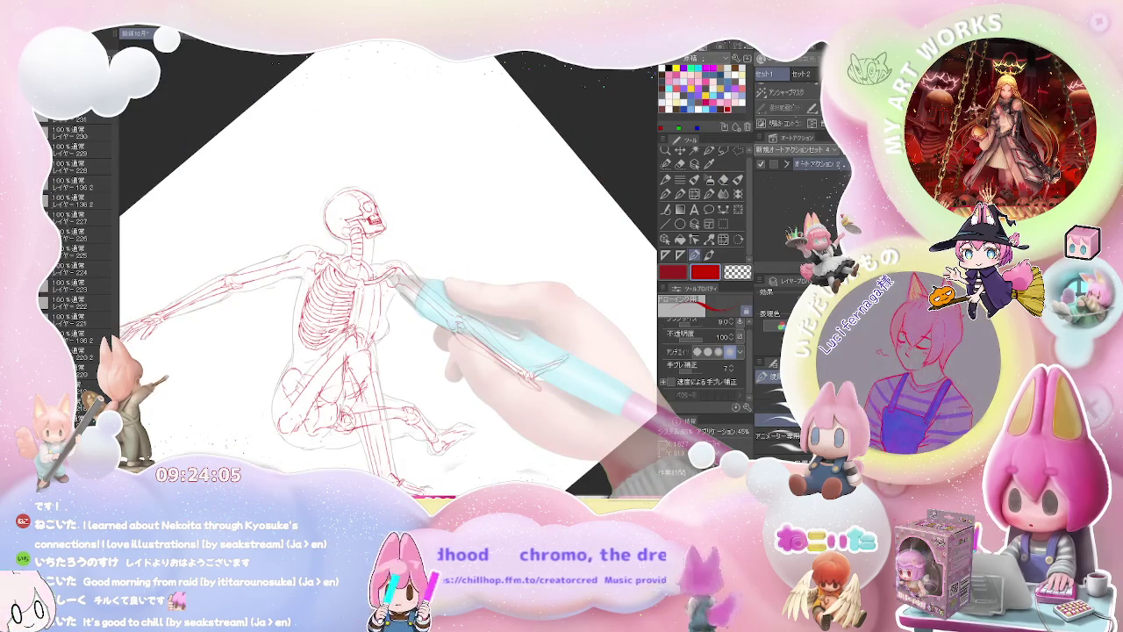
key(minus)
key(minus)
key(asciicircum)
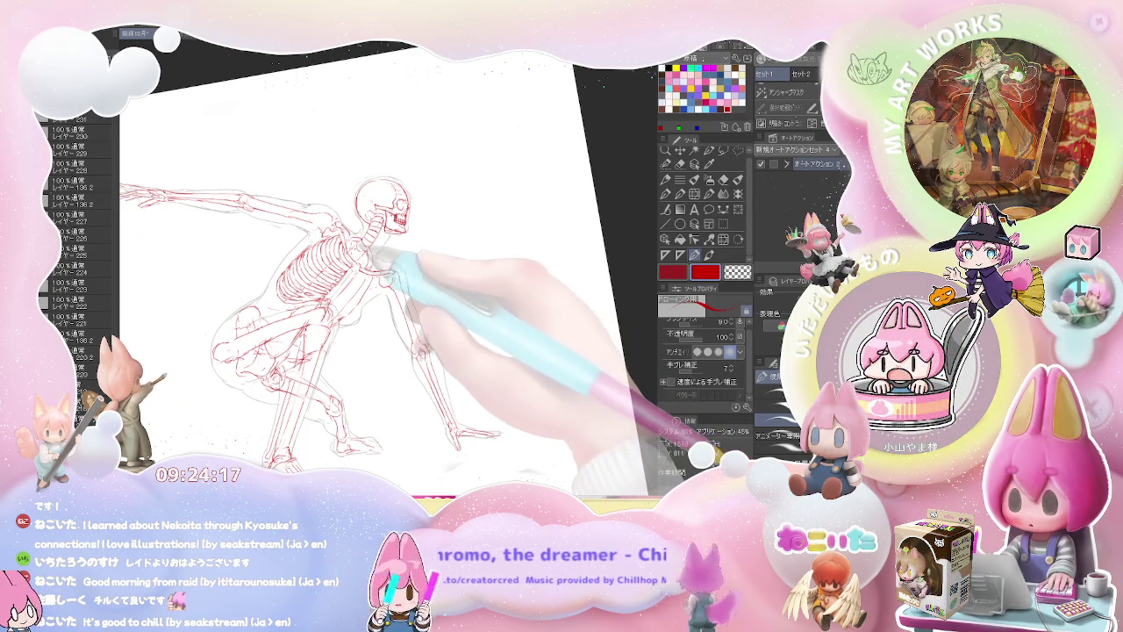
scroll(413, 263, up, 3)
scroll(412, 263, up, 3)
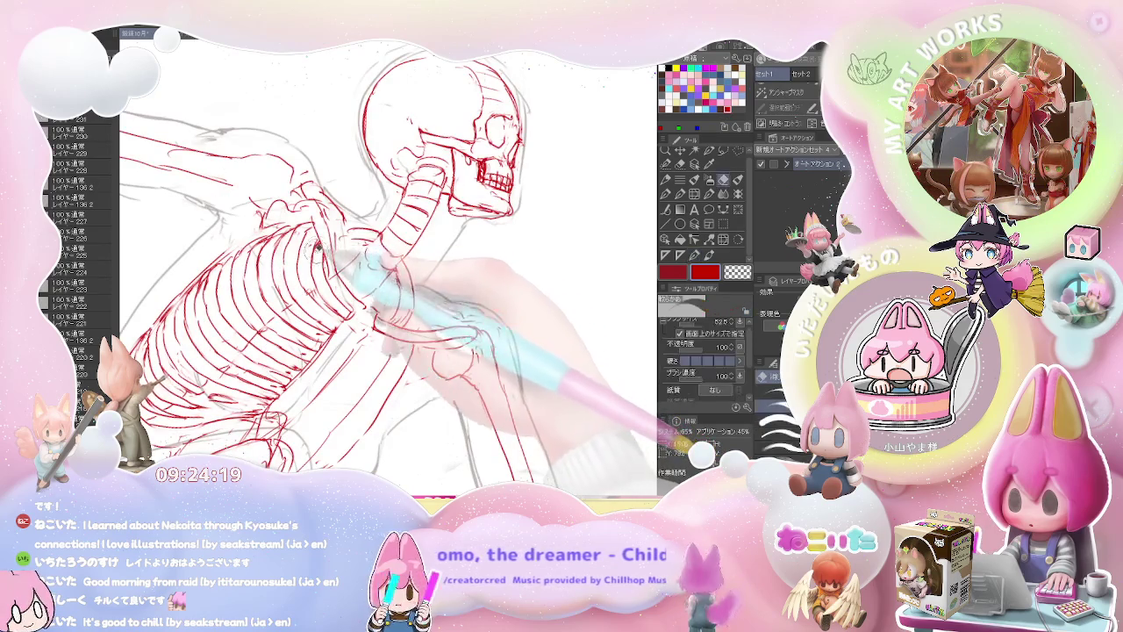